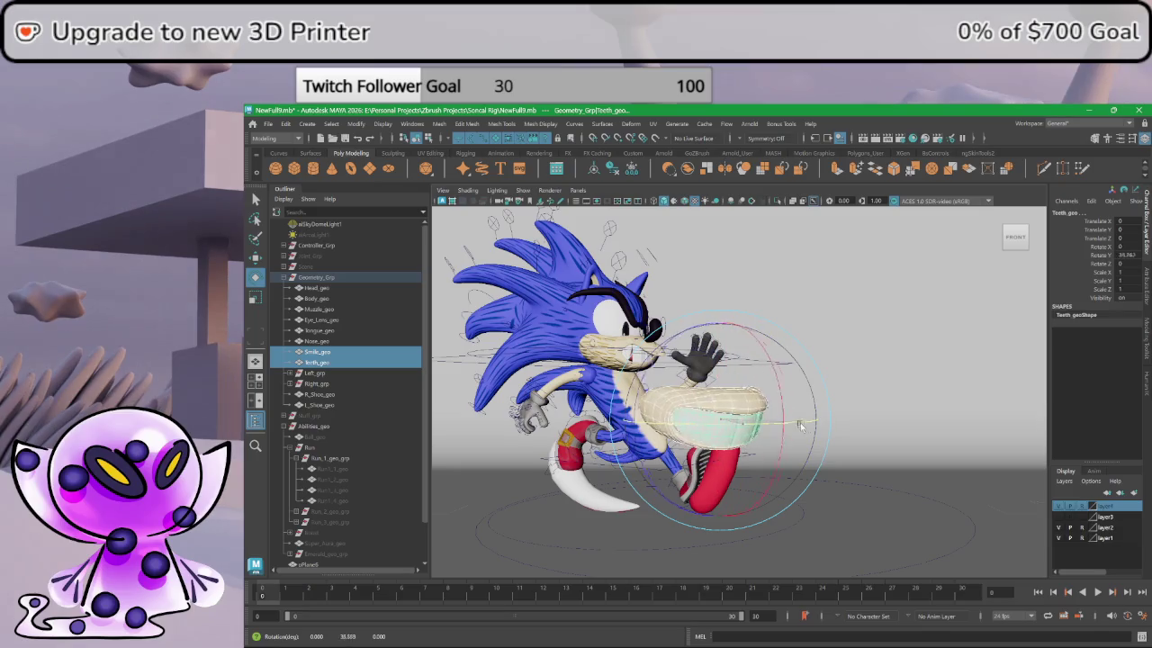
- Rotate the teeth mesh and move it to the right of Sonic, clear of his body
left_click_drag(830, 423, 774, 454)
key("w")
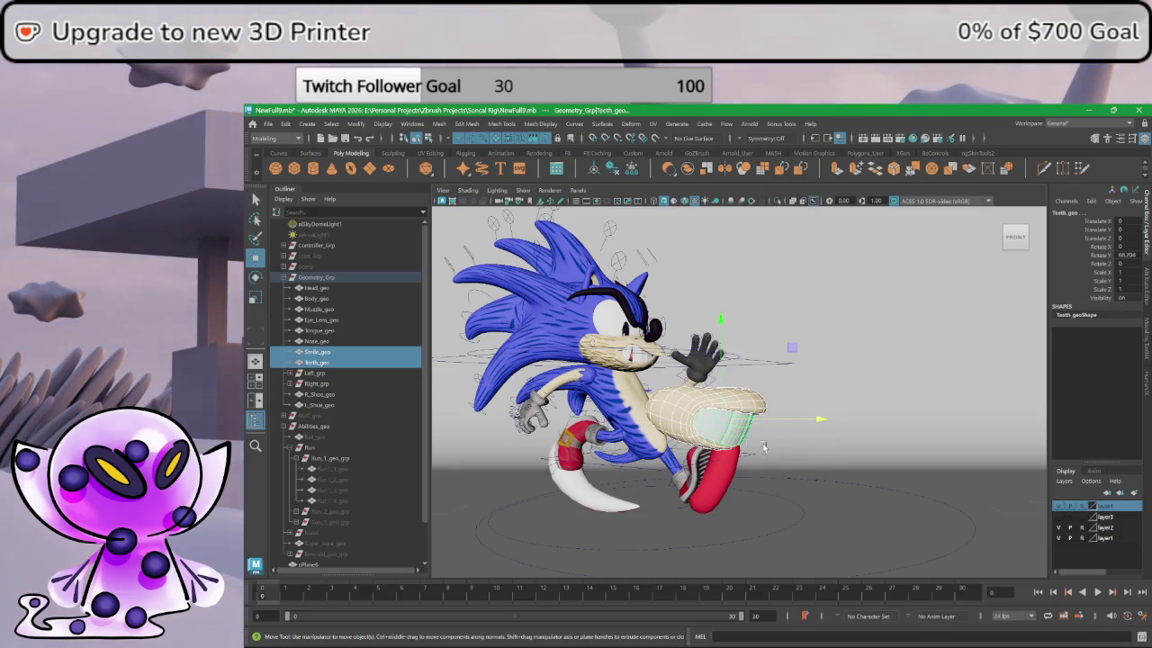
key("e")
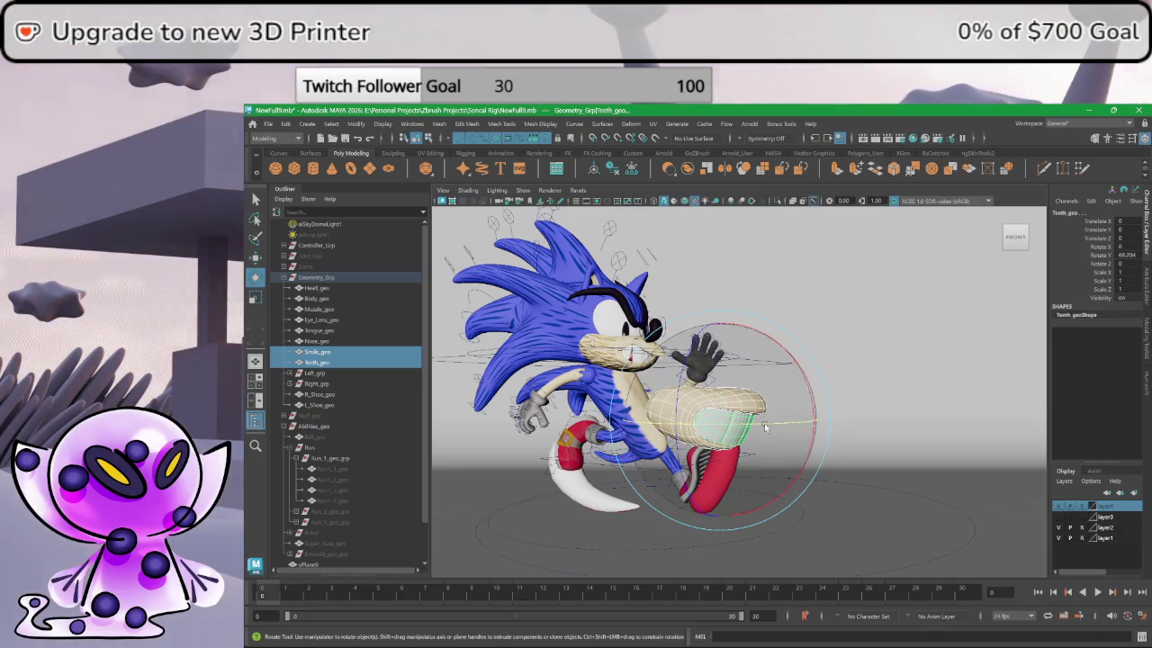
mouse_move(769, 426)
left_mouse_down()
mouse_move(679, 430)
mouse_move(727, 435)
mouse_move(719, 430)
mouse_move(737, 419)
left_mouse_up()
left_click(254, 258)
mouse_move(792, 540)
left_mouse_down("alt")
mouse_move(745, 583)
mouse_move(943, 461)
mouse_move(887, 442)
mouse_move(900, 442)
mouse_move(823, 441)
left_mouse_up("alt")
- Orbit the viewport around Sonic to check the teeth mesh's new position
right_click_drag(823, 442, 852, 530, "alt")
left_click_drag(853, 530, 810, 527, "alt")
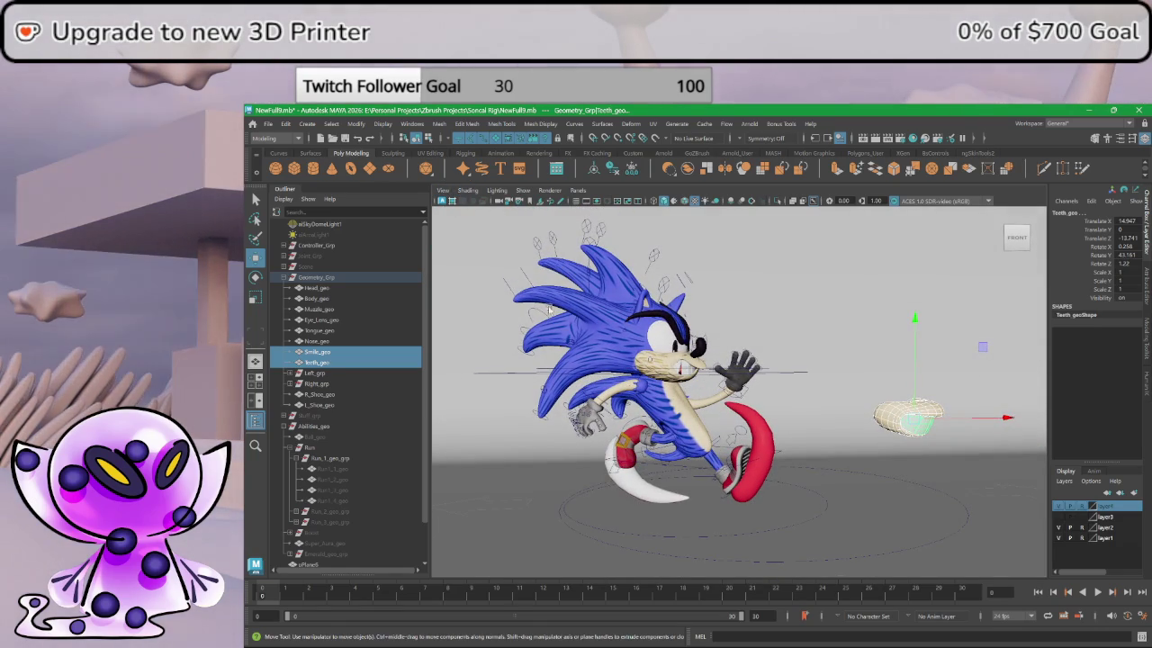
left_click_drag(751, 393, 764, 388, "alt")
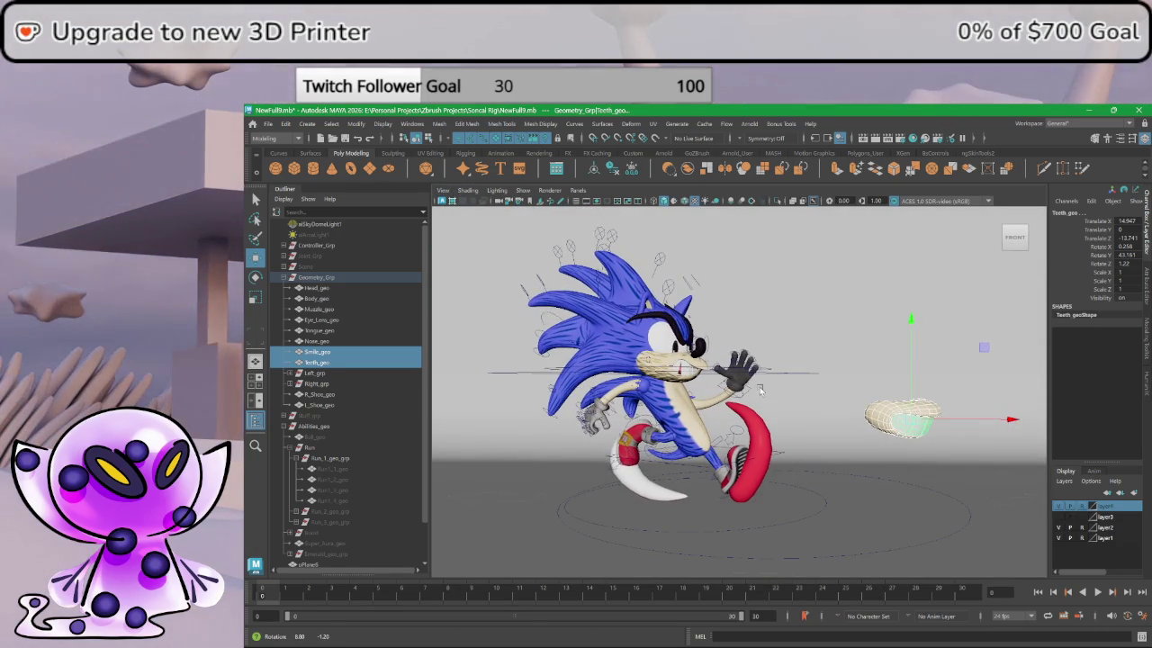
middle_click_drag(764, 389, 743, 379, "alt")
right_click_drag(742, 380, 747, 393, "alt")
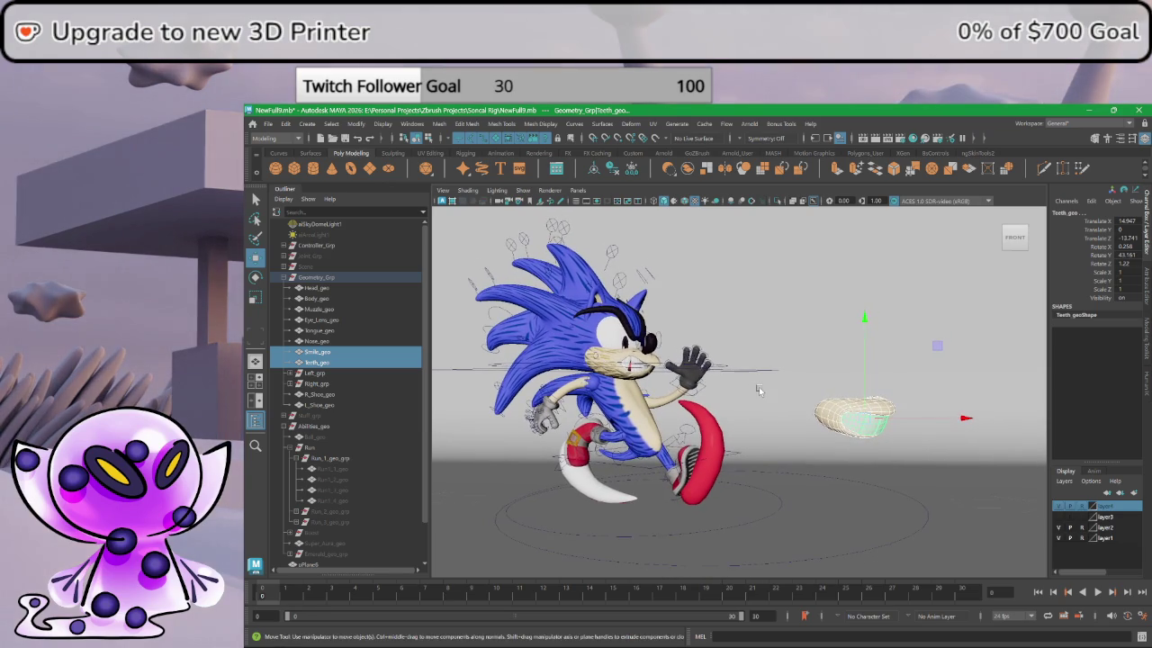
left_click_drag(747, 394, 759, 387, "alt")
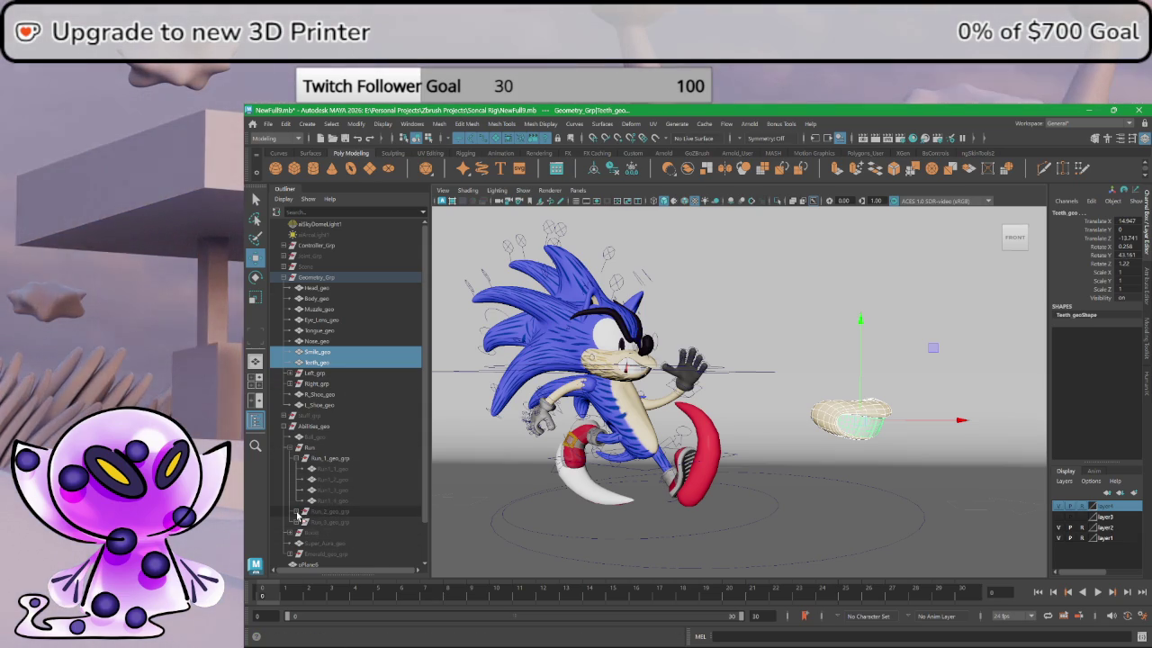
left_click(324, 511)
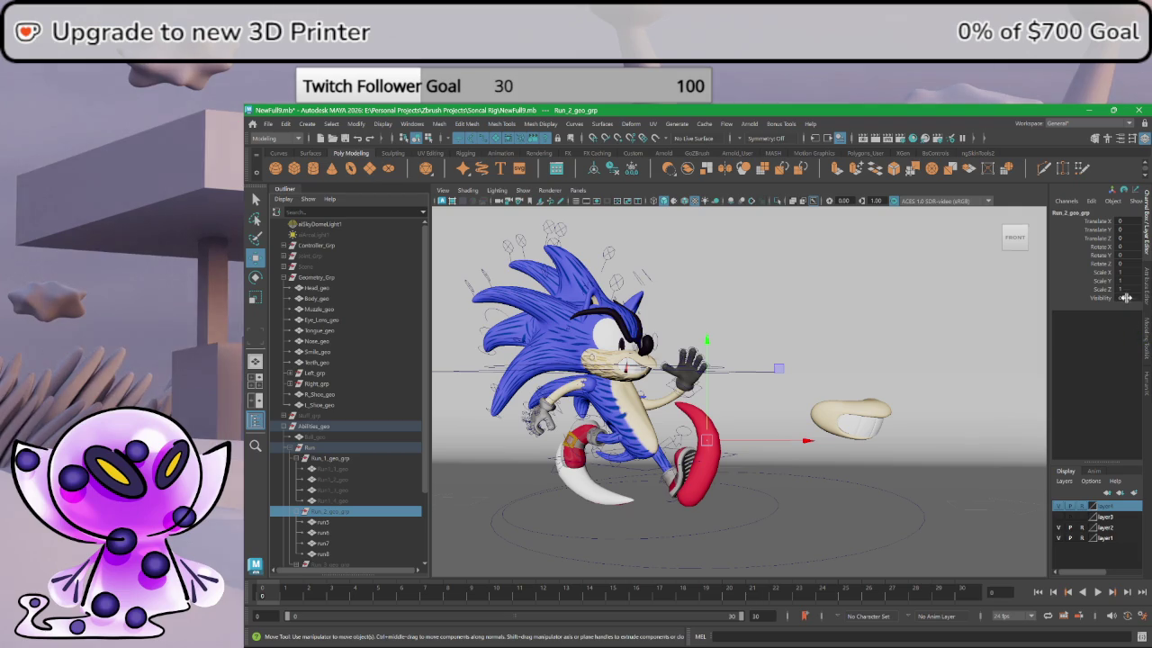
- Unhide the Run_2 ribbon group, rotate it around Sonic and move it toward his legs
middle_click_drag(1125, 299, 1136, 299)
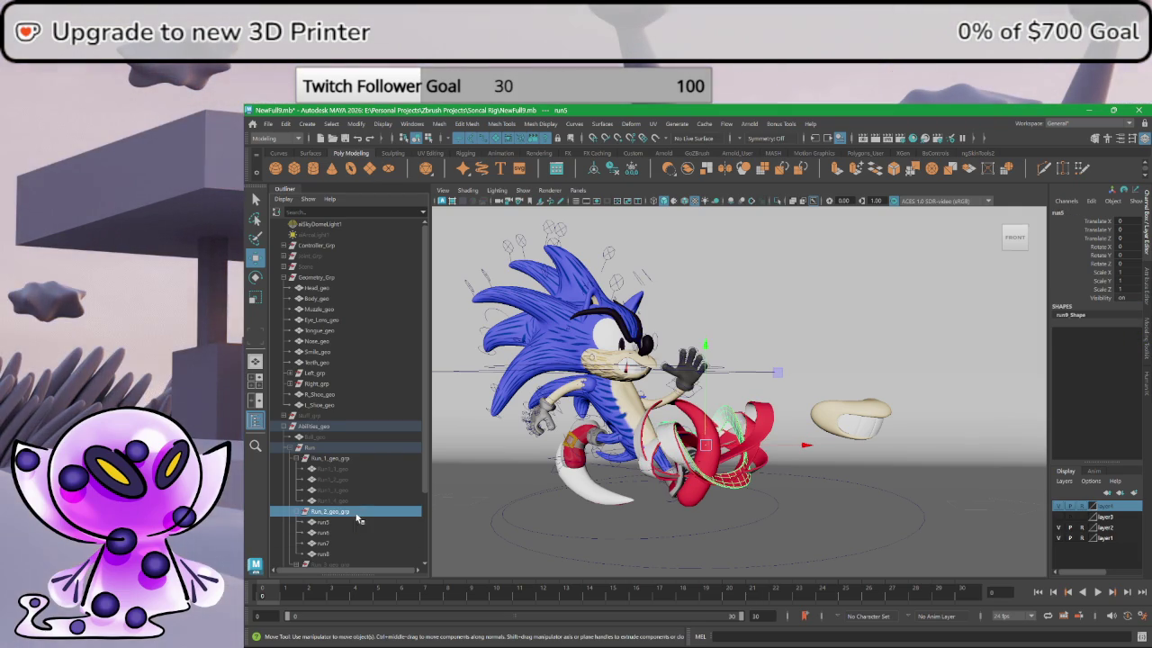
left_click(255, 279)
mouse_move(720, 446)
left_mouse_down()
mouse_move(833, 434)
mouse_move(745, 454)
mouse_move(797, 447)
left_mouse_up()
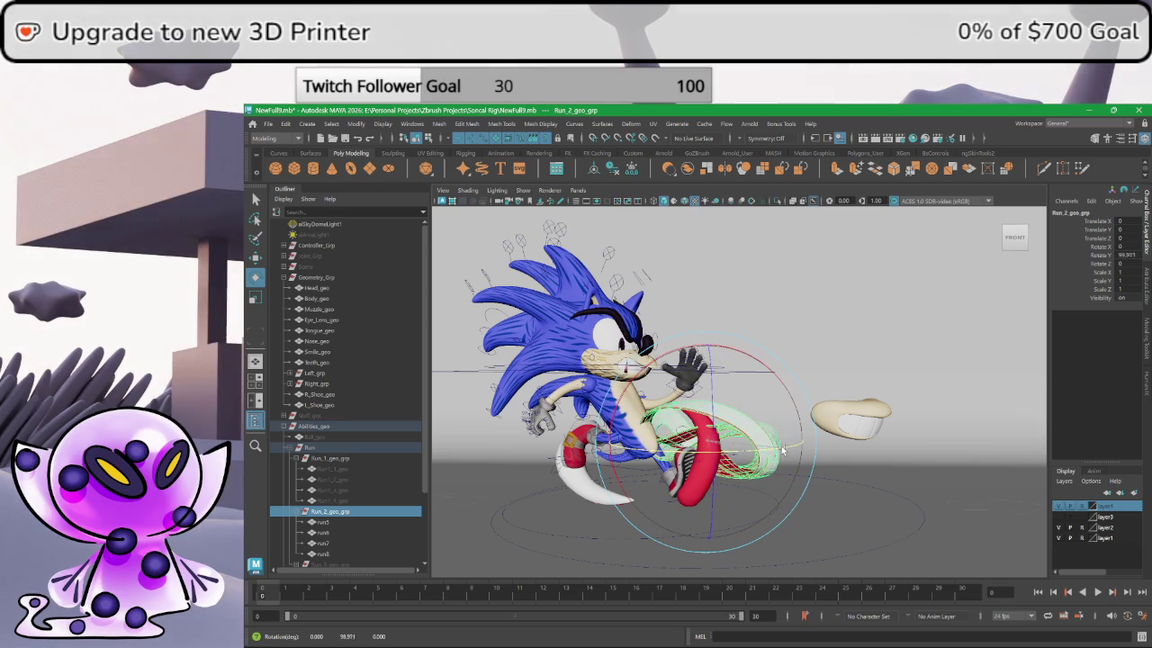
mouse_move(785, 367)
left_mouse_down()
mouse_move(731, 400)
mouse_move(607, 394)
mouse_move(707, 407)
left_mouse_up()
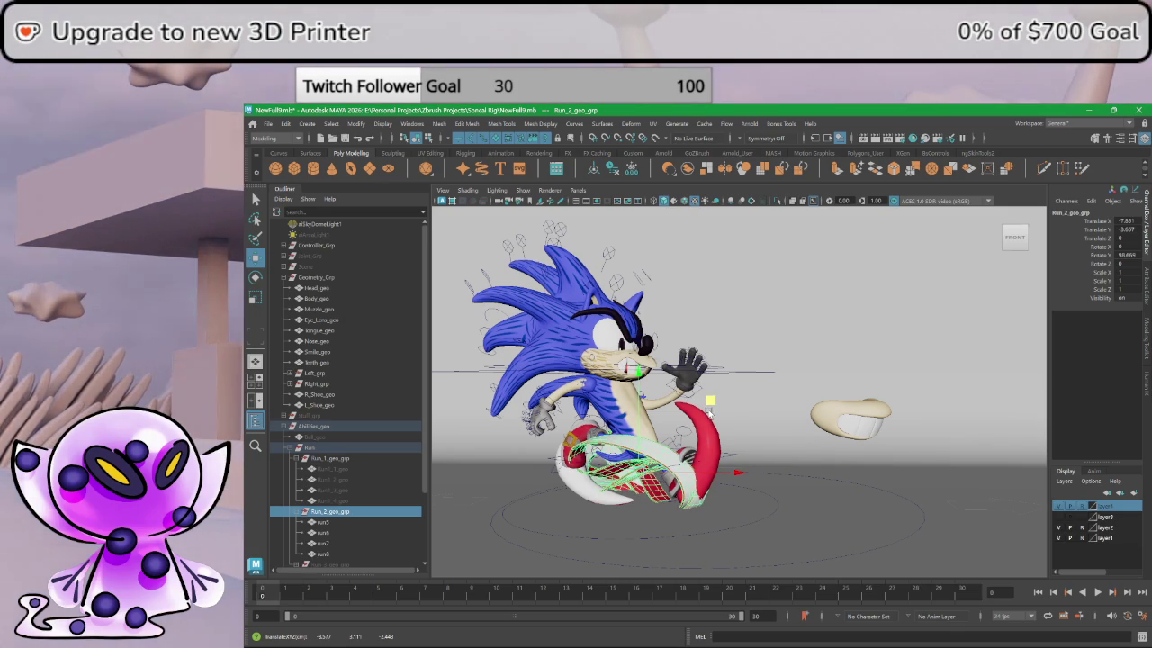
scroll(710, 402, "up", 3)
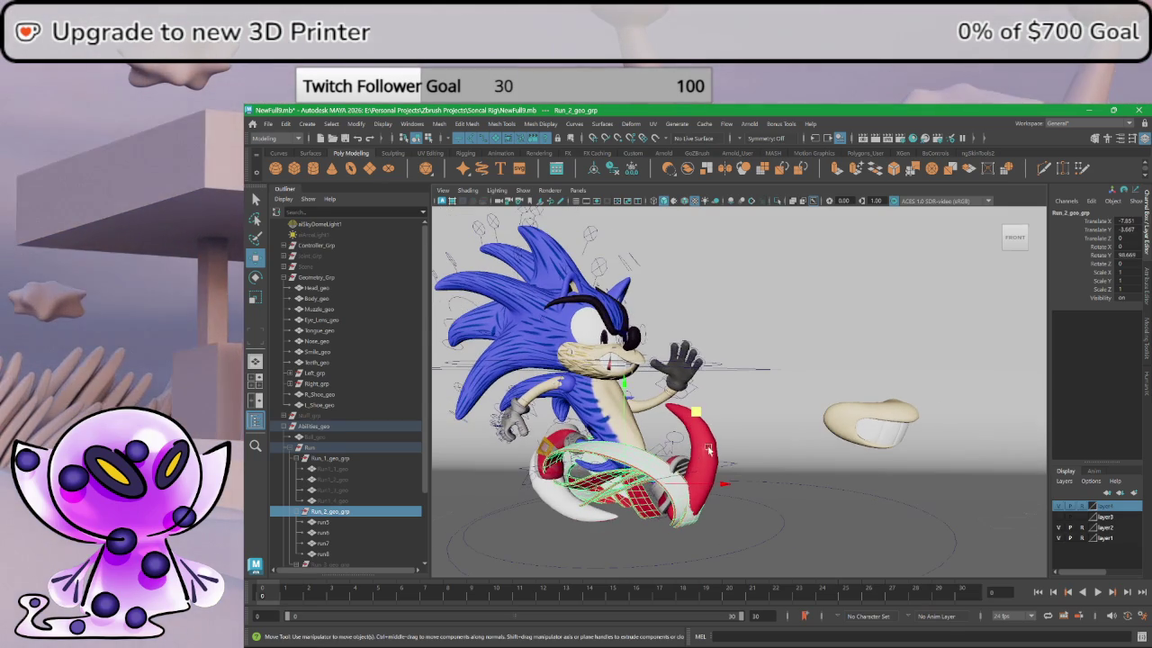
mouse_move(696, 412)
left_mouse_down()
mouse_move(694, 401)
mouse_move(701, 418)
left_mouse_up()
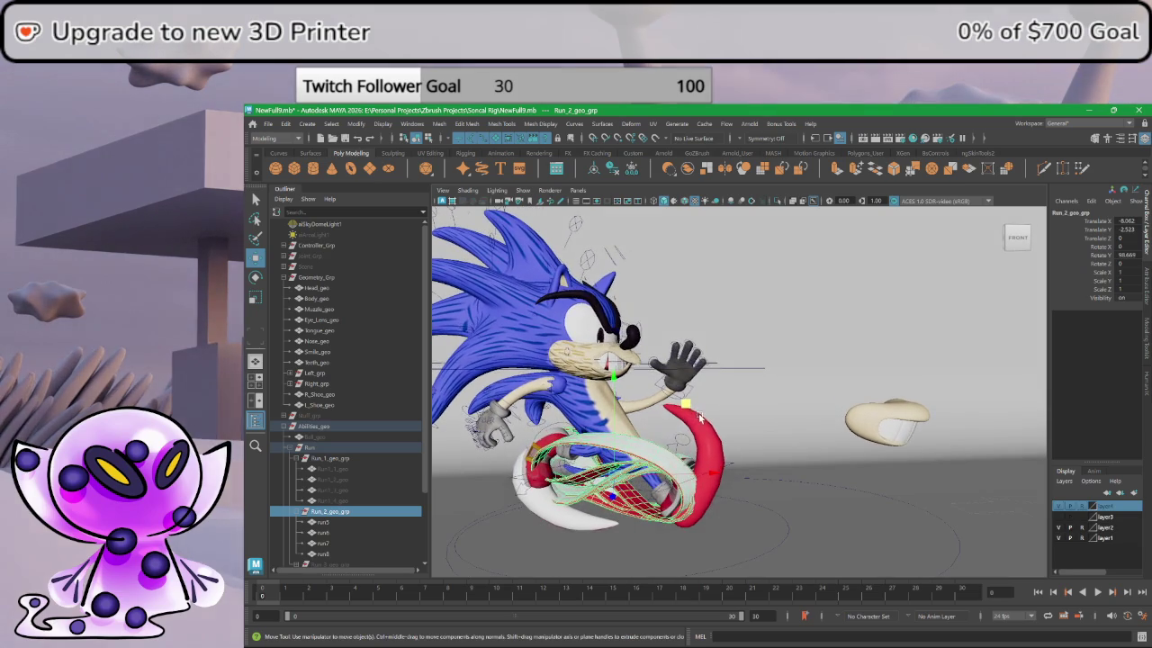
- Hide the run7 ribbon with Ctrl+H and reselect the whole Run_2 group
left_click(333, 555)
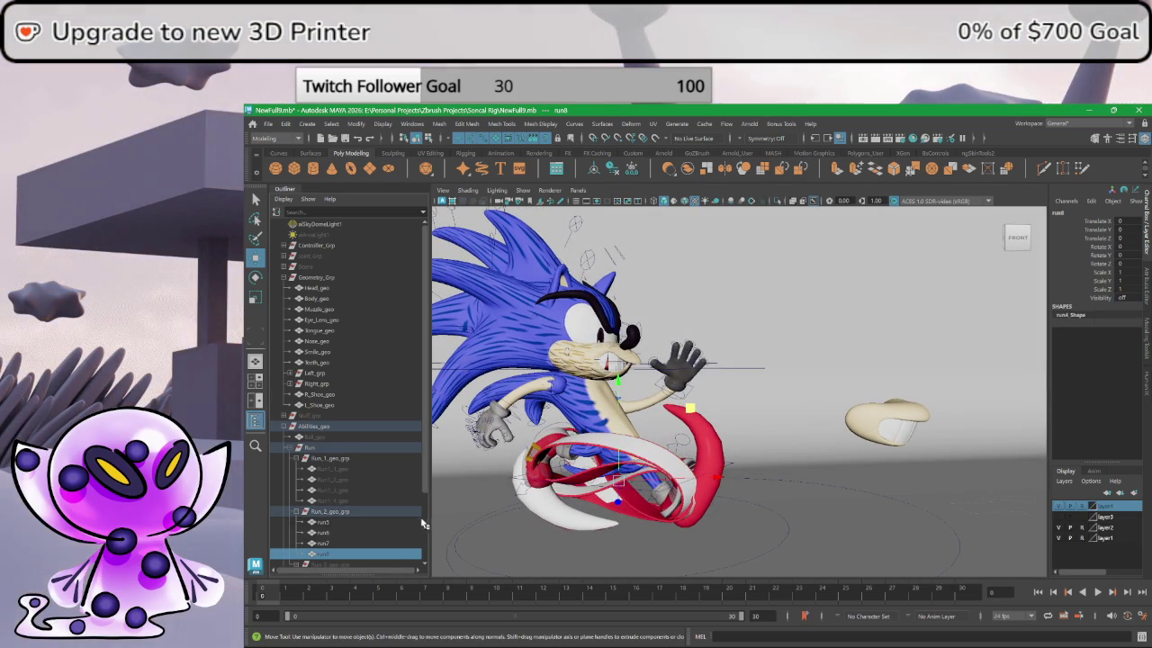
left_click(387, 543)
key("ctrl+h")
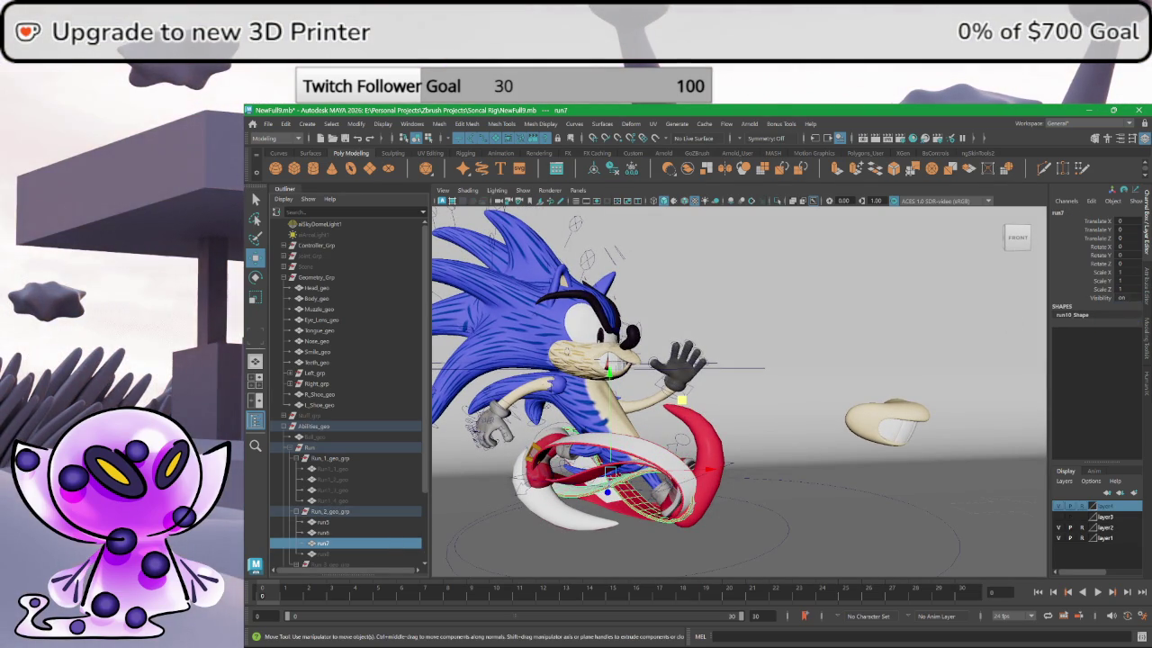
left_click(574, 475)
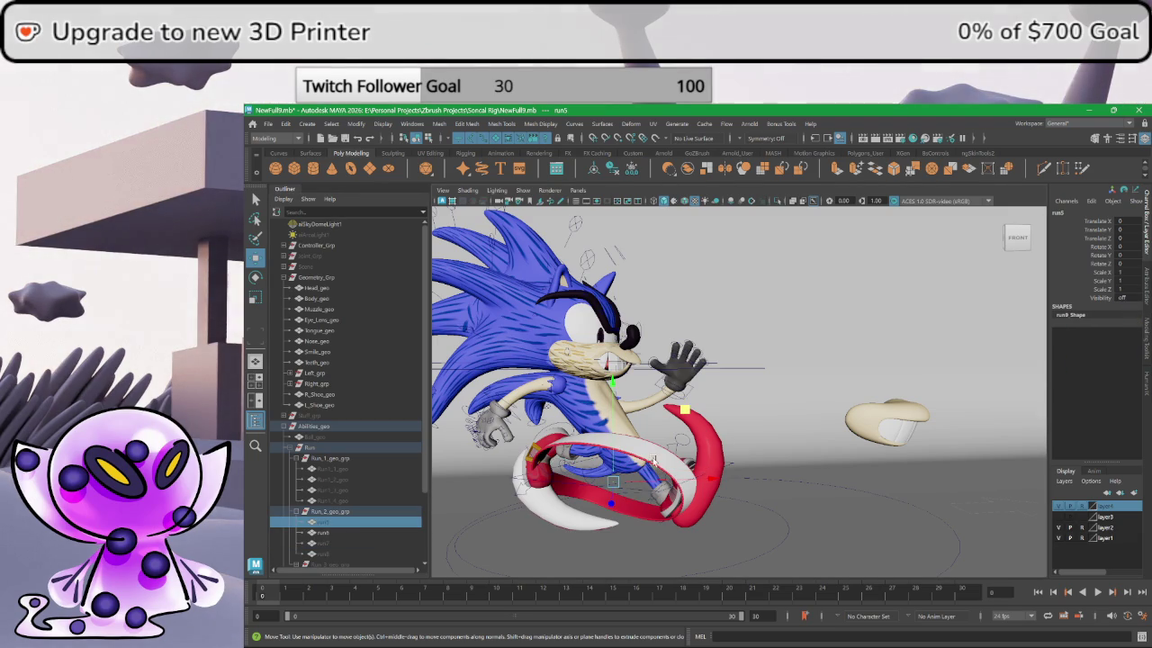
left_click(650, 454)
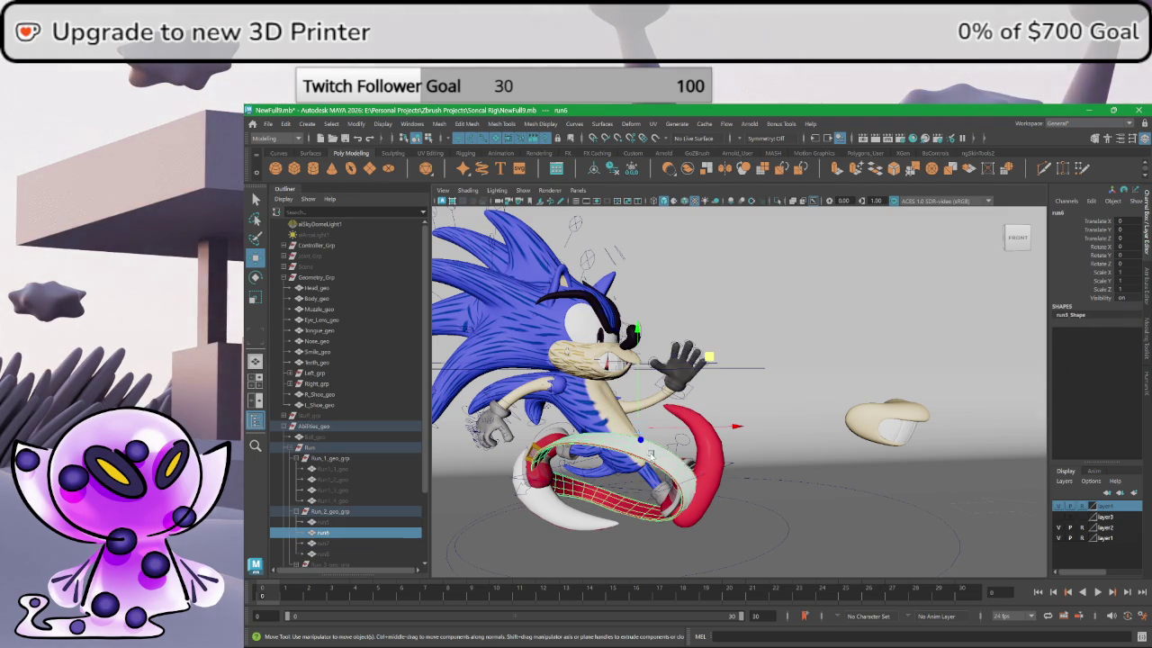
left_click(357, 514)
- Place the ribbon ring behind Sonic's waist at X -8.947, Z -6.518, then hide the group
left_click_drag(610, 496, 610, 520)
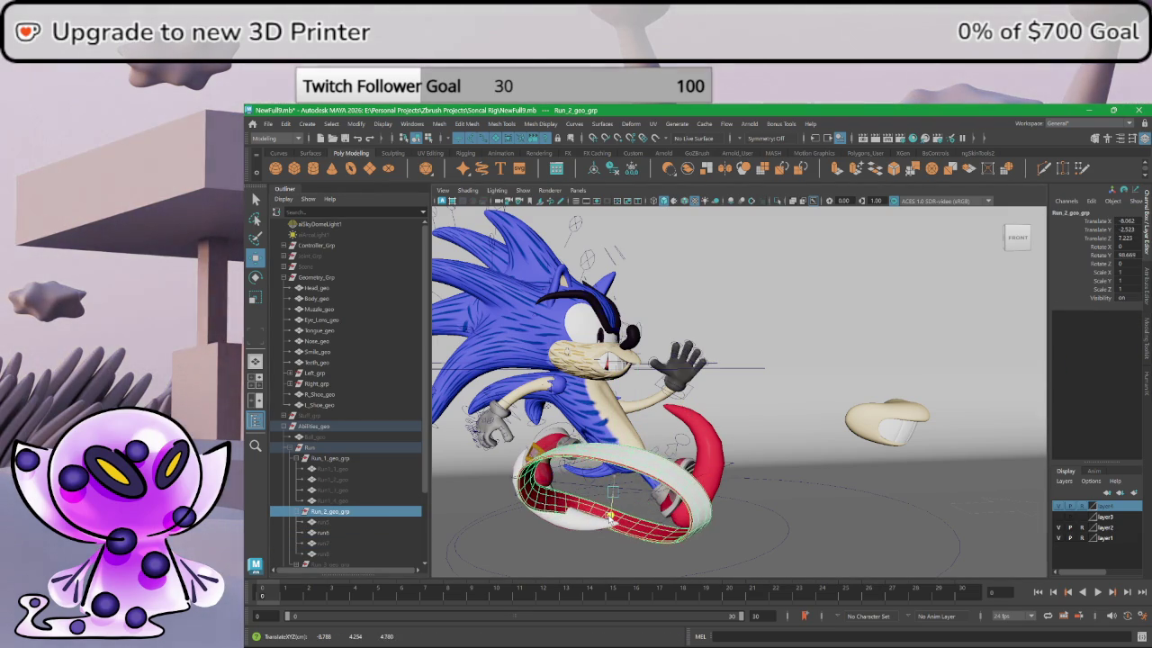
left_click_drag(610, 515, 662, 493)
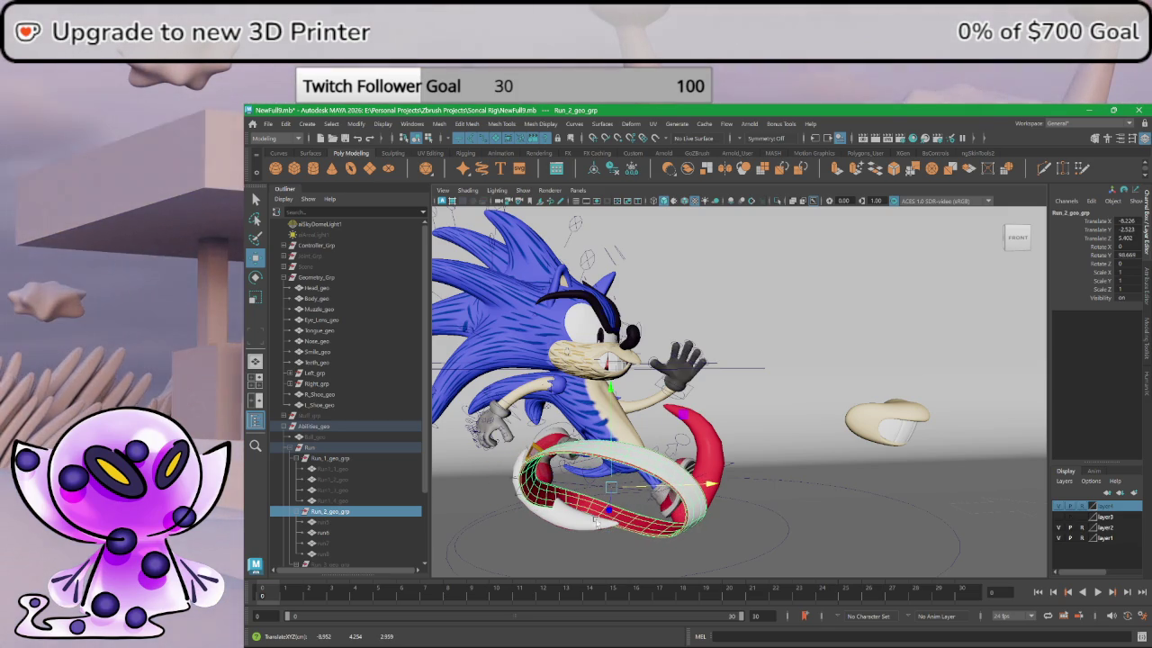
left_click_drag(609, 509, 610, 490)
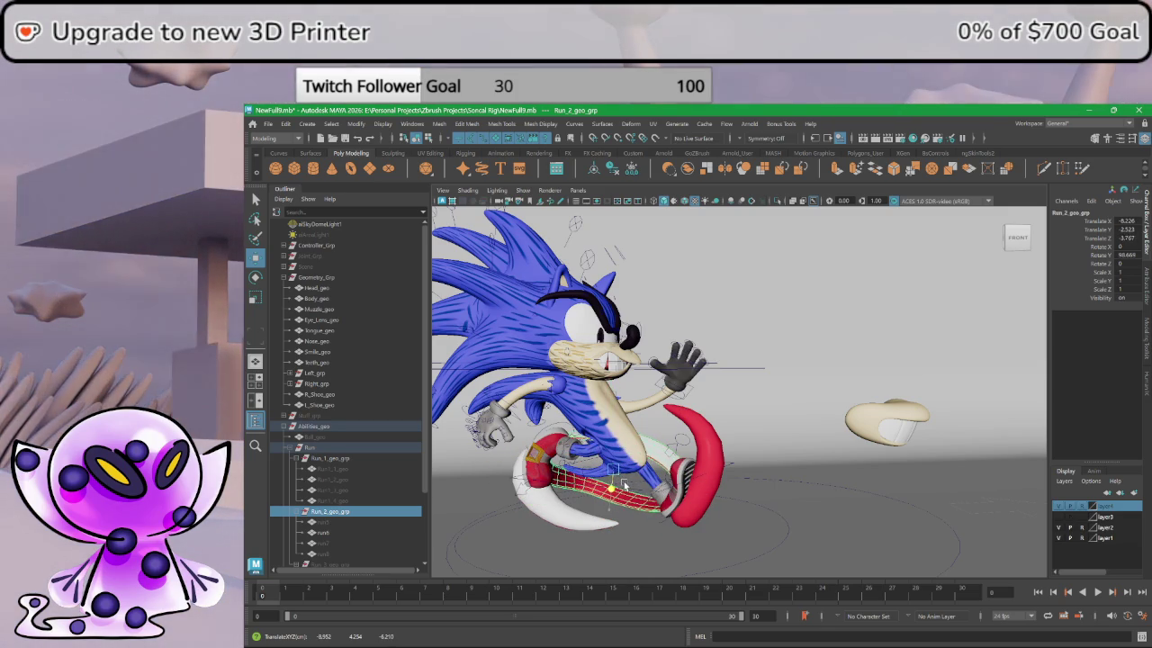
left_click_drag(674, 470, 688, 470)
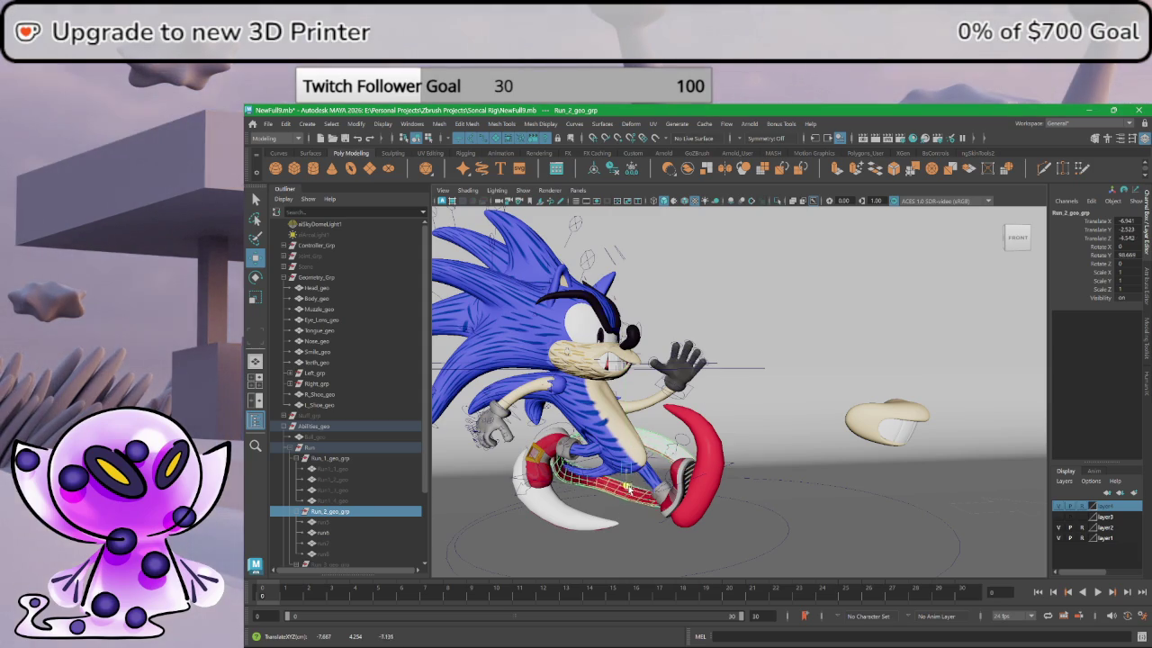
left_click_drag(642, 471, 632, 486)
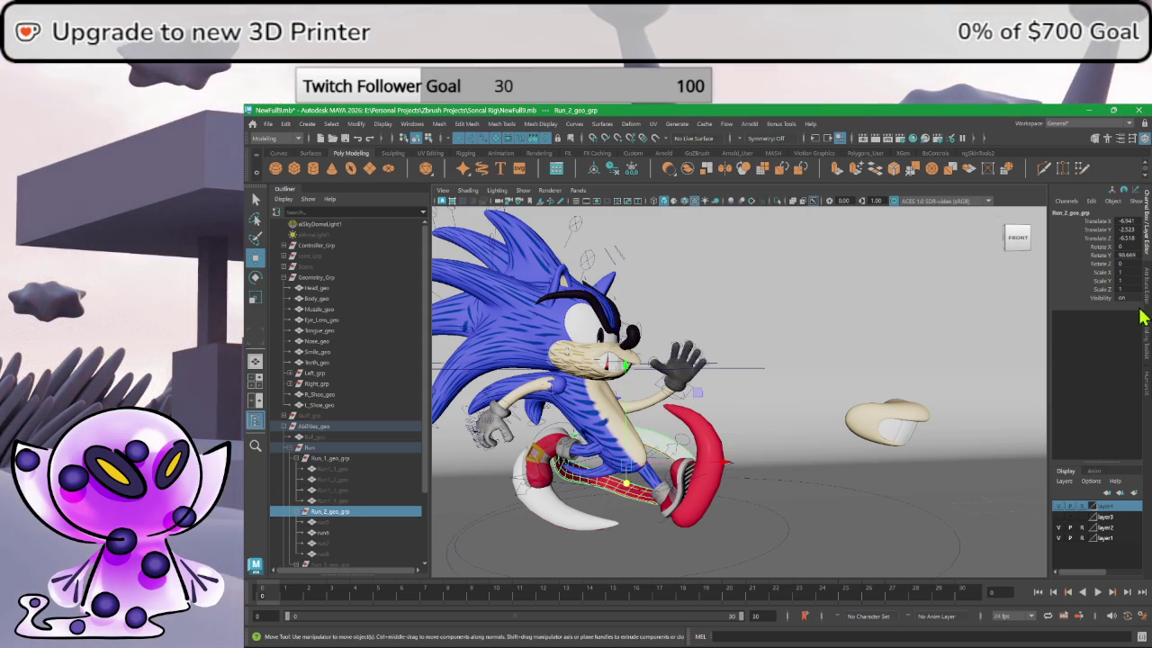
key("ctrl+h")
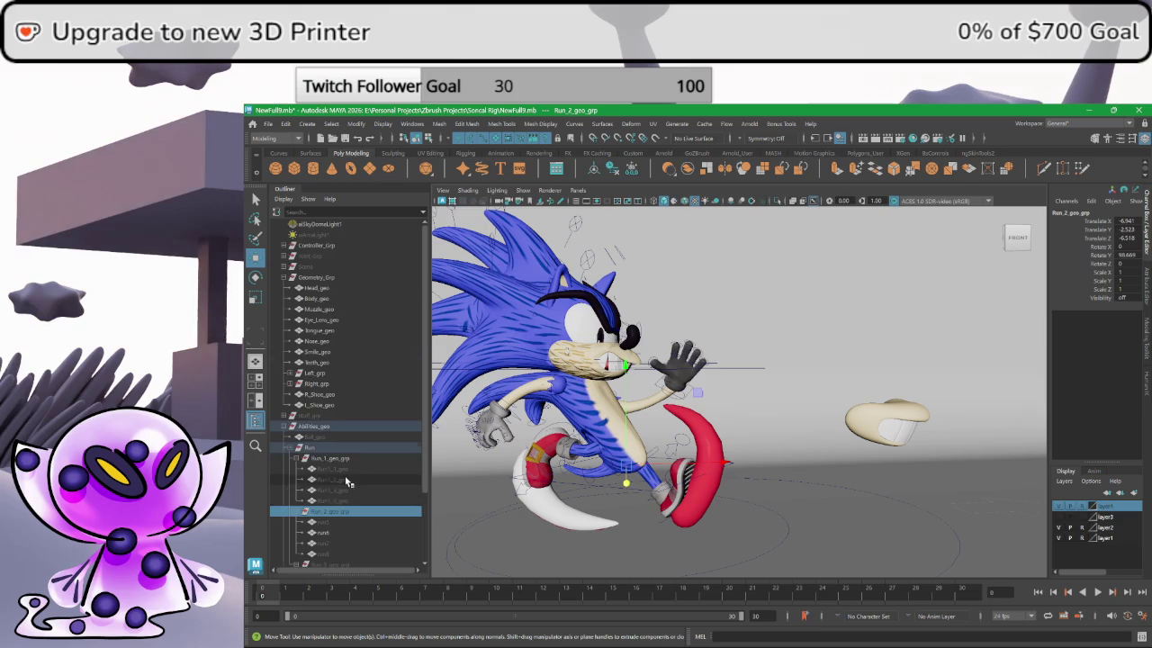
scroll(337, 491, "down", 3)
left_click(335, 482)
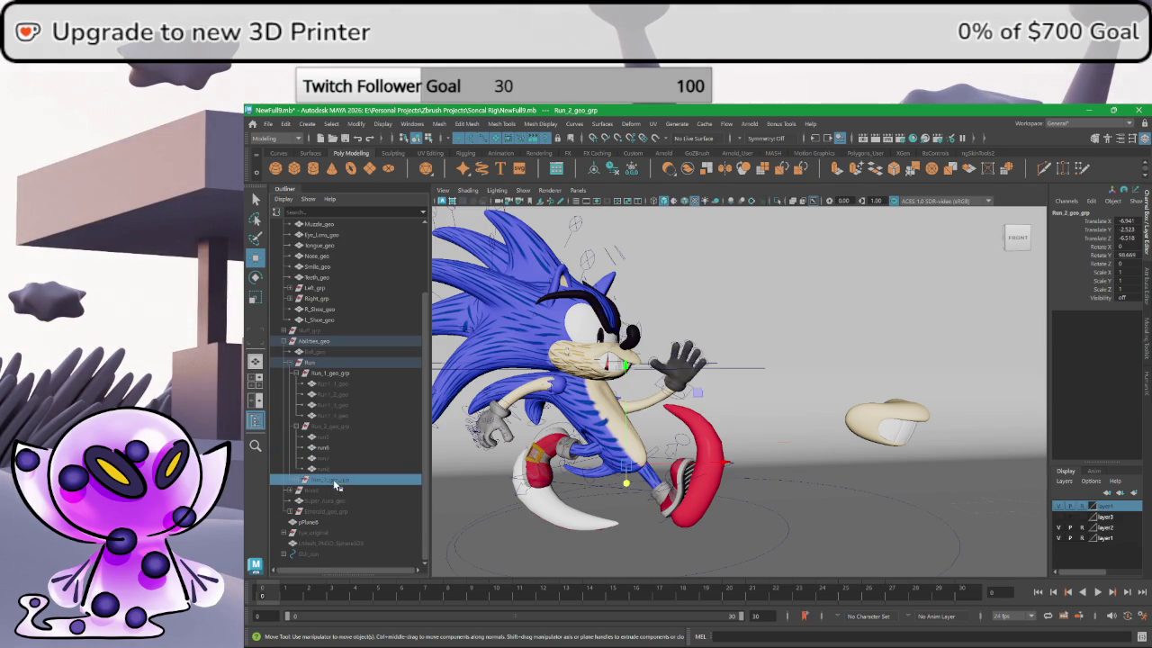
key("shift+h")
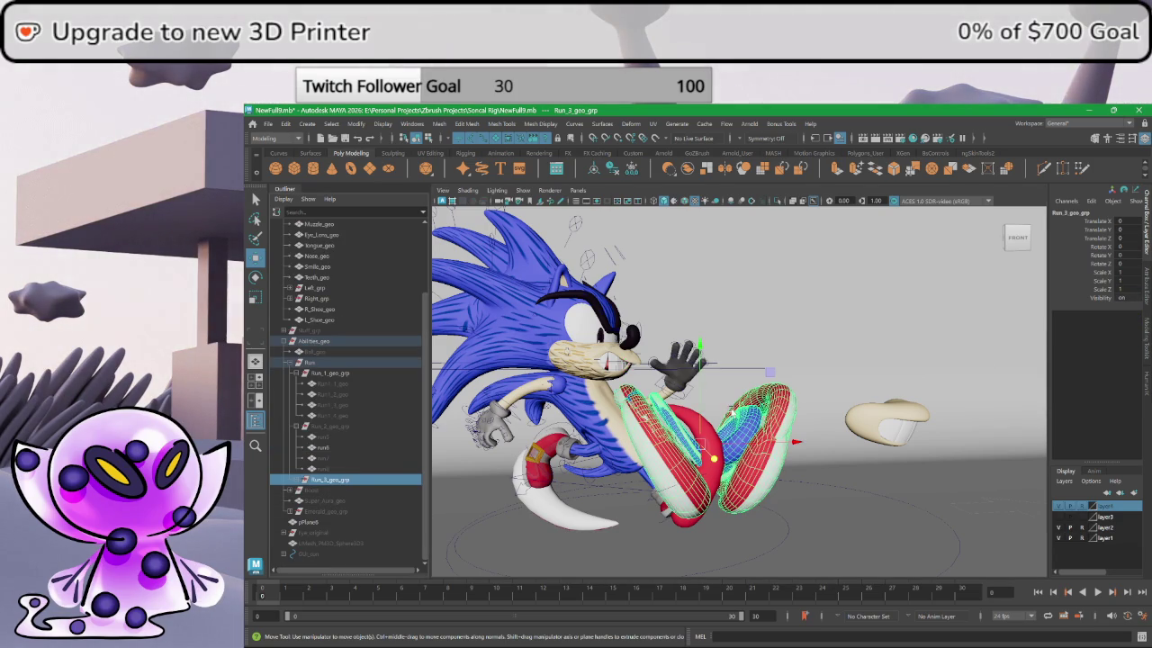
mouse_move(709, 498)
left_mouse_down()
mouse_move(741, 434)
mouse_move(750, 477)
left_mouse_up()
key("ctrl+z")
key("ctrl+z")
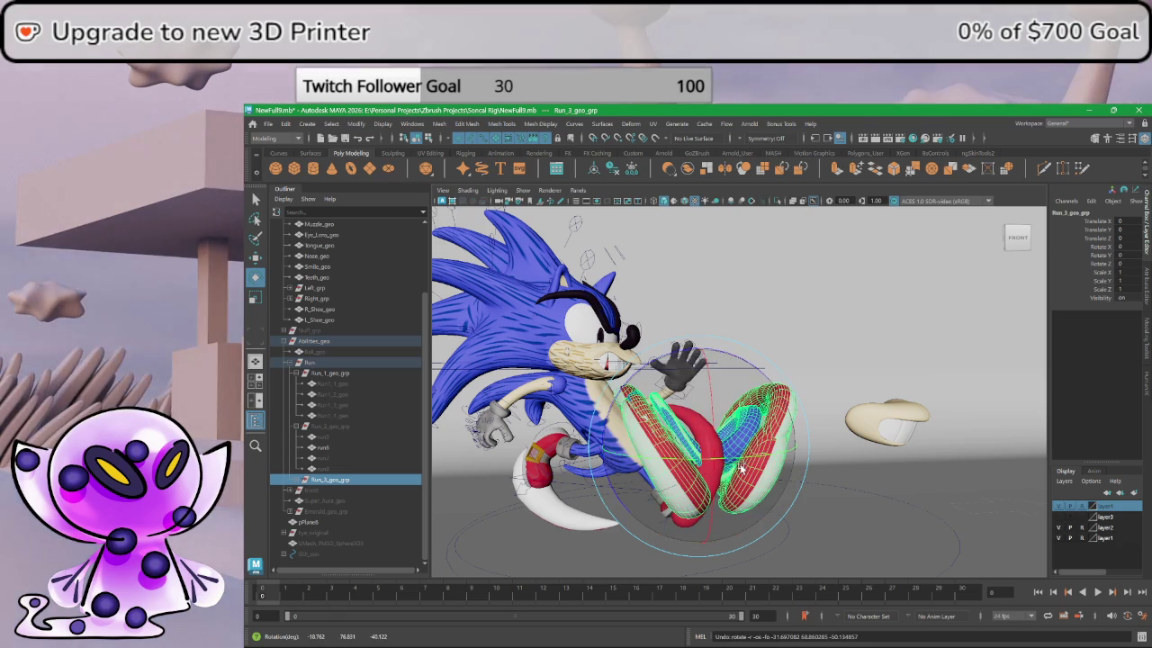
key("ctrl+z")
key("ctrl+z")
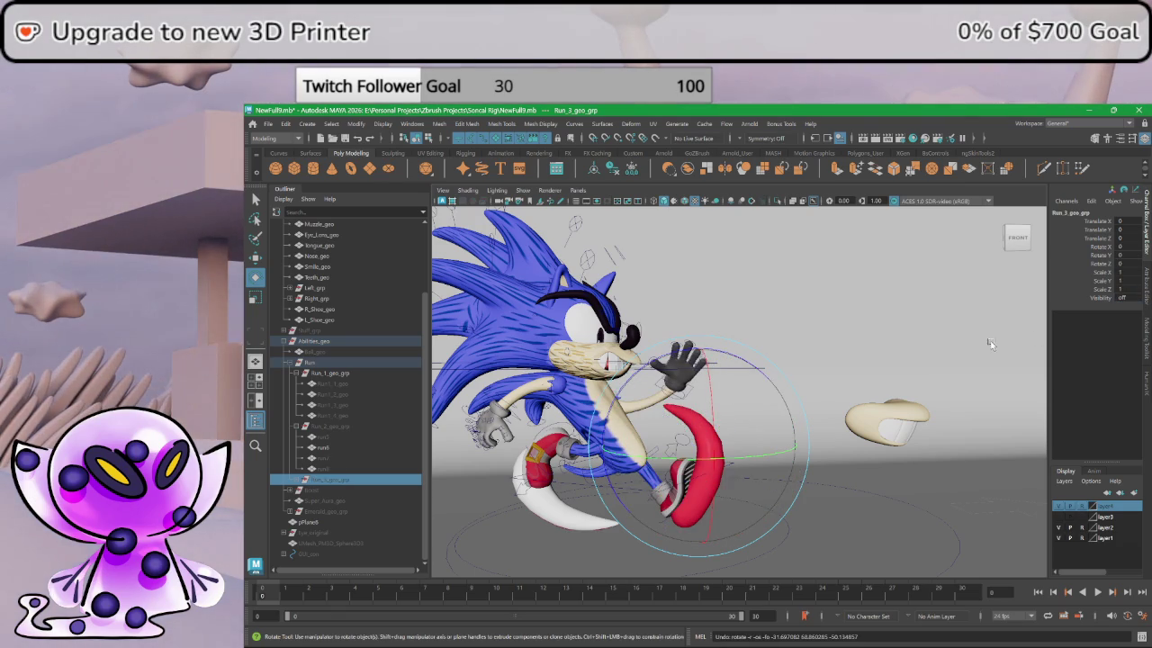
left_click(905, 356)
mouse_move(887, 357)
left_mouse_down("alt")
mouse_move(846, 330)
mouse_move(856, 337)
left_mouse_up("alt")
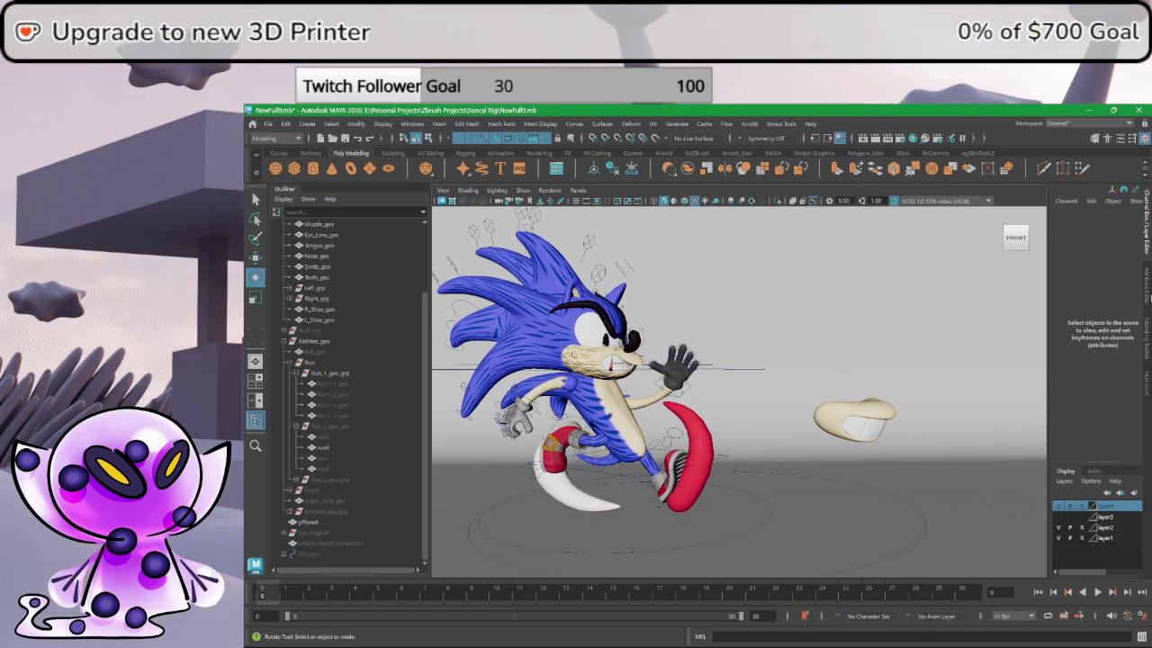
left_click(1146, 288)
left_click(1145, 225)
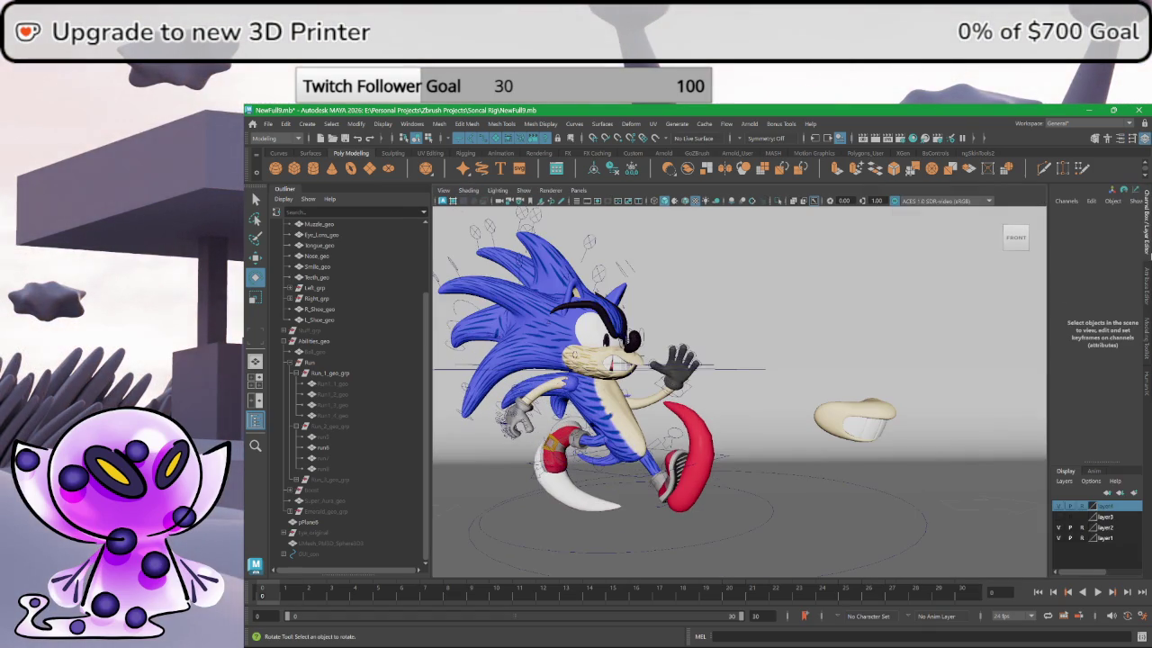
- Select the backdrop plane pPlane6 and check its UVs in the UV Editor
left_click(987, 418)
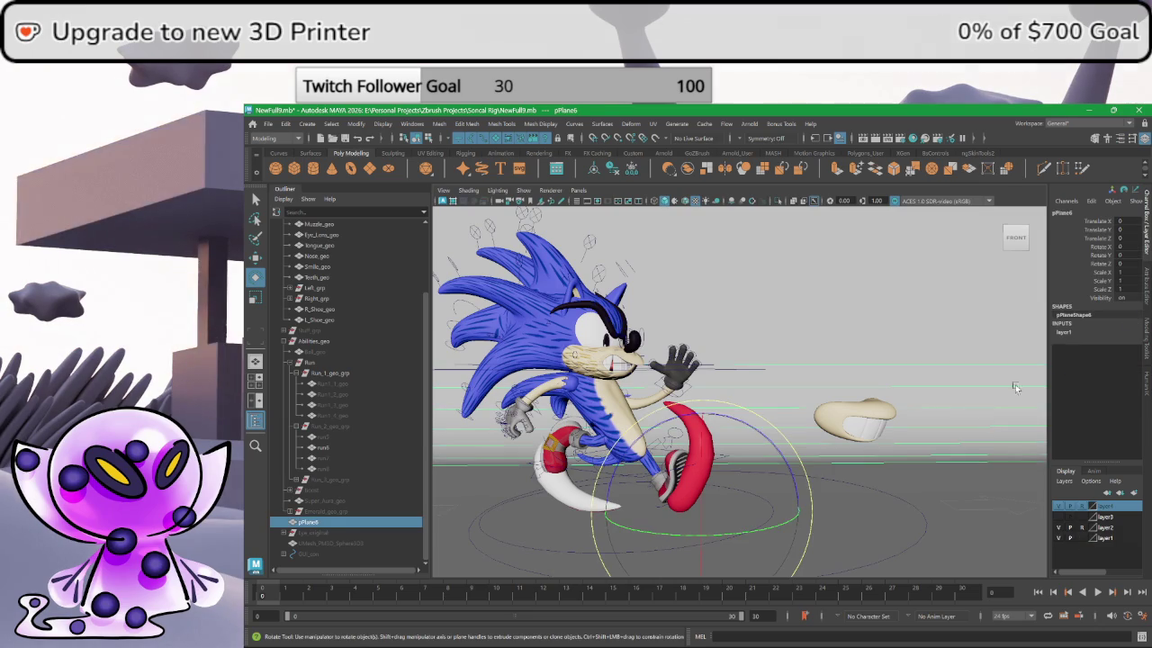
key("ctrl+a")
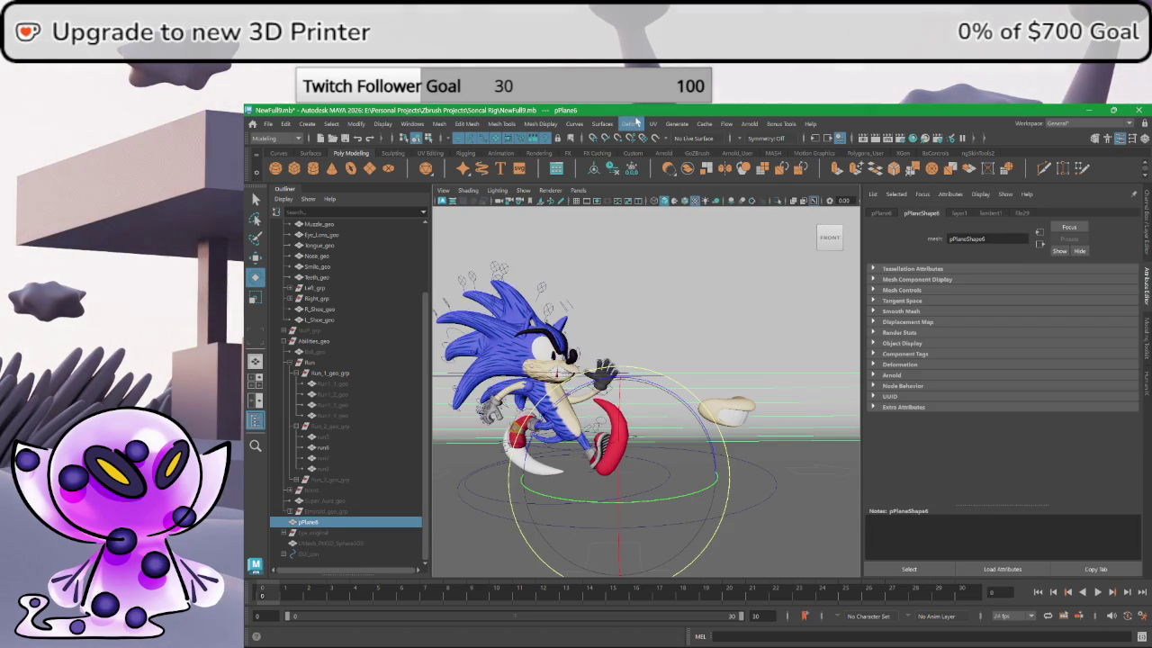
left_click(654, 123)
left_click(677, 160)
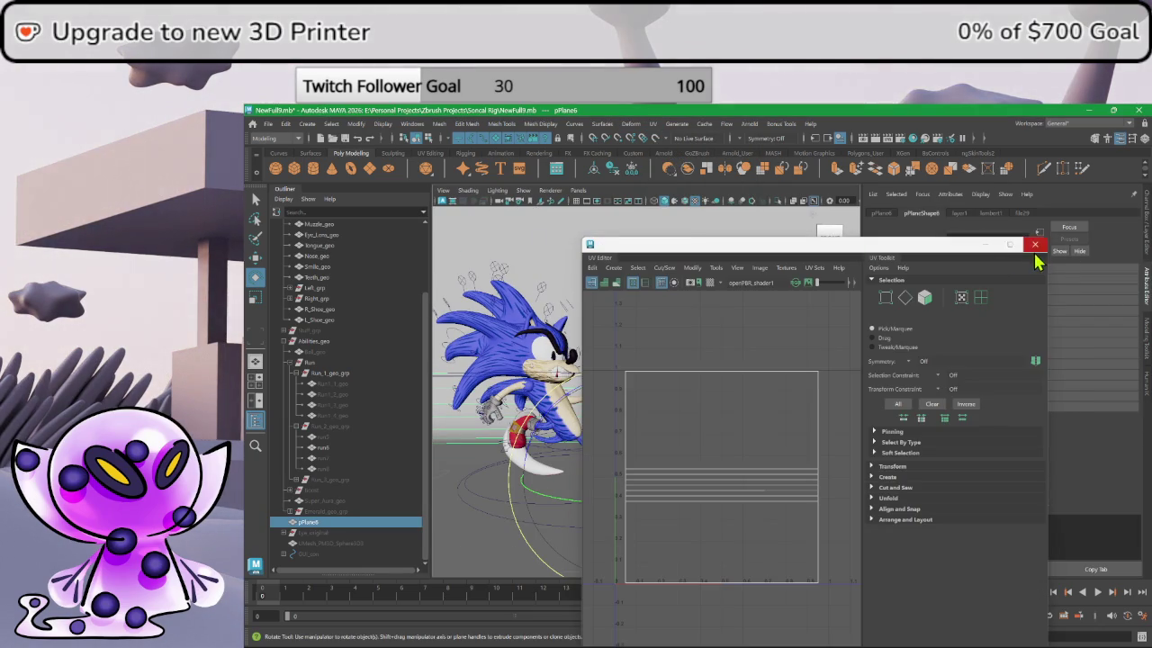
left_click(1034, 252)
- Turn on textured viewport display and browse for a new file29 texture image
left_click(1022, 213)
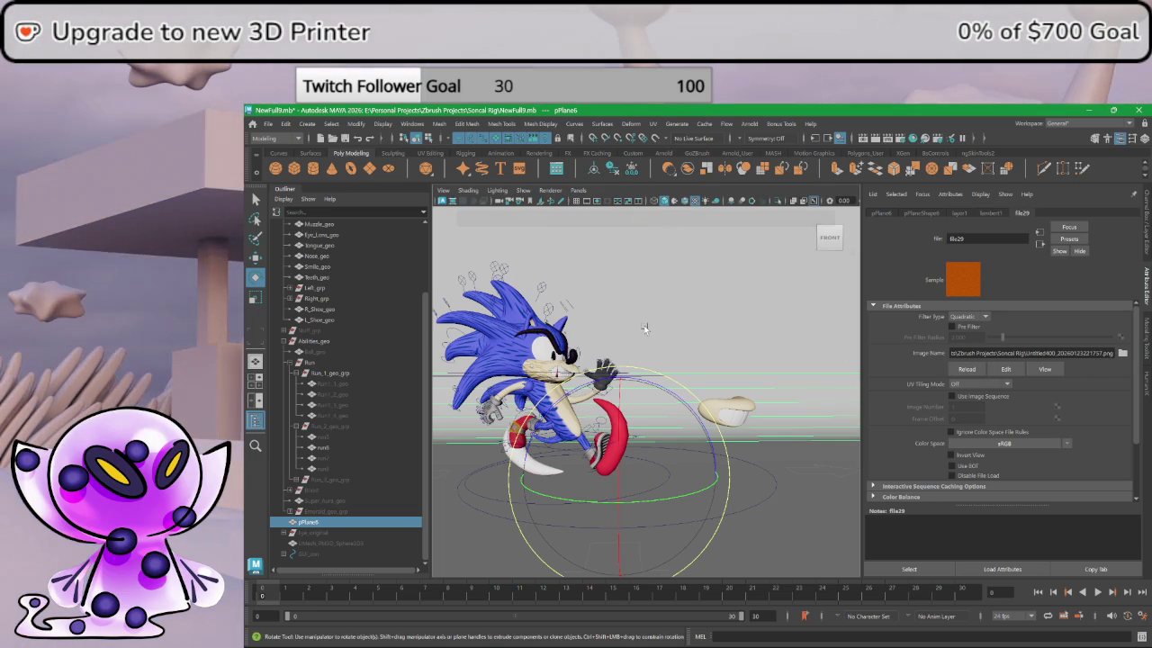
key("6")
key("4")
key("6")
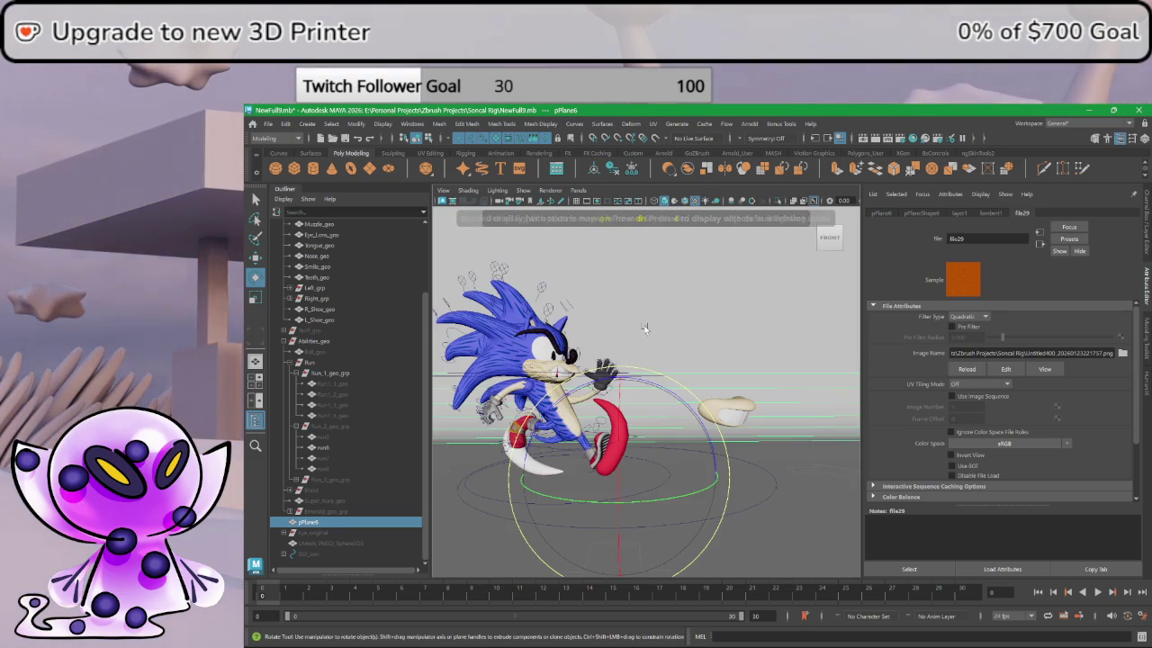
key("6")
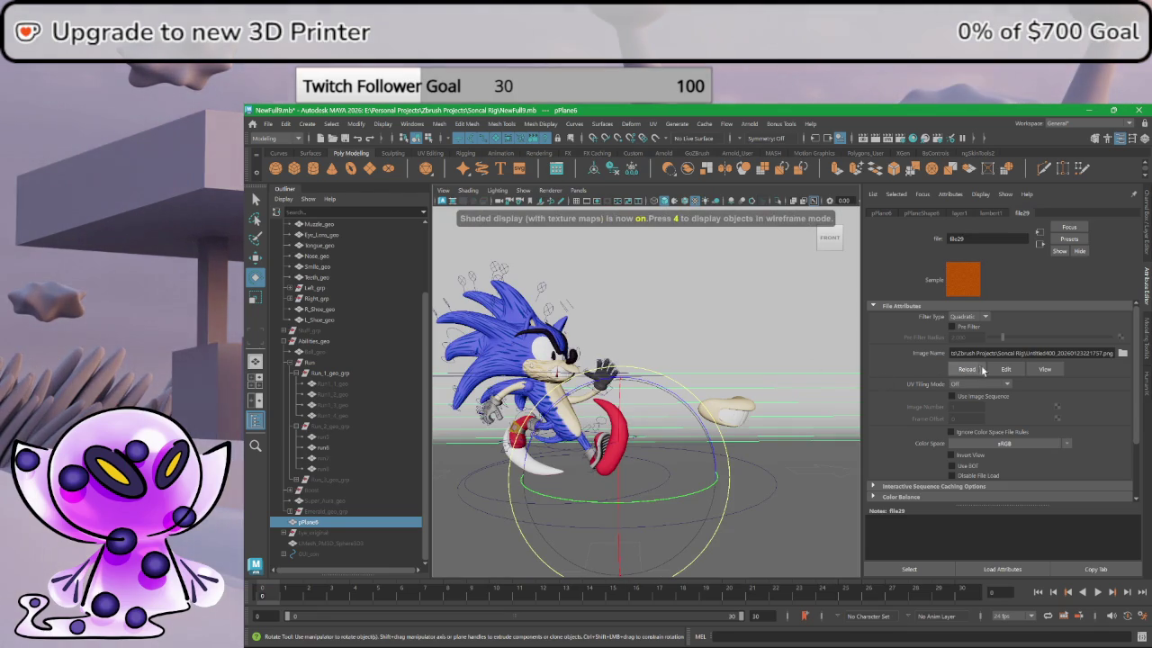
left_click(1123, 353)
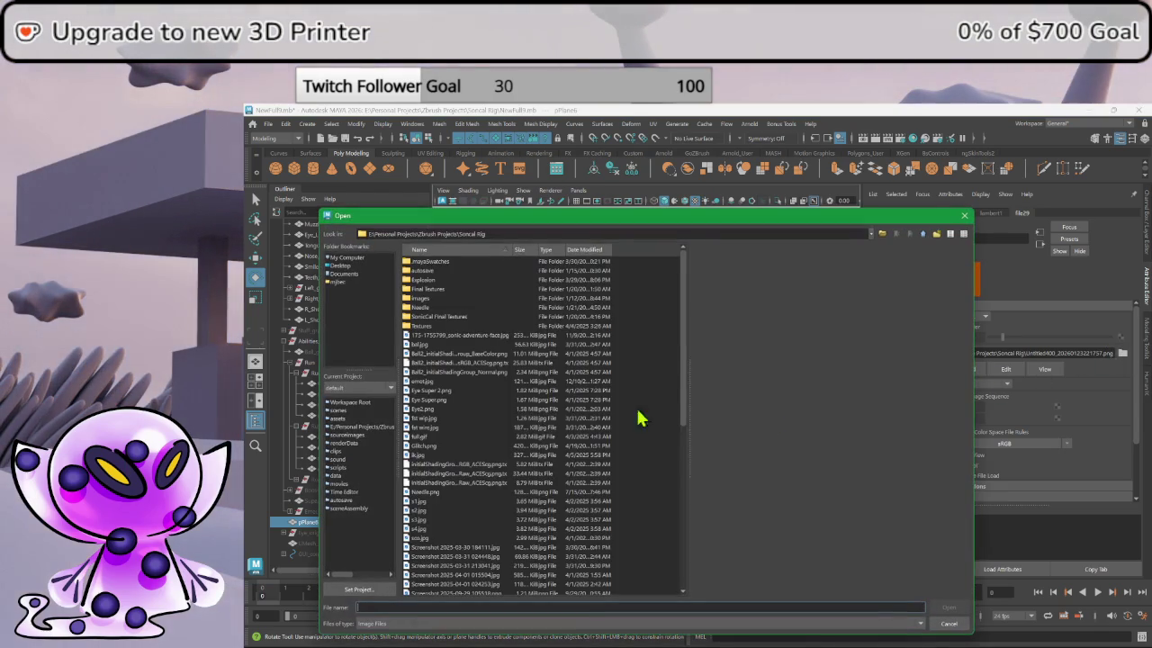
- Preview the folder's images and select the orange checker Untitled400_20260123221757.png
scroll(486, 468, "down", 6)
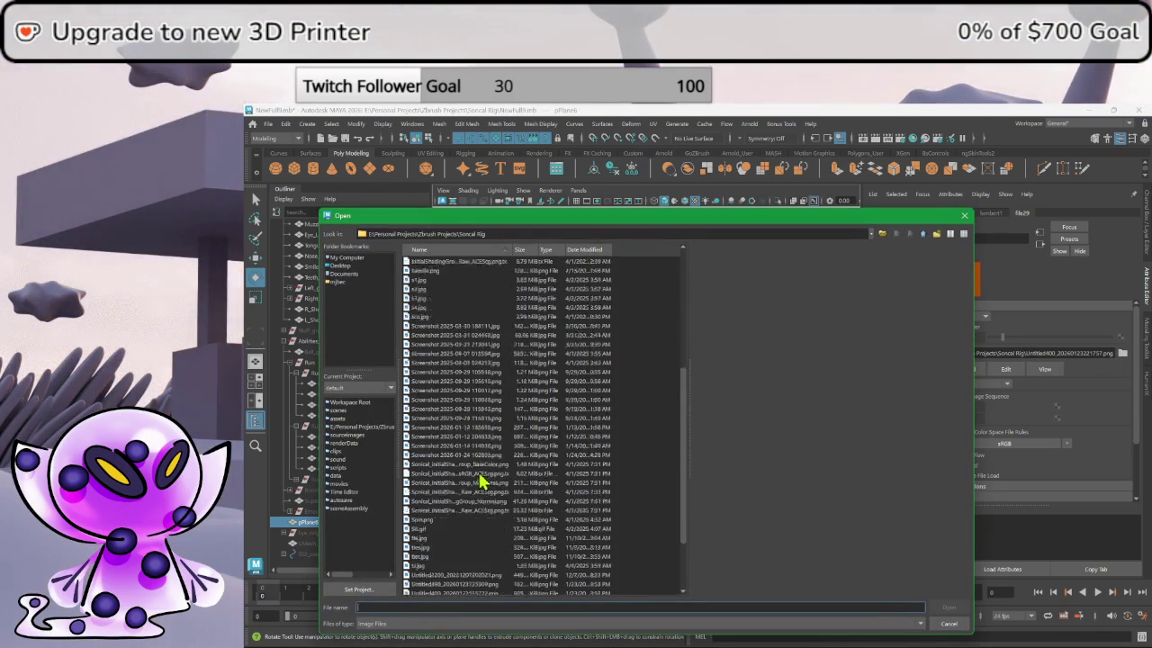
scroll(475, 576, "down", 5)
left_click(474, 584)
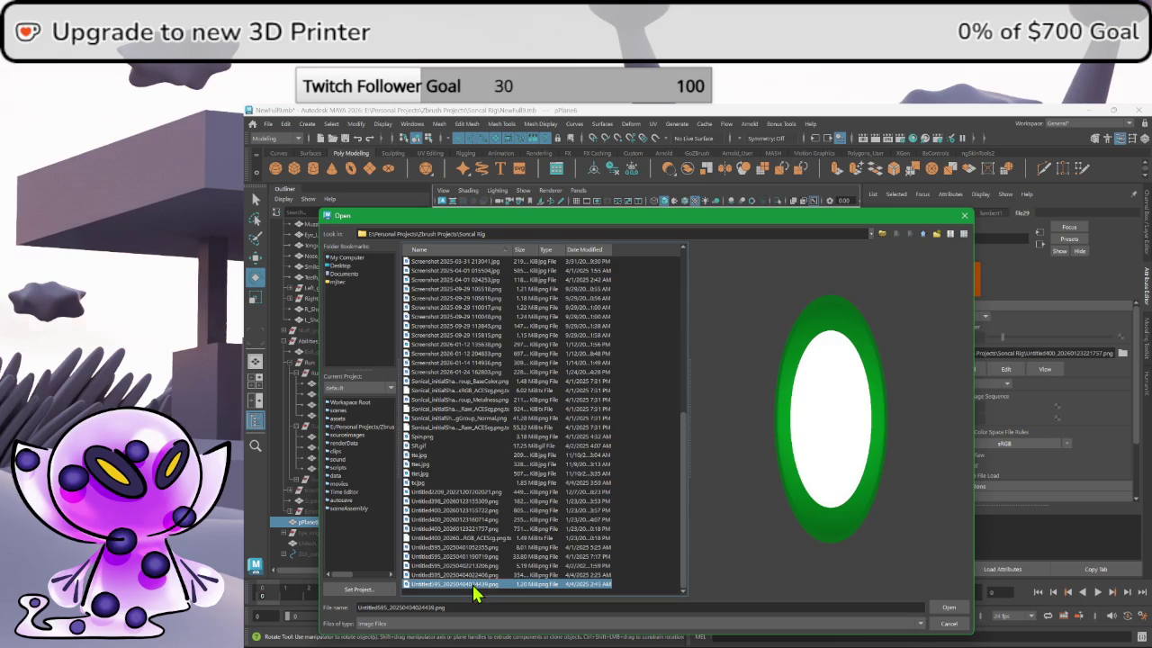
key("Up")
key("Up")
key("Up")
key("Up")
key("Down")
key("Up")
key("Up")
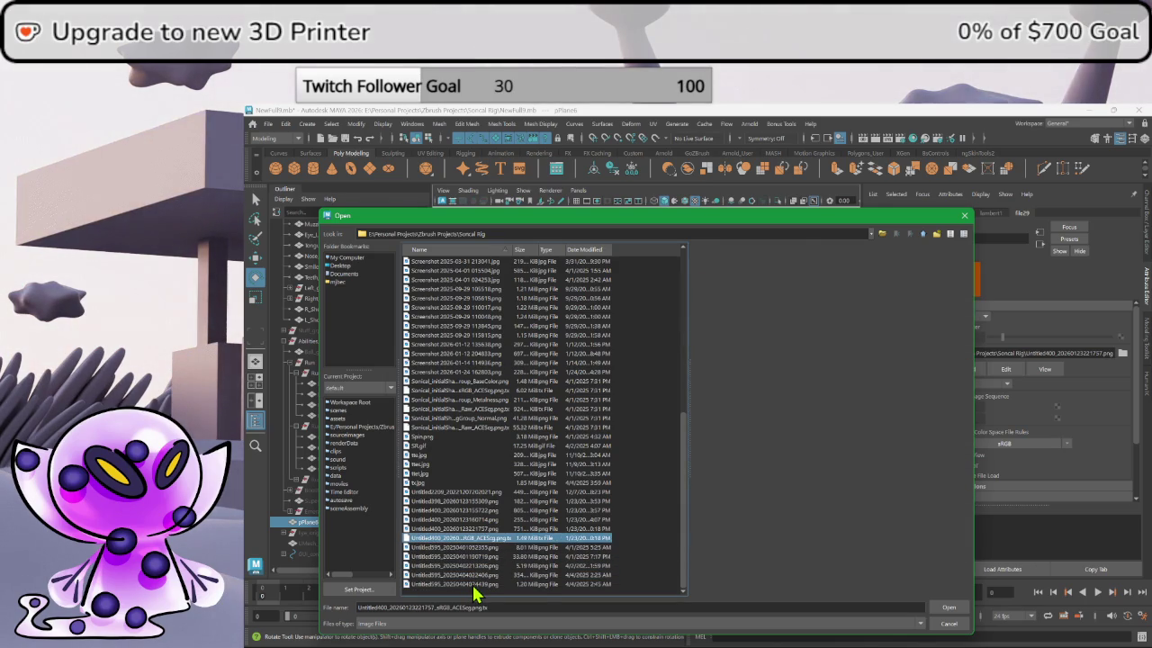
key("Up")
key("Up")
key("Down")
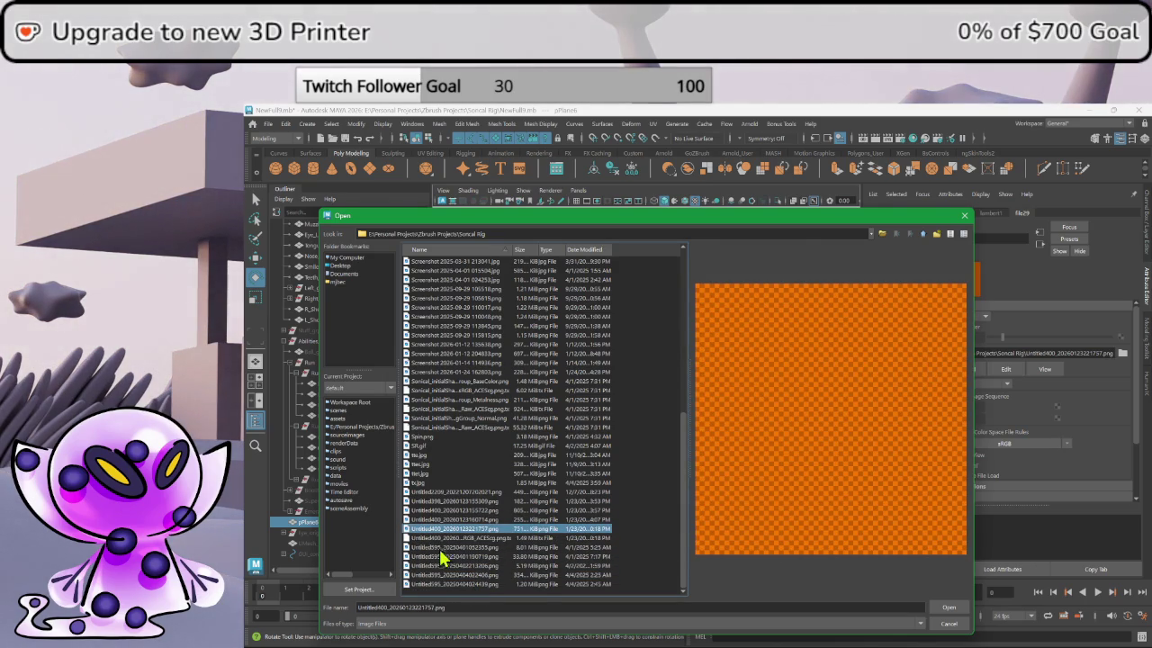
- Load Untitled400_20260123221757.png into file29 and show the lambert1 material settings
double_click(444, 532)
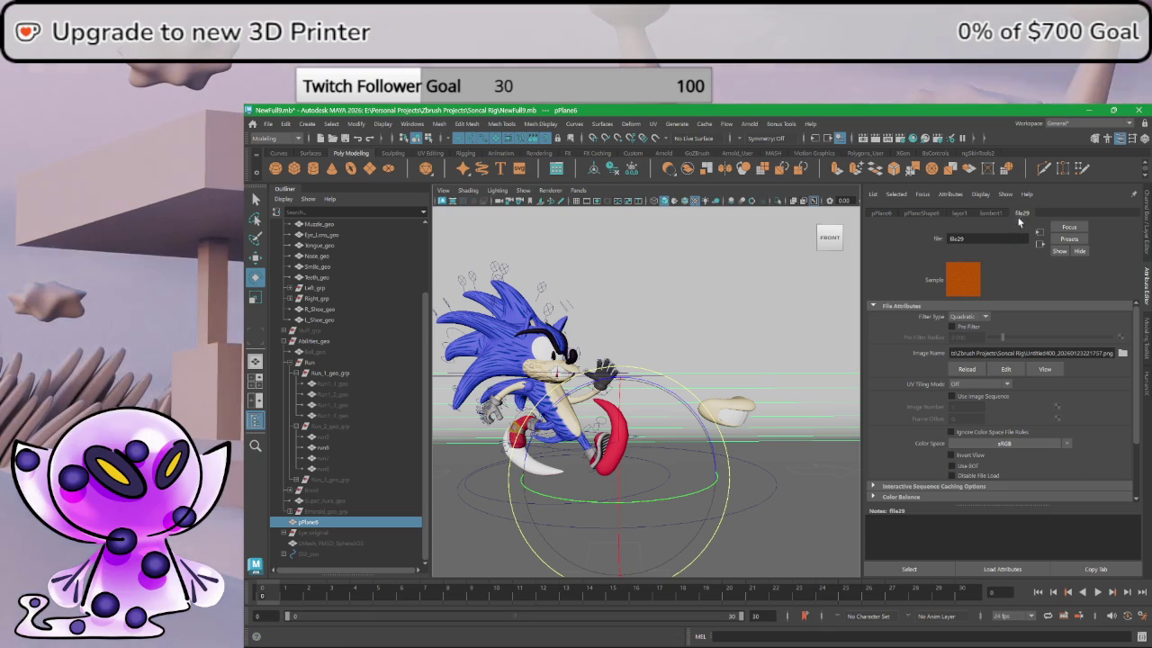
left_click(991, 214)
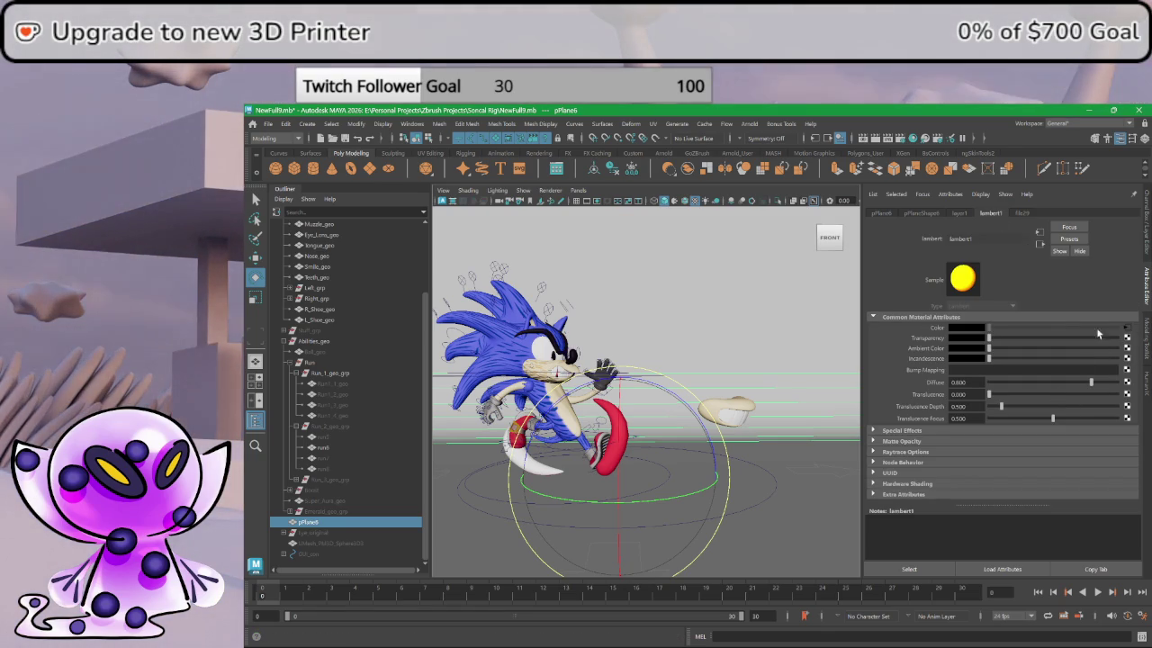
right_click(802, 341)
mouse_move(798, 610)
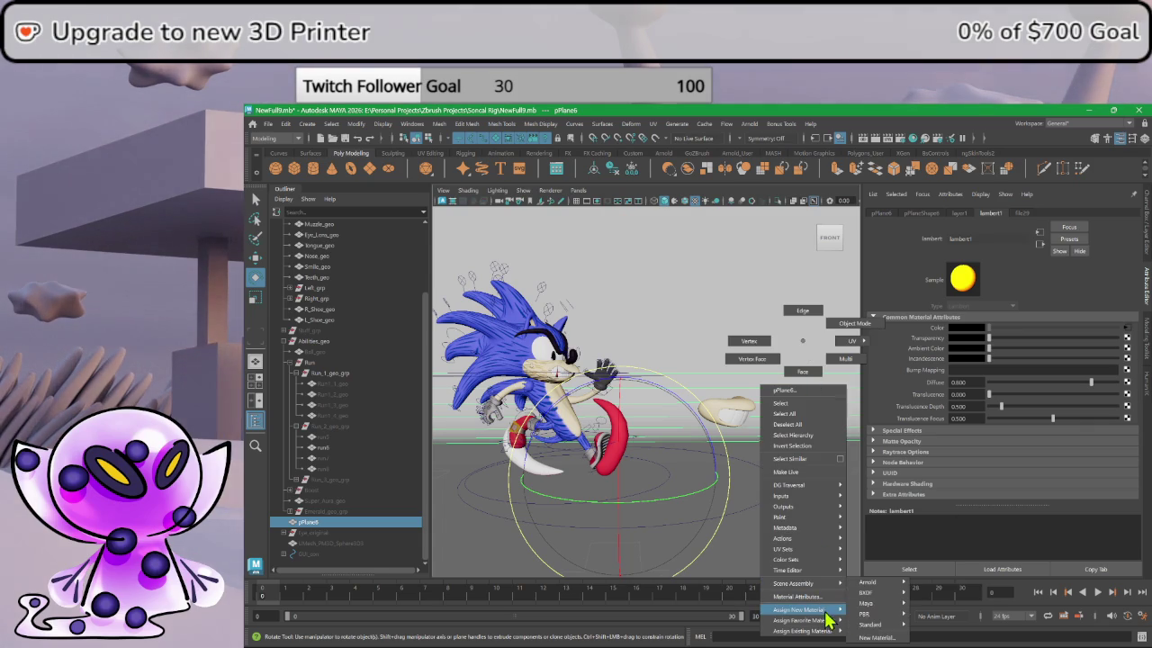
- Assign a new aiStandardSurface material to the plane with a File texture on Color
left_click(878, 637)
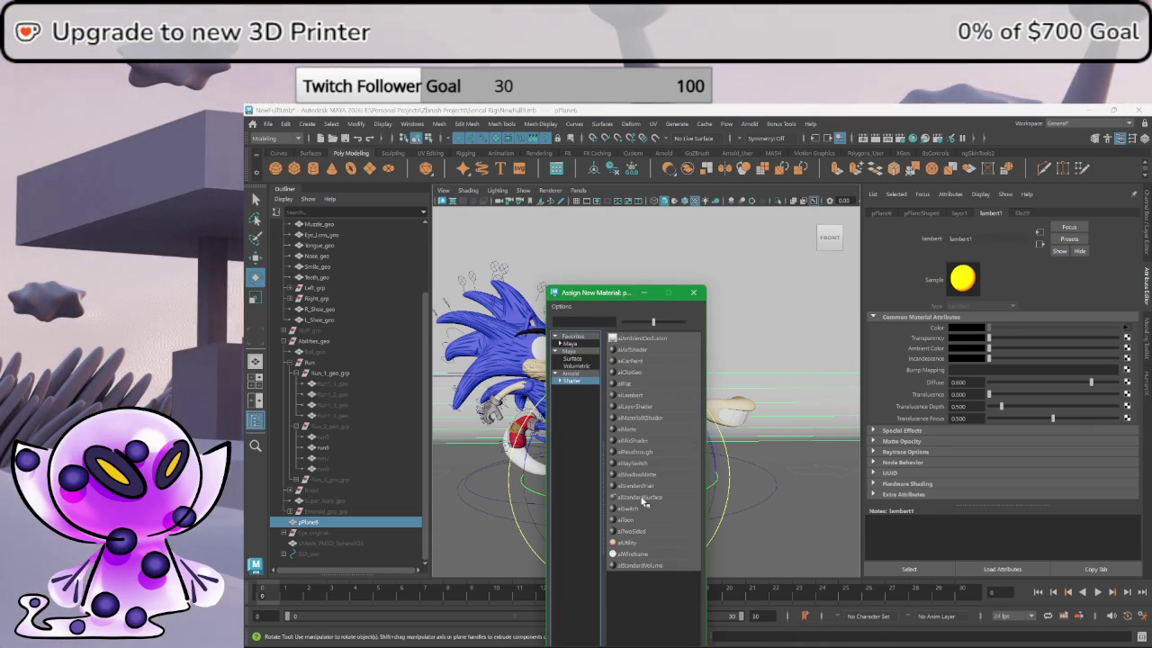
left_click(641, 498)
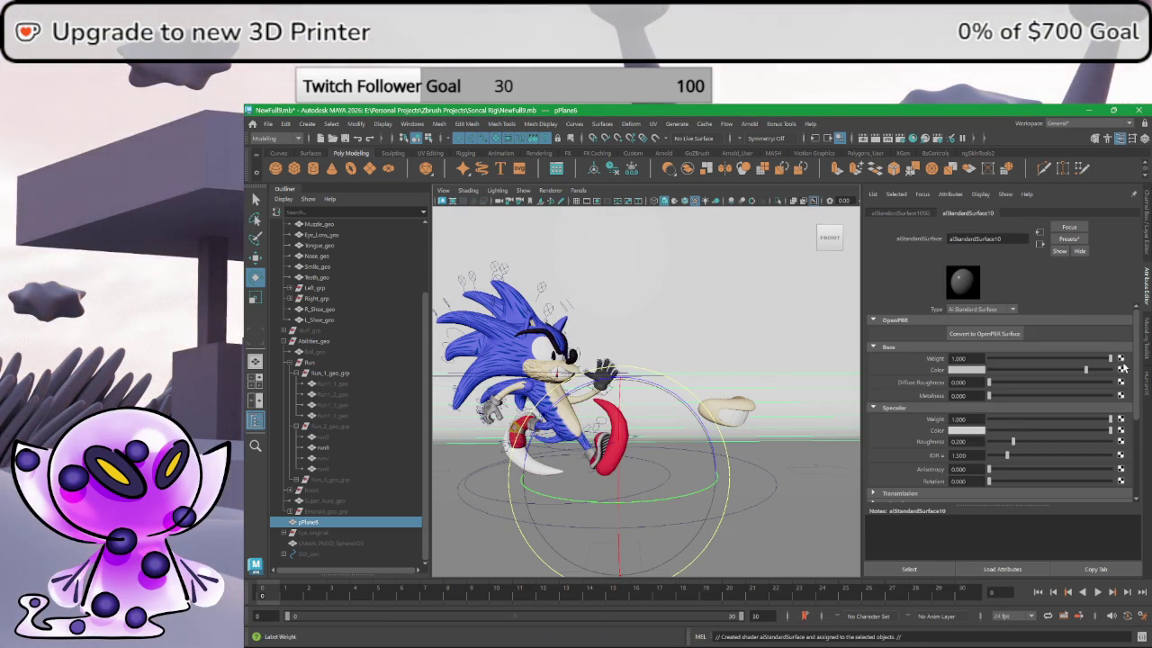
left_click(1120, 369)
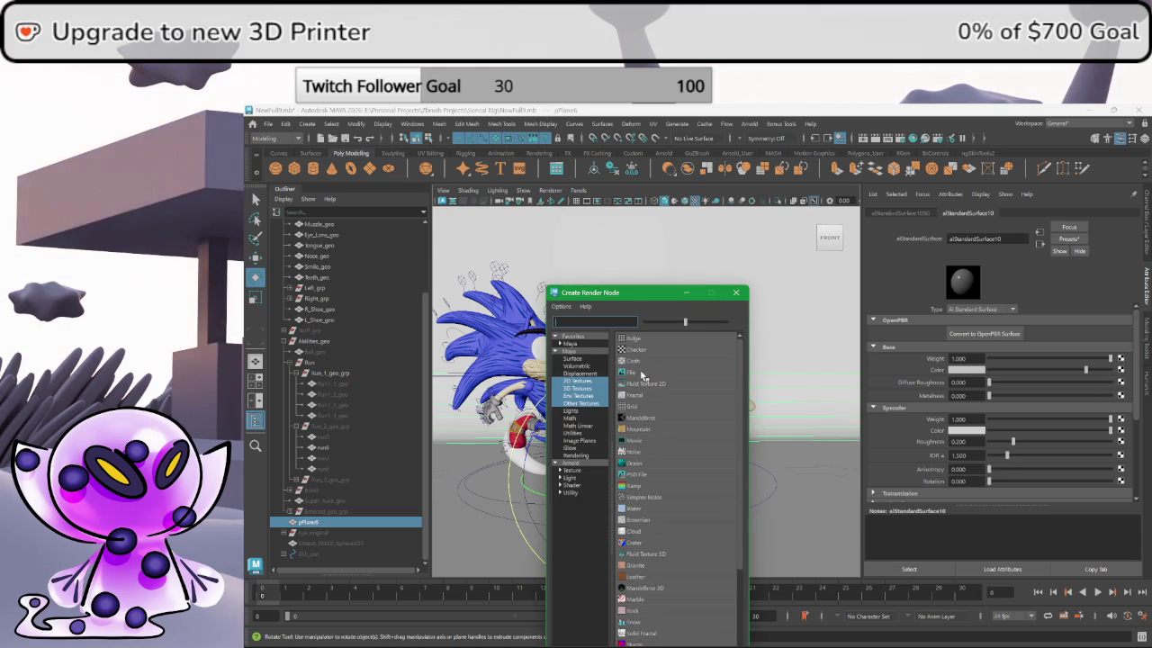
left_click(641, 373)
- Load Untitled400_20260123221757.png from the Sonic Rig folder into the file30 texture
left_click(1123, 353)
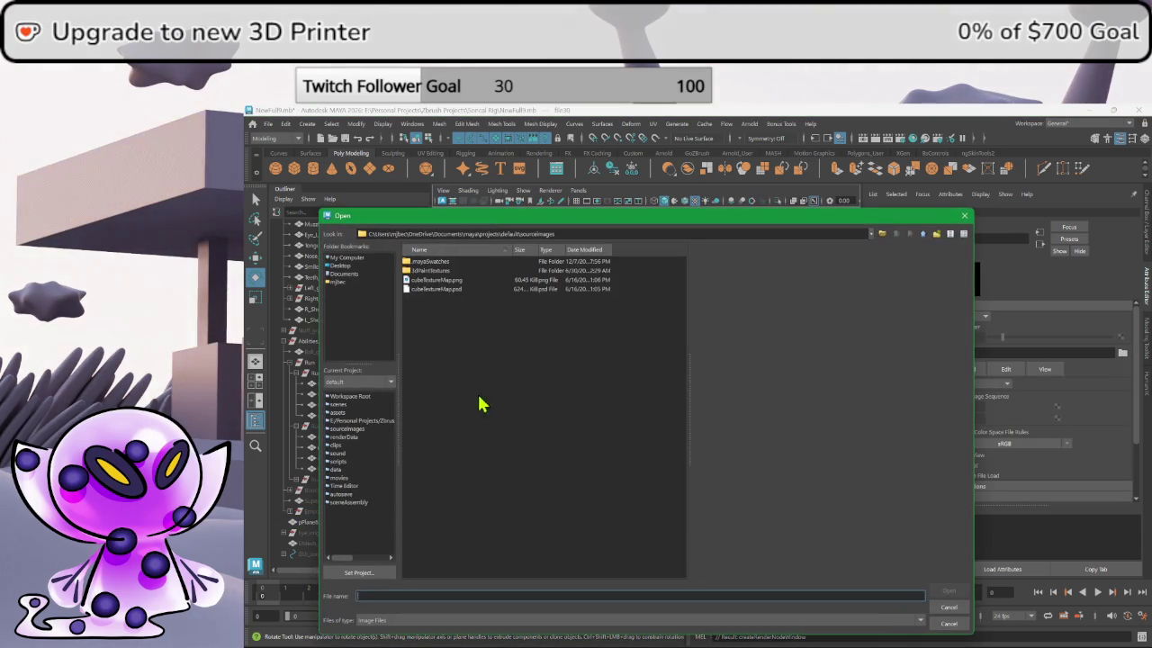
left_click(364, 420)
scroll(447, 508, "down", 3)
scroll(423, 477, "down", 2)
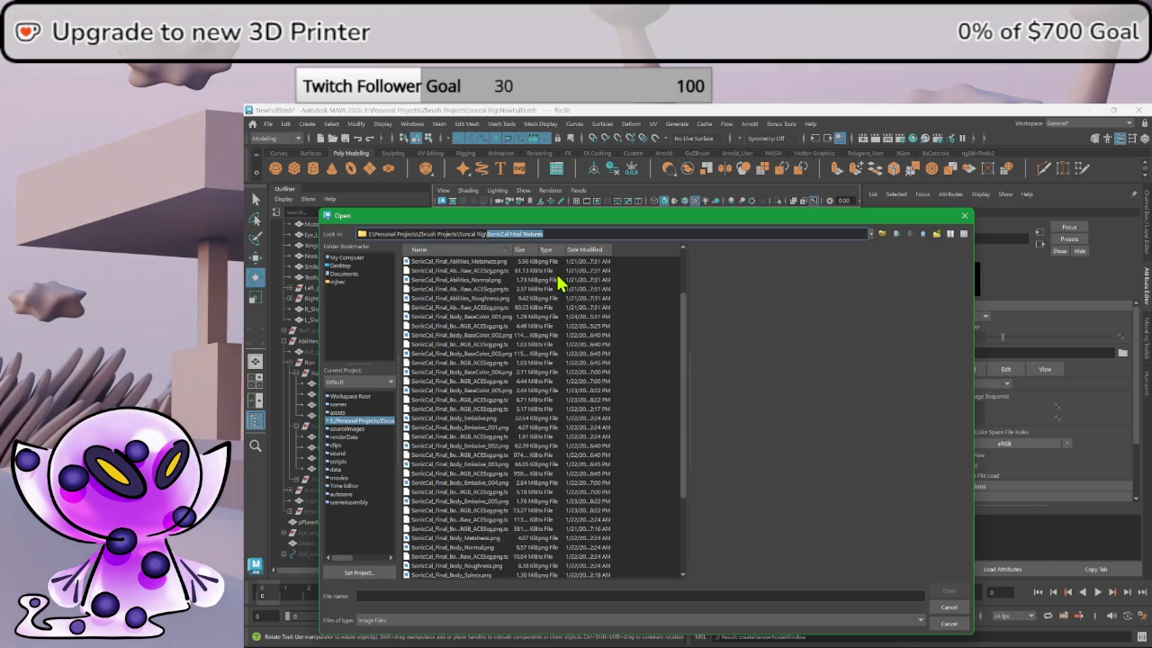
key("BackSpace")
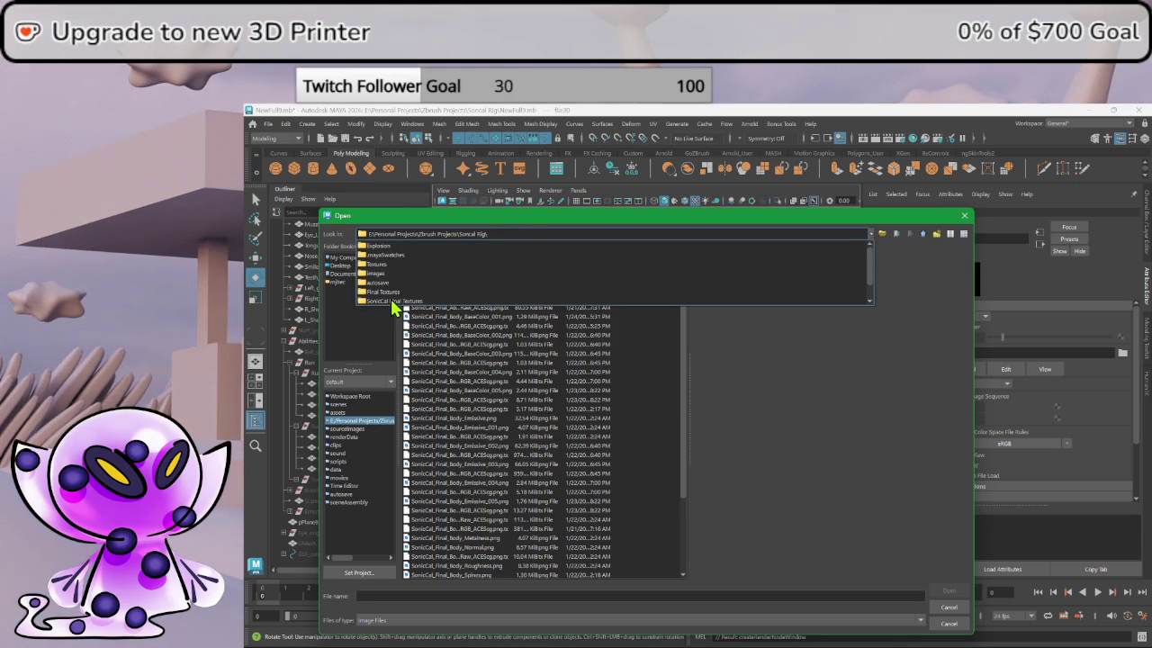
key("Return")
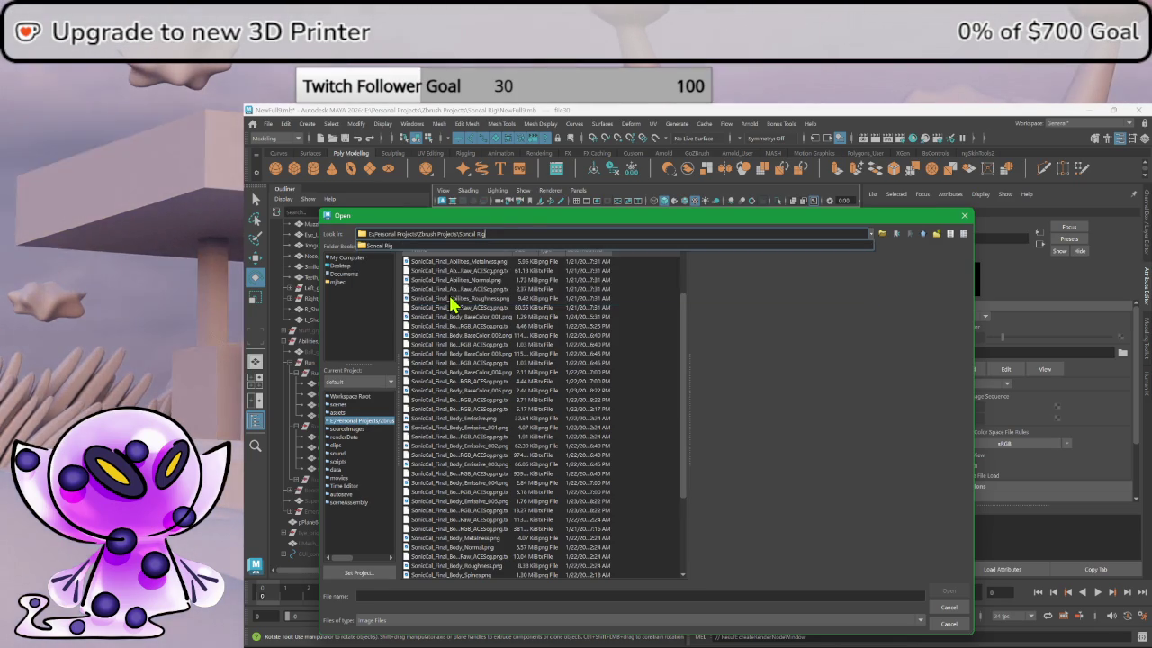
scroll(437, 396, "down", 6)
scroll(455, 437, "down", 5)
left_click(472, 473)
left_click(474, 492)
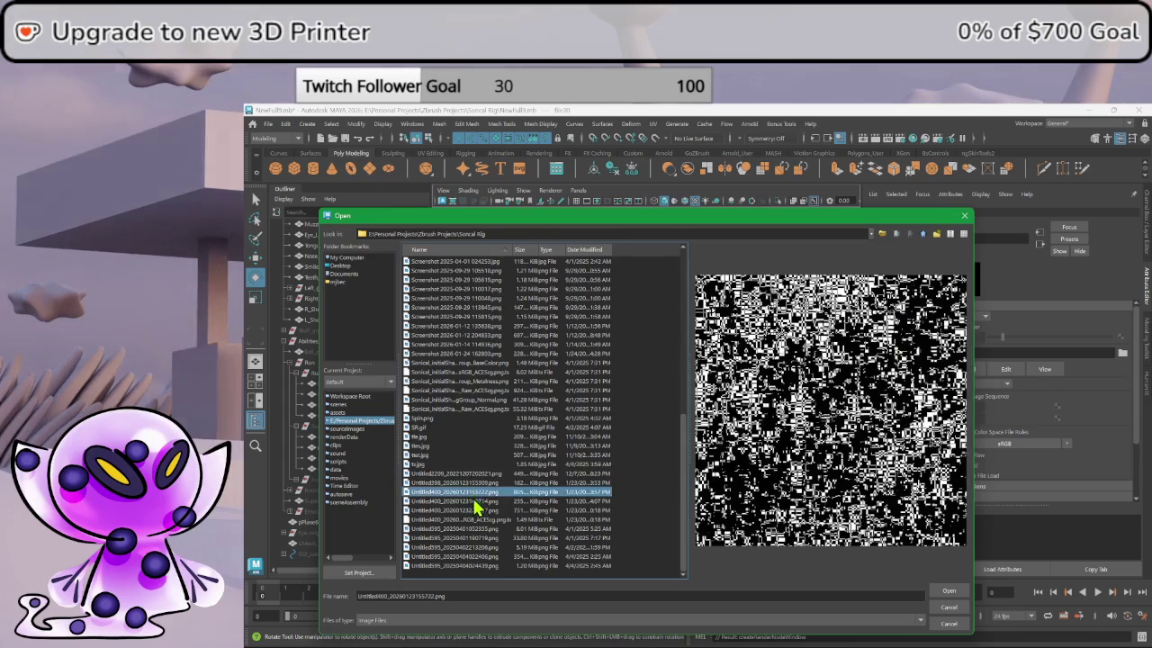
left_click(473, 510)
double_click(476, 511)
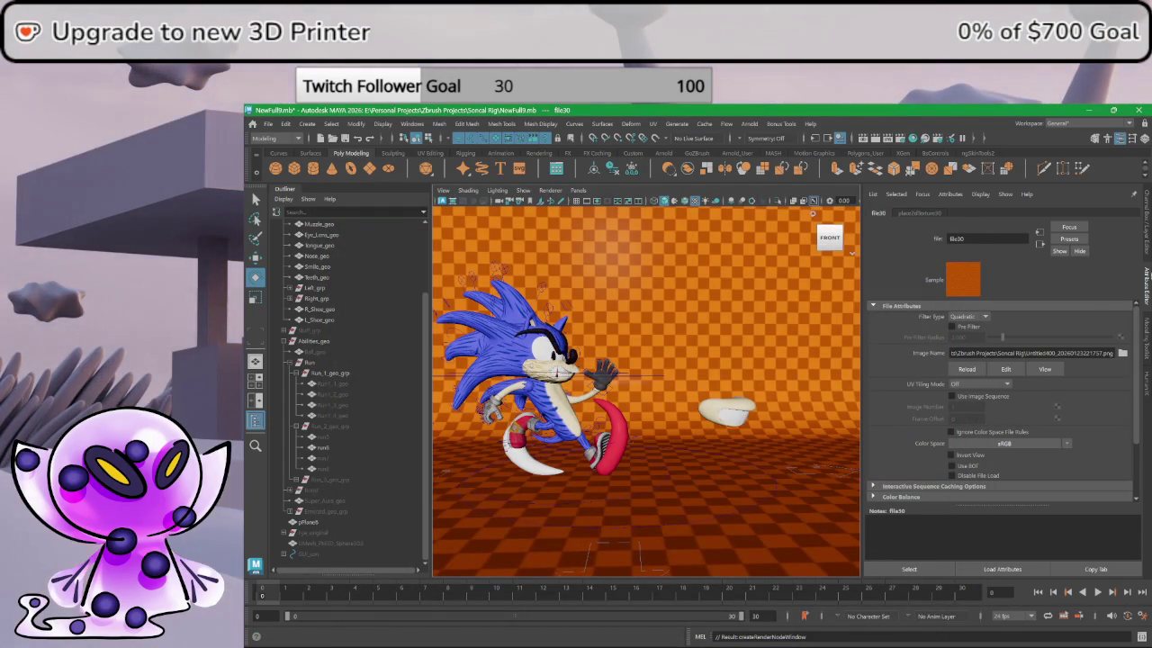
- Select the viewport camera and narrow its angle of view to frame Sonic closer
left_click(443, 203)
left_click(475, 215)
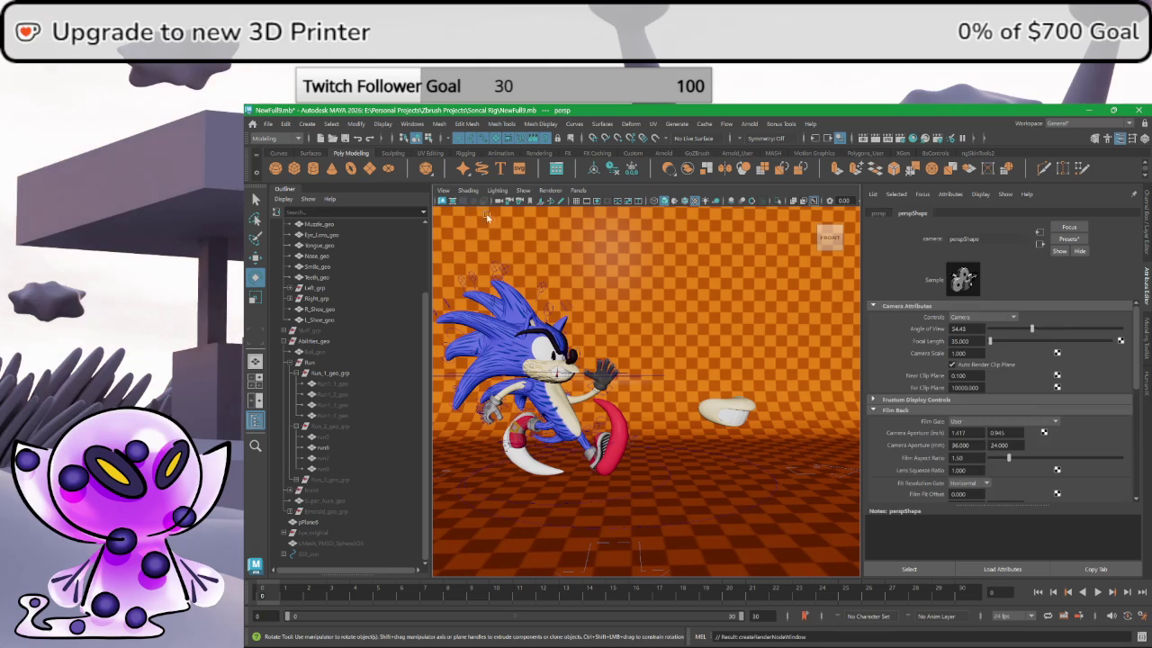
left_click_drag(1032, 330, 1007, 330)
scroll(720, 376, "down", 3)
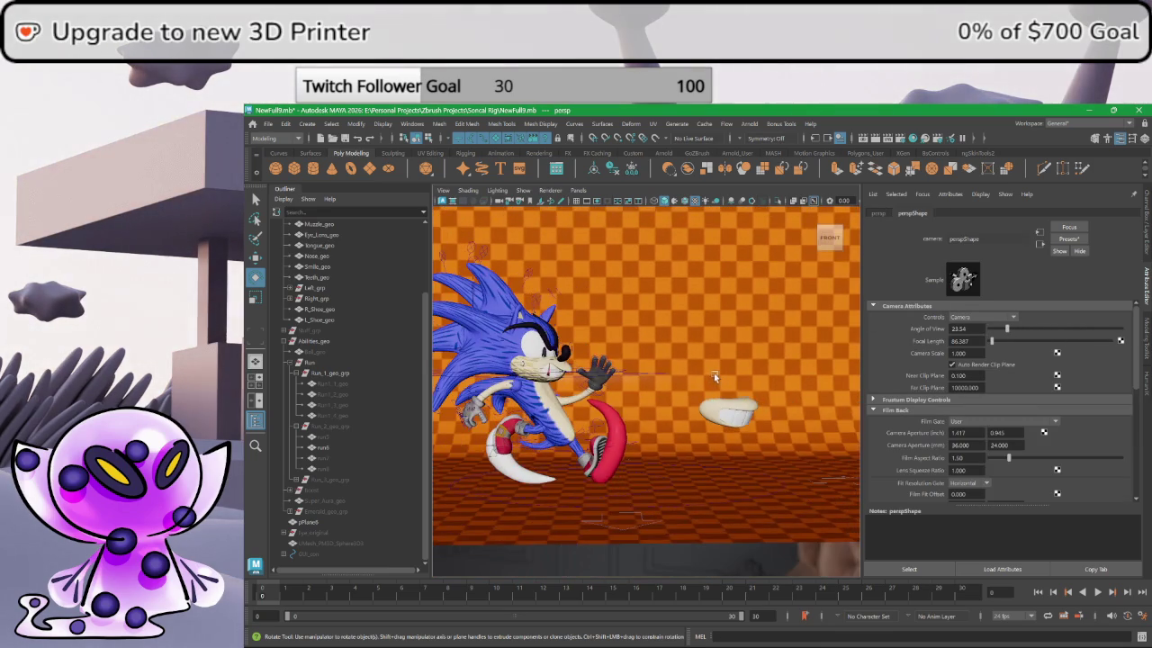
scroll(711, 376, "down", 1)
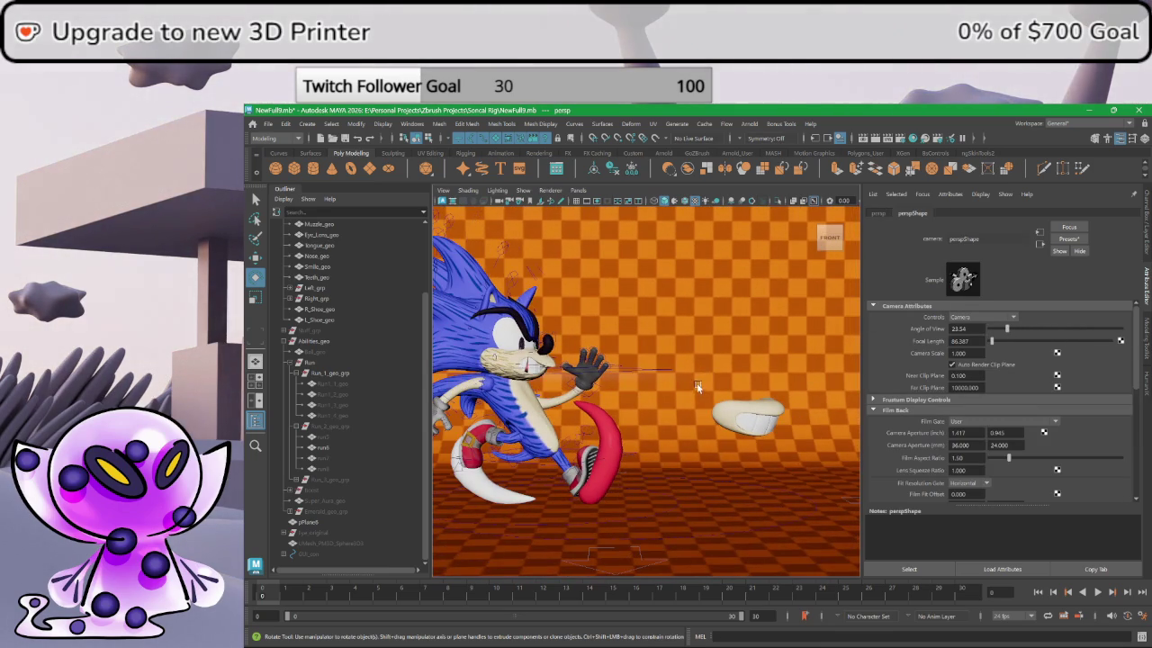
middle_click_drag(698, 387, 735, 403, "alt")
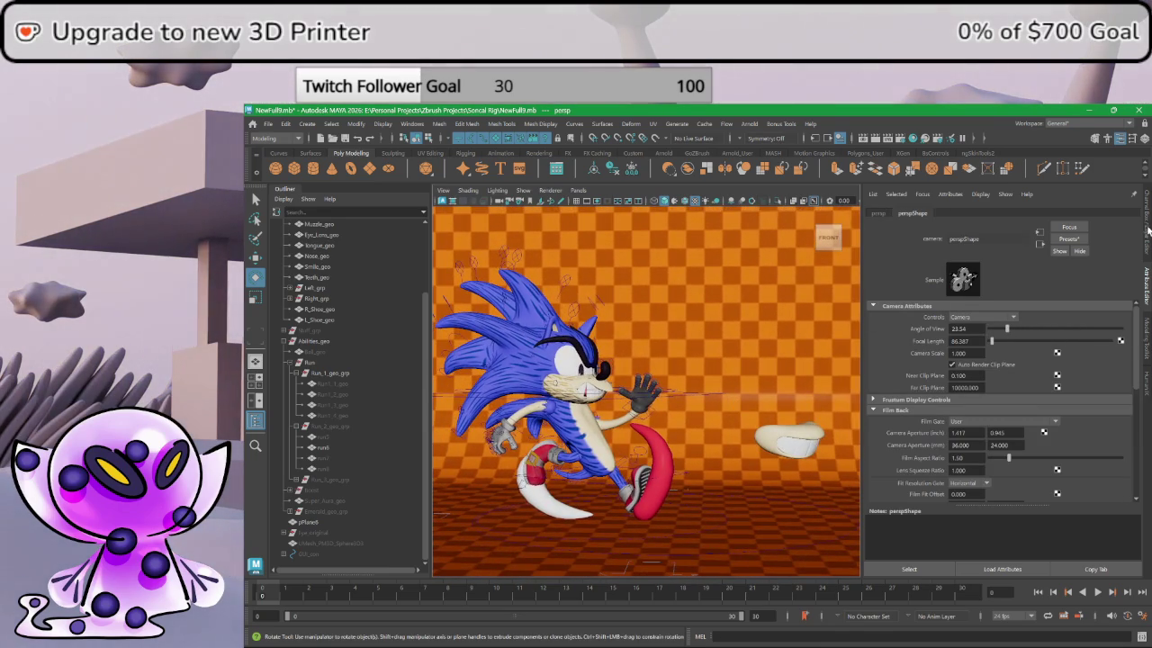
- Switch to the Channel Box, fine-tune the camera on Sonic, and start the Arnold render
key("ctrl+a")
middle_click_drag(826, 420, 831, 408, "alt")
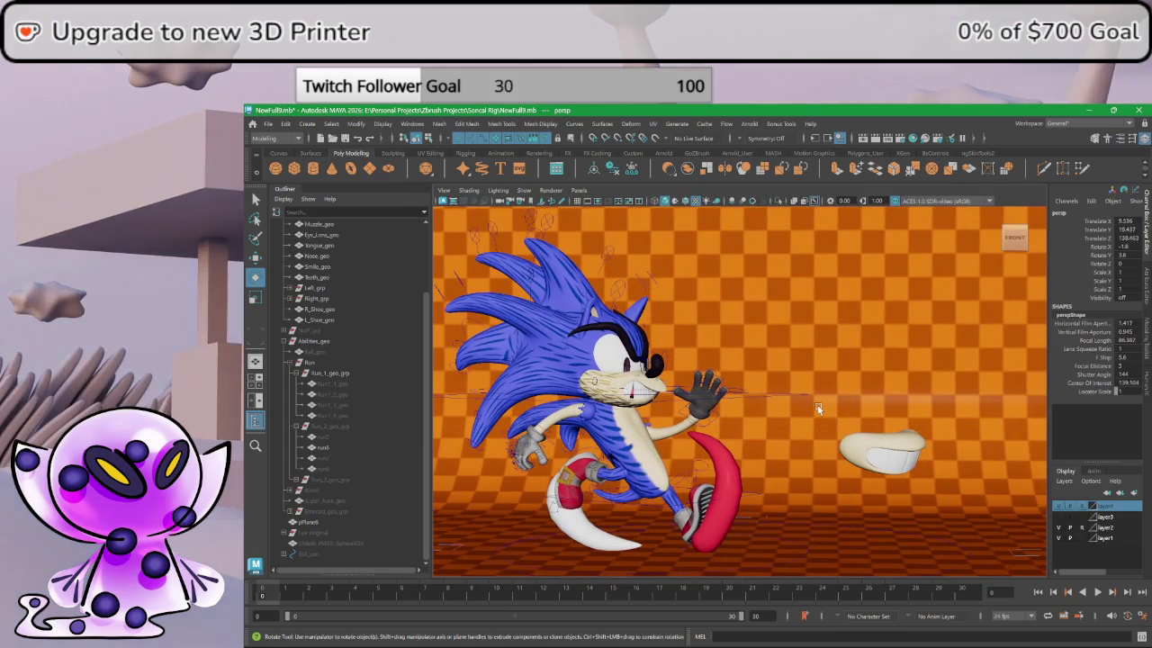
scroll(835, 410, "down", 2)
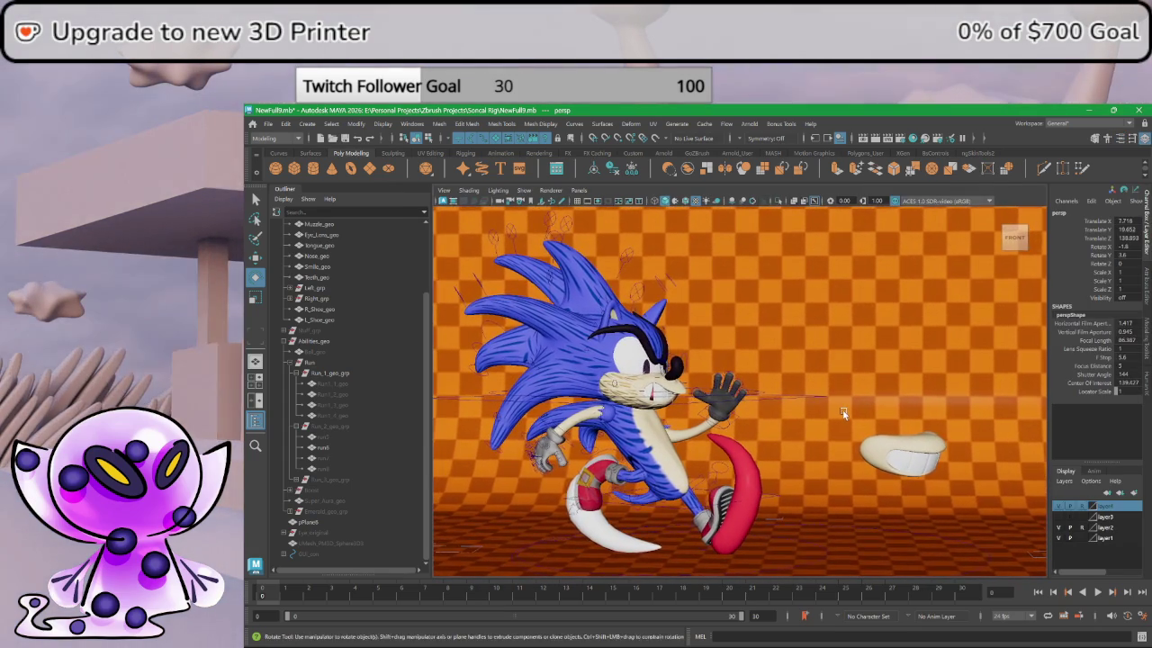
left_click_drag(838, 413, 833, 411, "alt")
scroll(836, 411, "up", 2)
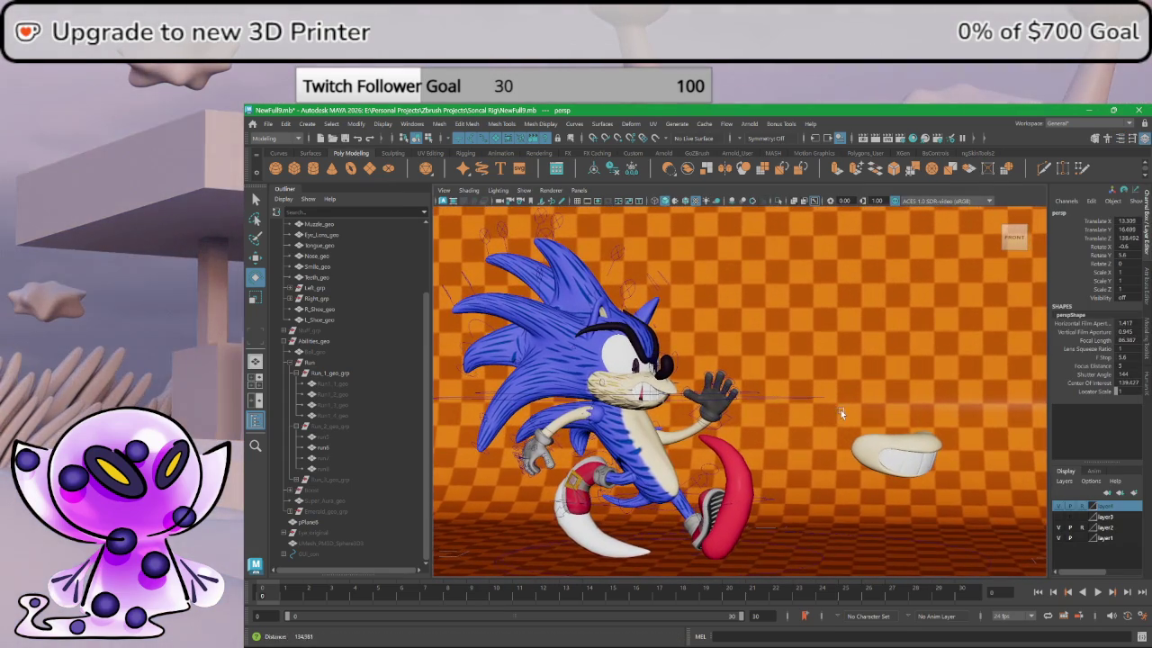
scroll(839, 411, "up", 2)
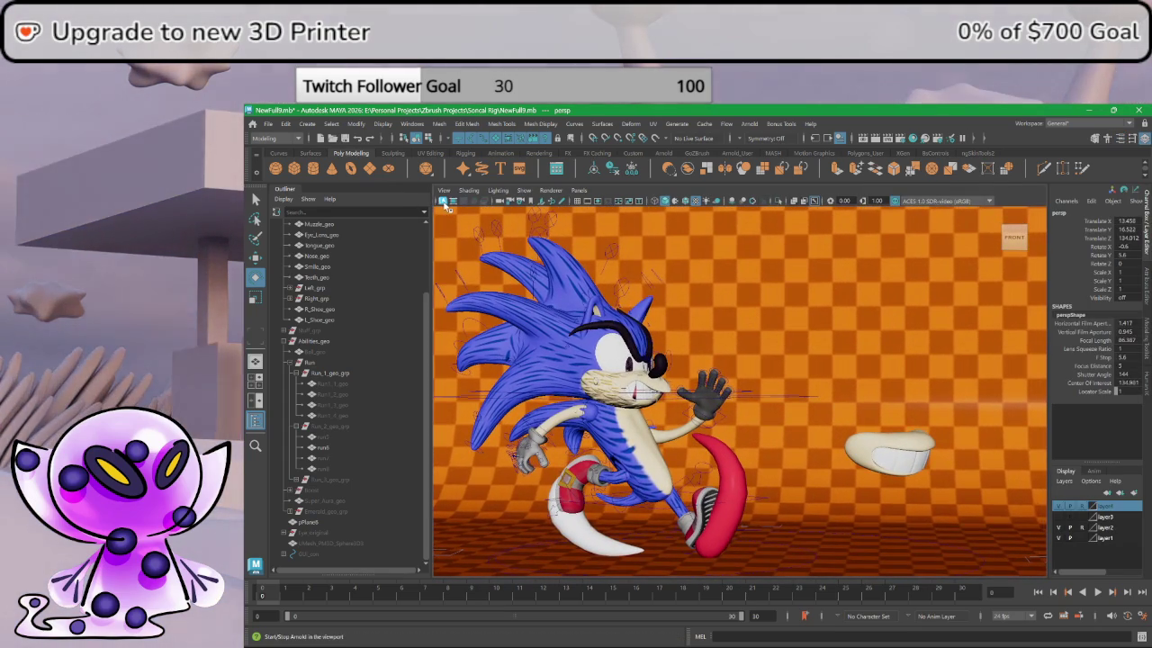
left_click(444, 202)
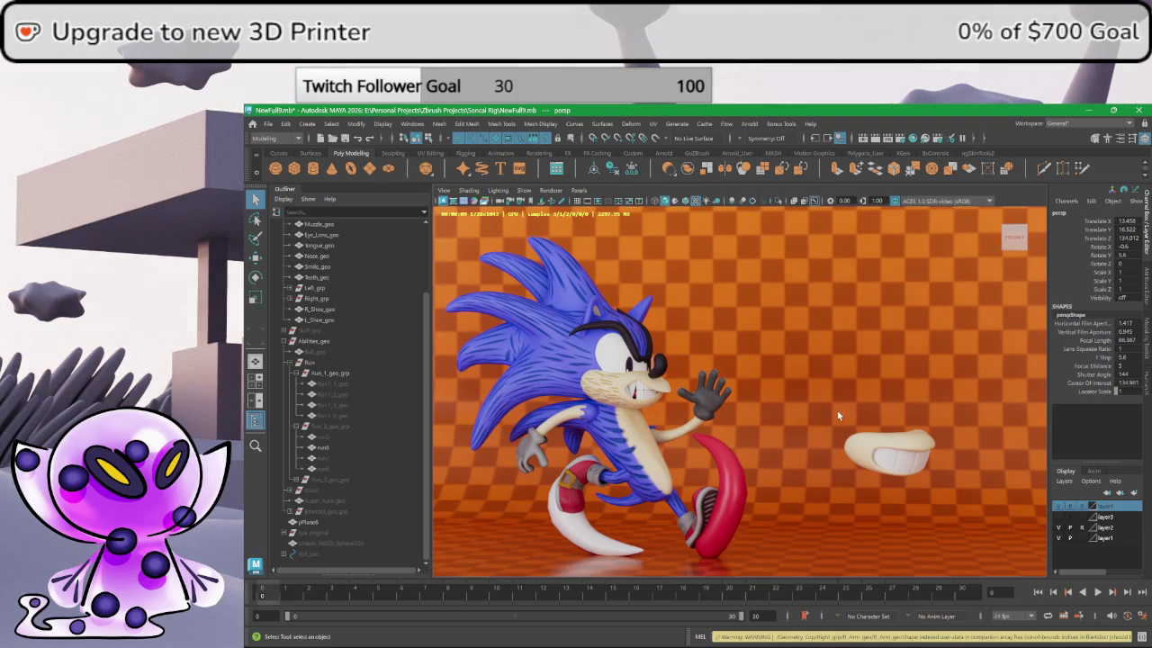
- Let the Arnold render accumulate, then select the backdrop plane pPlane6
left_click(876, 489)
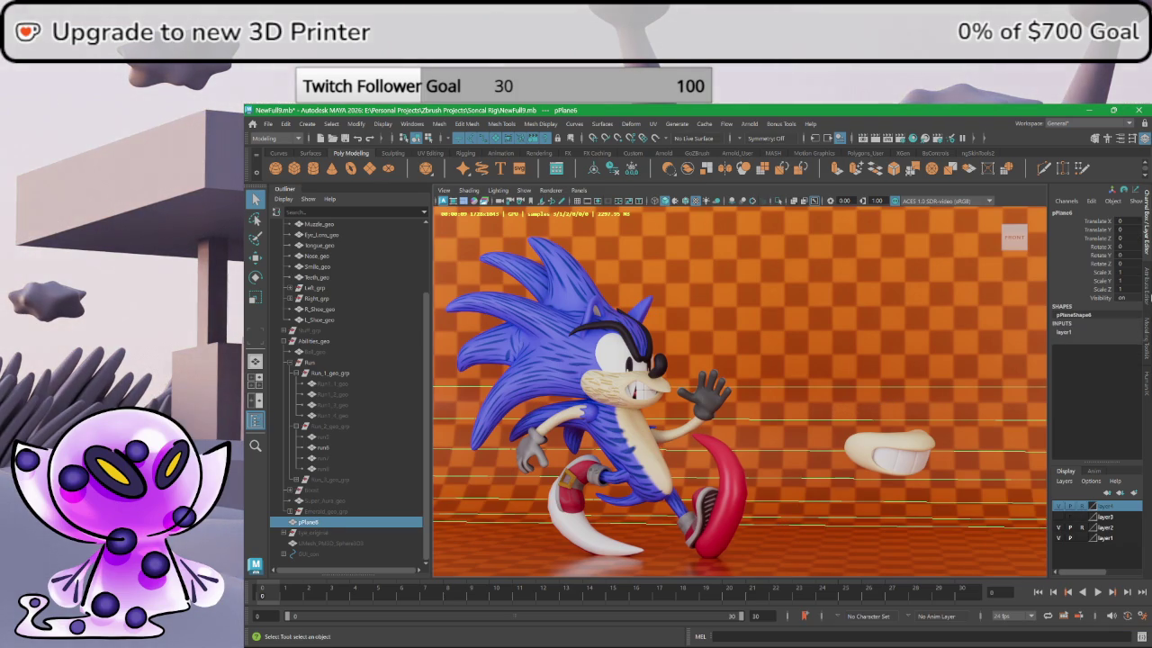
- Raise aiStandardSurface10's specular roughness from 0.200 to about 0.38, then deselect pPlane6
key("ctrl+a")
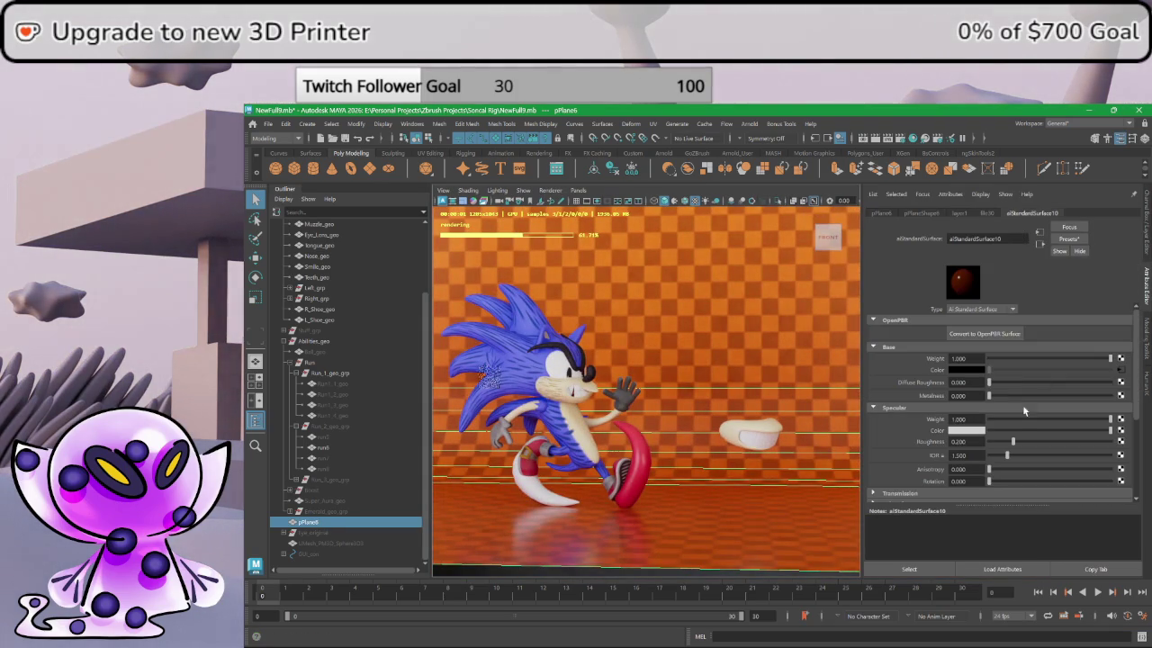
left_click_drag(1014, 444, 1036, 444)
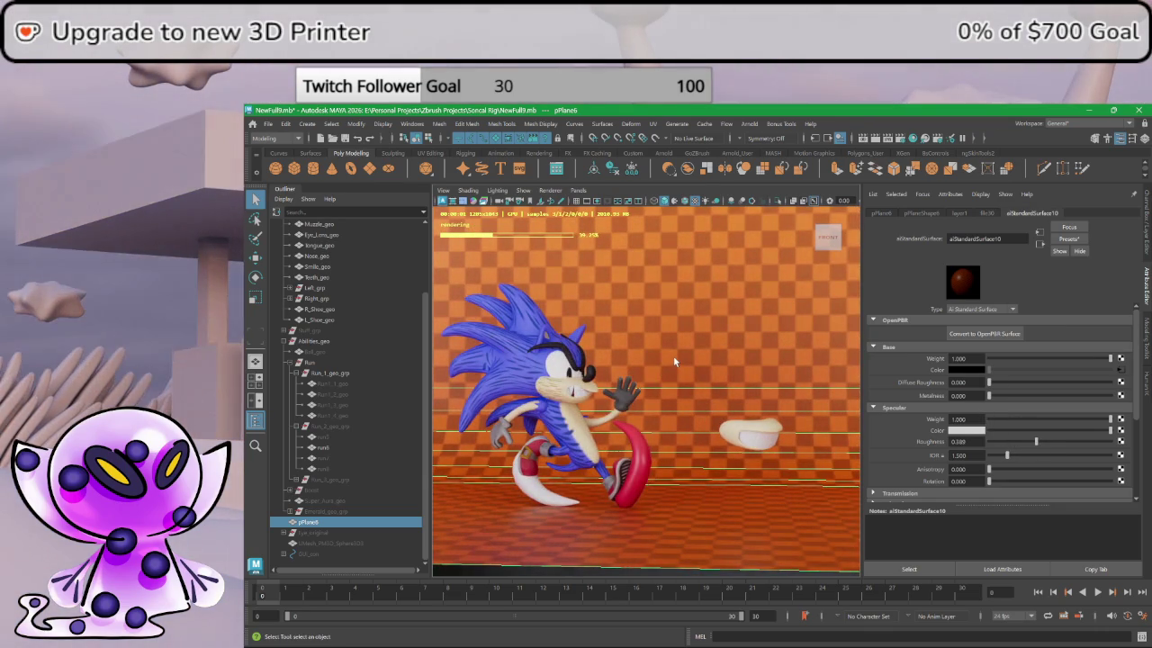
key("ctrl+a")
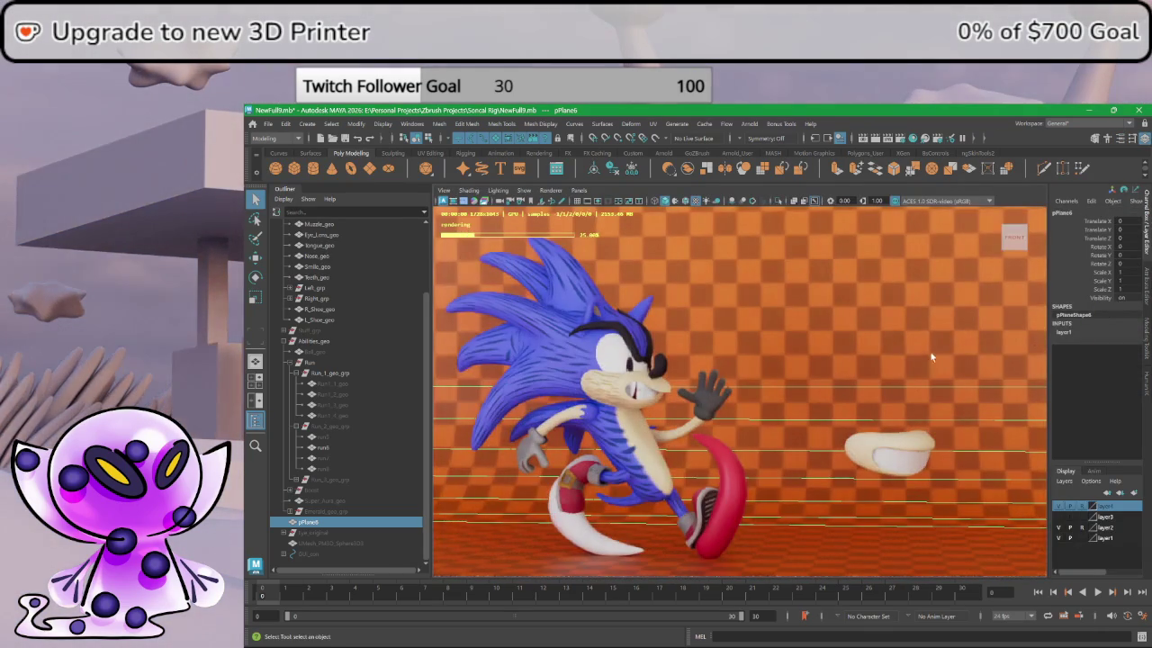
left_click(912, 462)
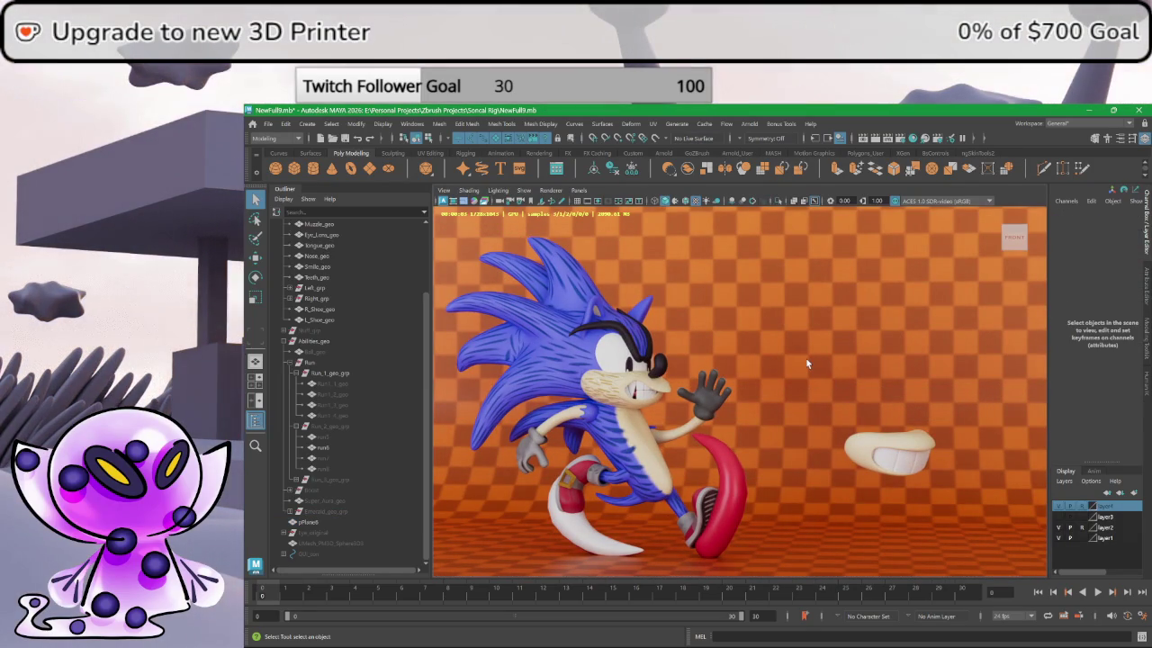
- Tumble the camera slightly around Sonic and his floating teeth, then select pPlane6
key("alt")
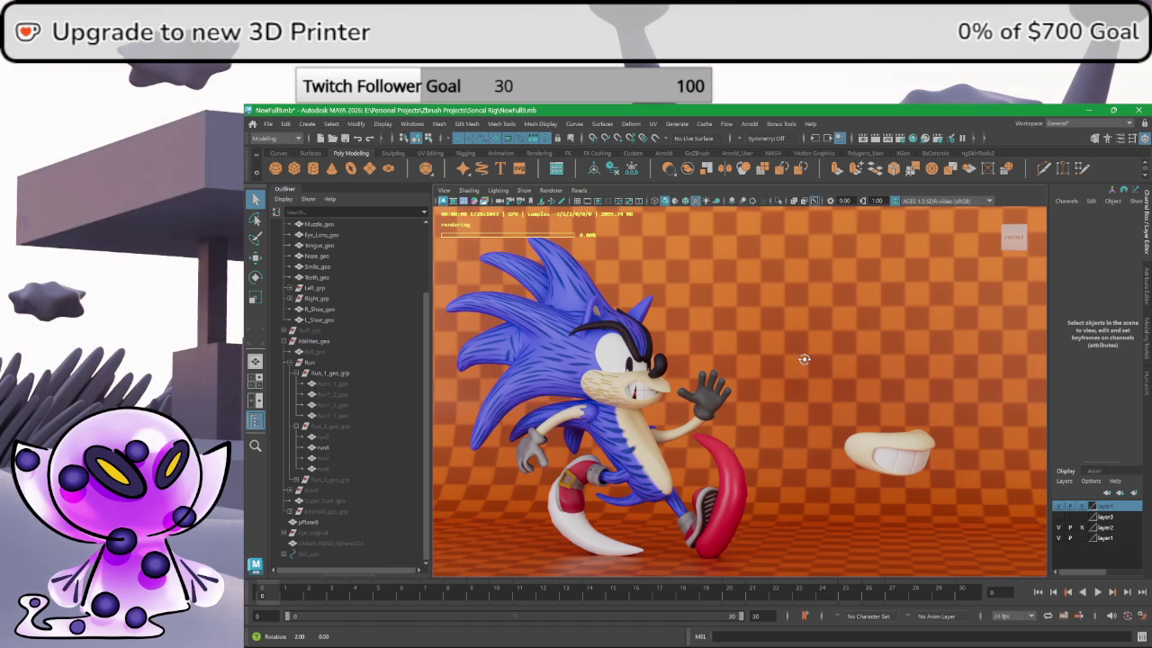
left_click_drag(806, 359, 862, 391, "alt")
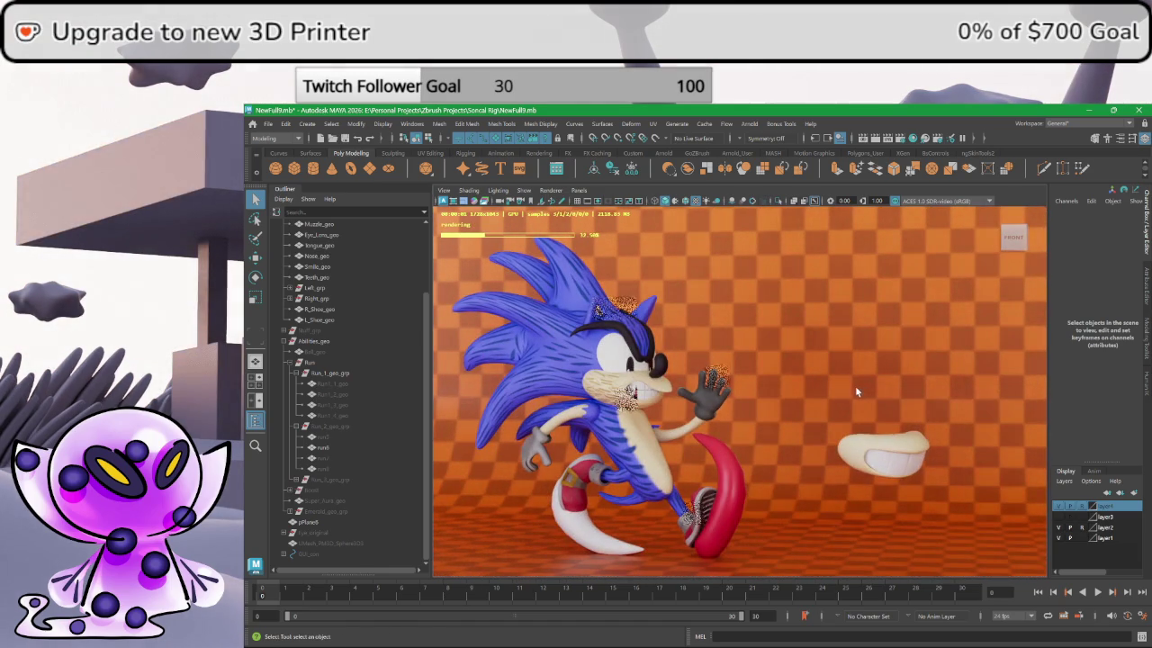
left_click_drag(849, 372, 873, 396, "alt")
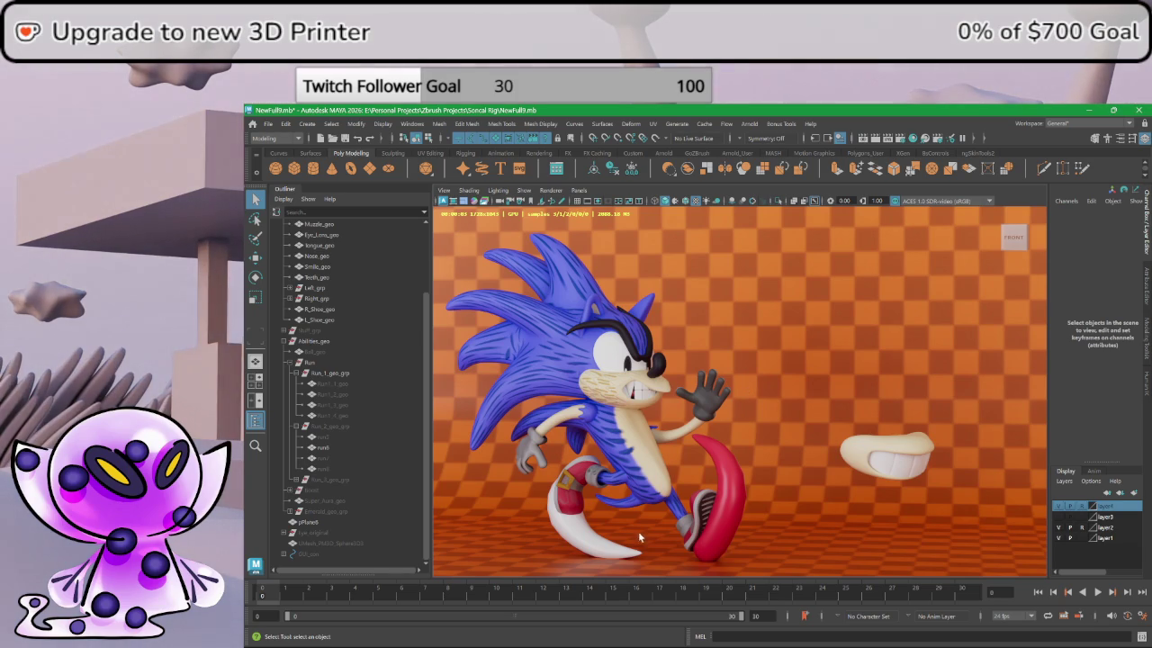
left_click(525, 528)
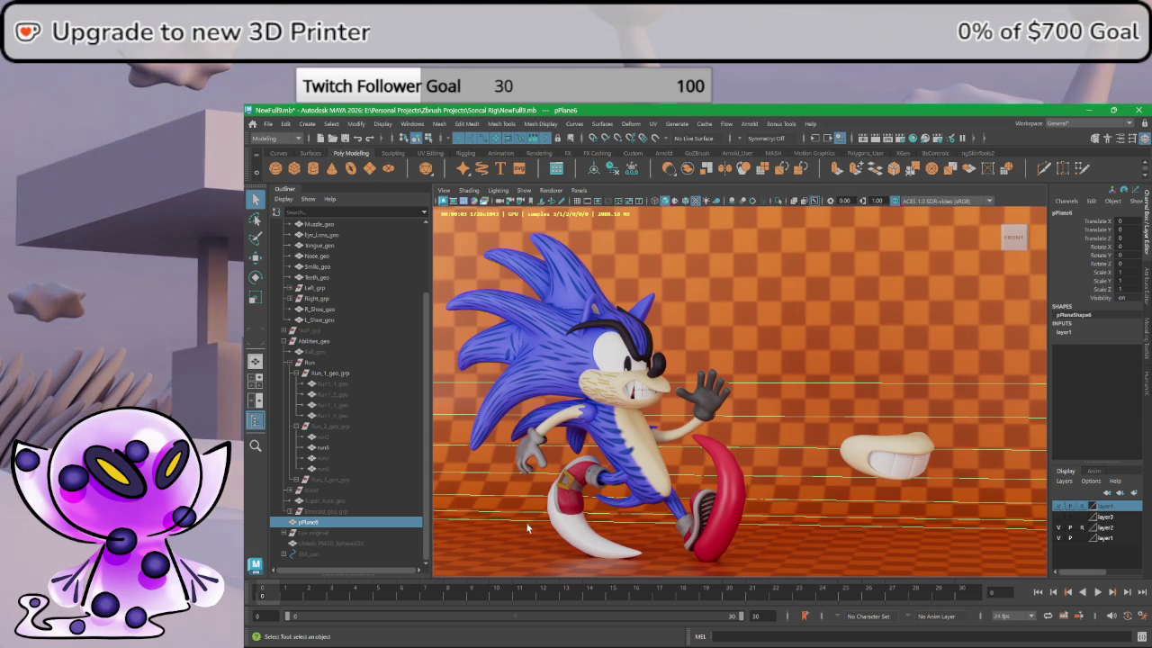
- Deselect pPlane6 and create a new polygon plane, pPlane7, in the scene
left_click(887, 462)
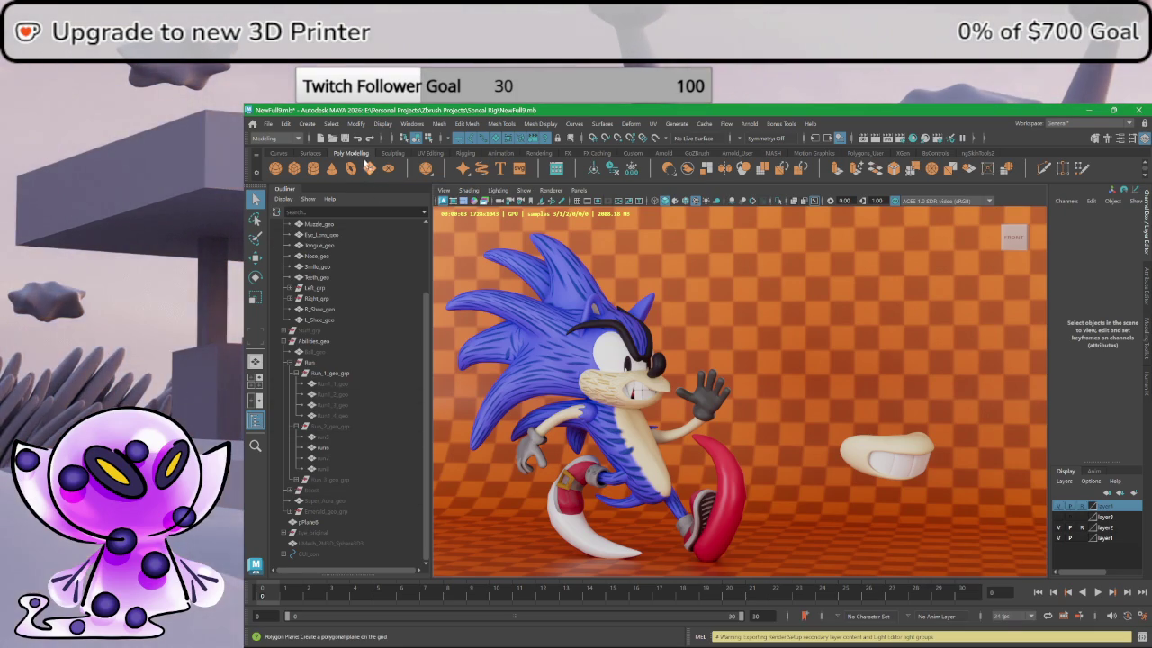
left_click(369, 168)
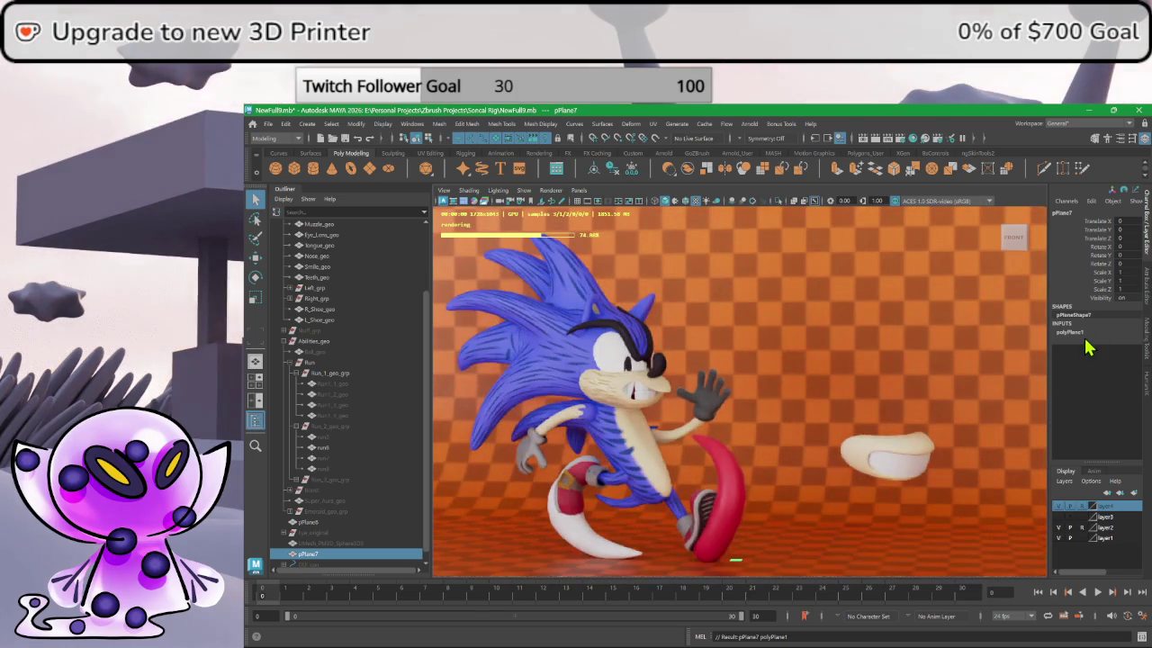
- Give the new plane 1 subdivision, width 8.1 and height 4.56
left_click(1136, 366)
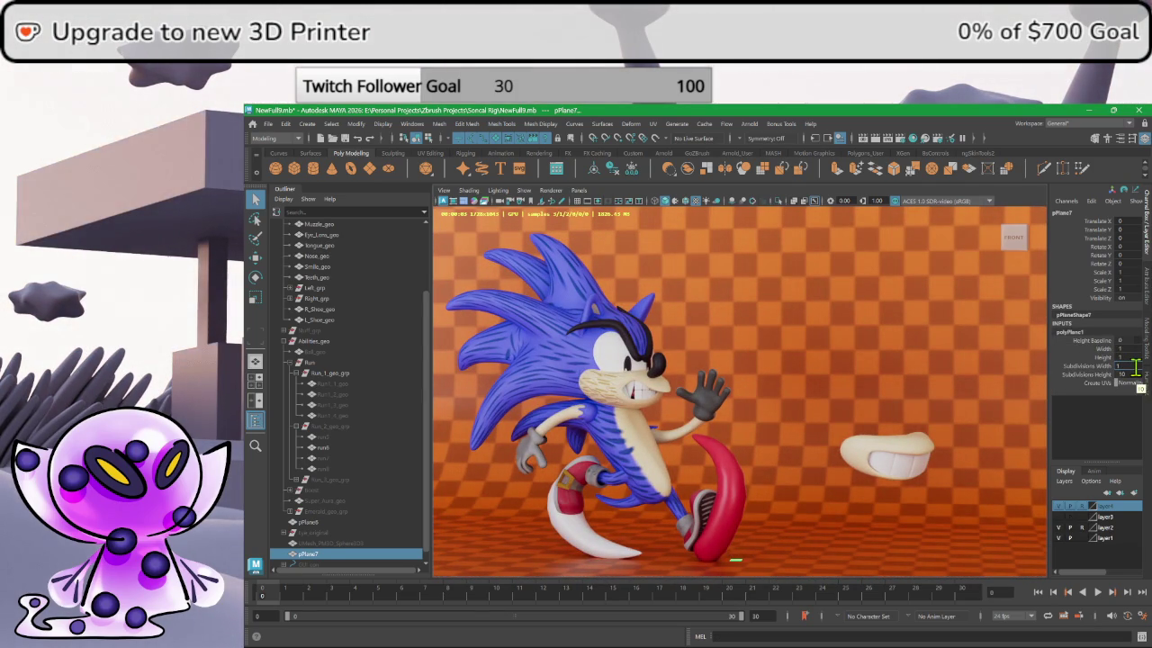
middle_click_drag(1130, 375, 1134, 378)
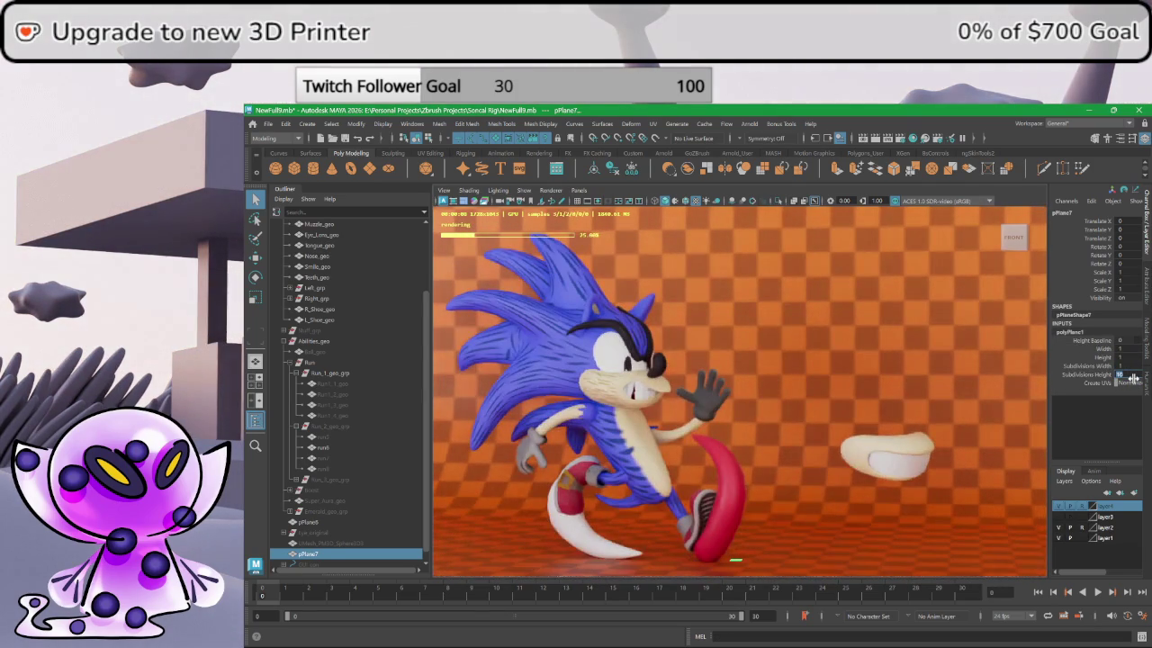
middle_click_drag(1128, 348, 1128, 349)
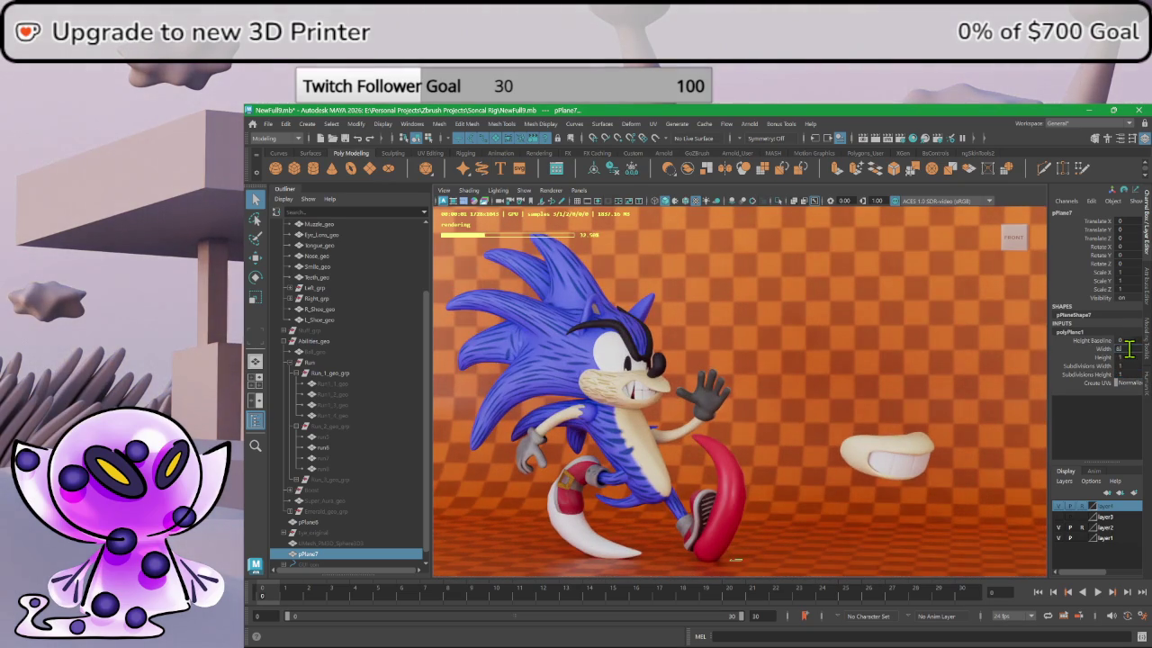
left_click(1130, 357)
middle_click_drag(1130, 358, 1131, 358)
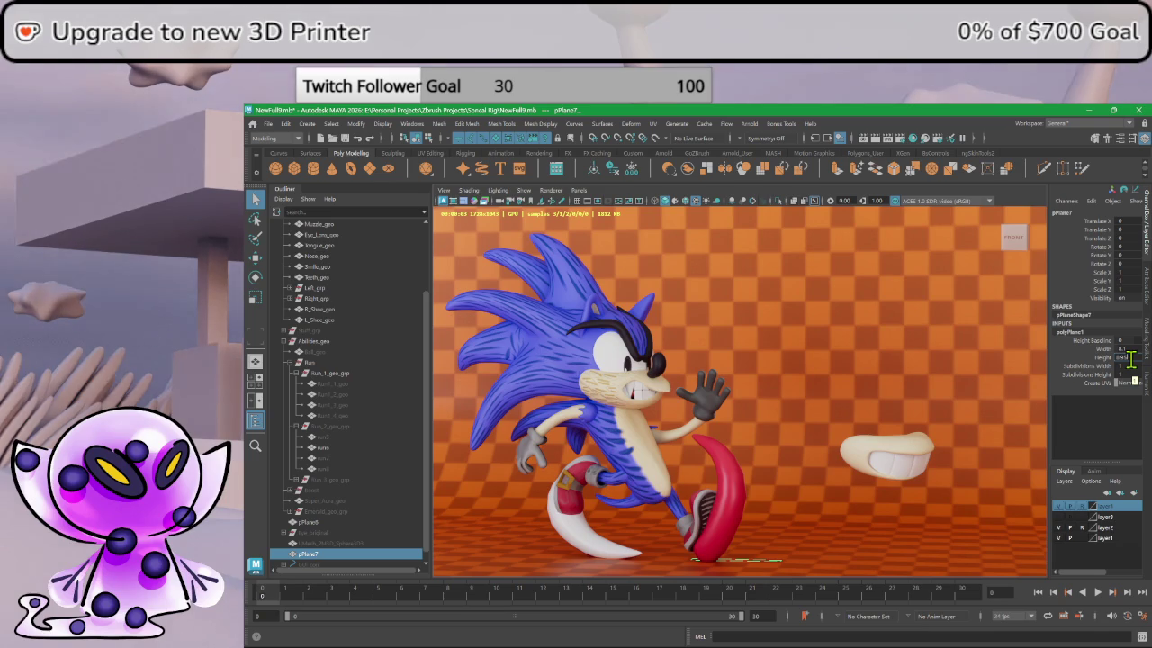
middle_click_drag(1131, 360, 1136, 360)
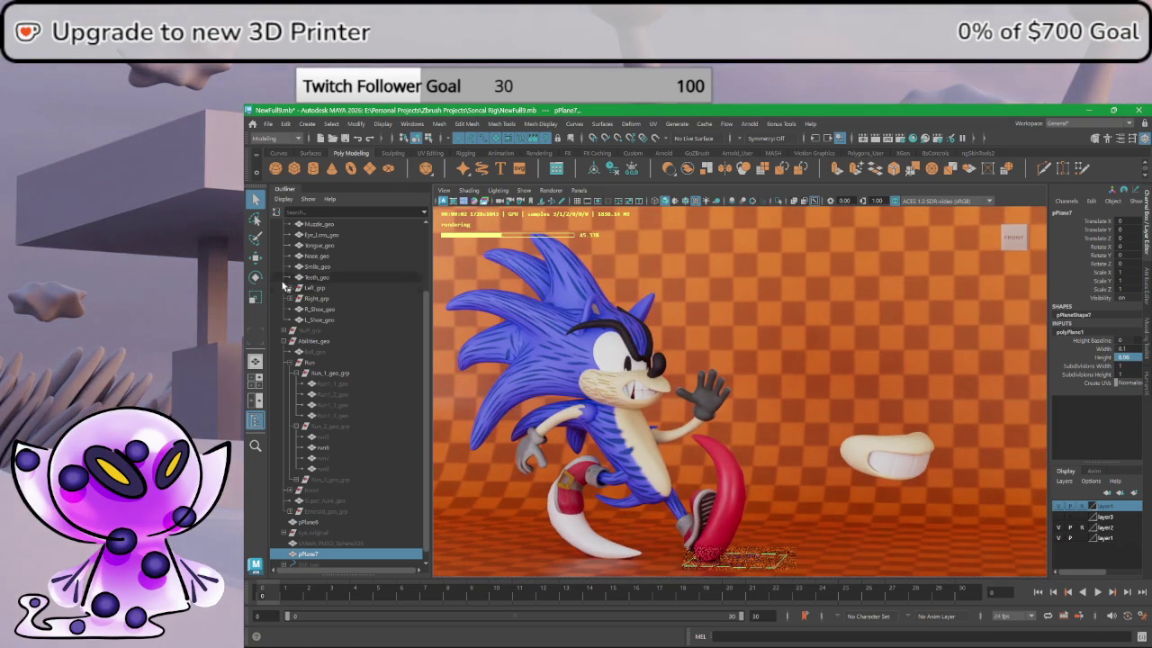
right_click_drag(774, 348, 776, 560)
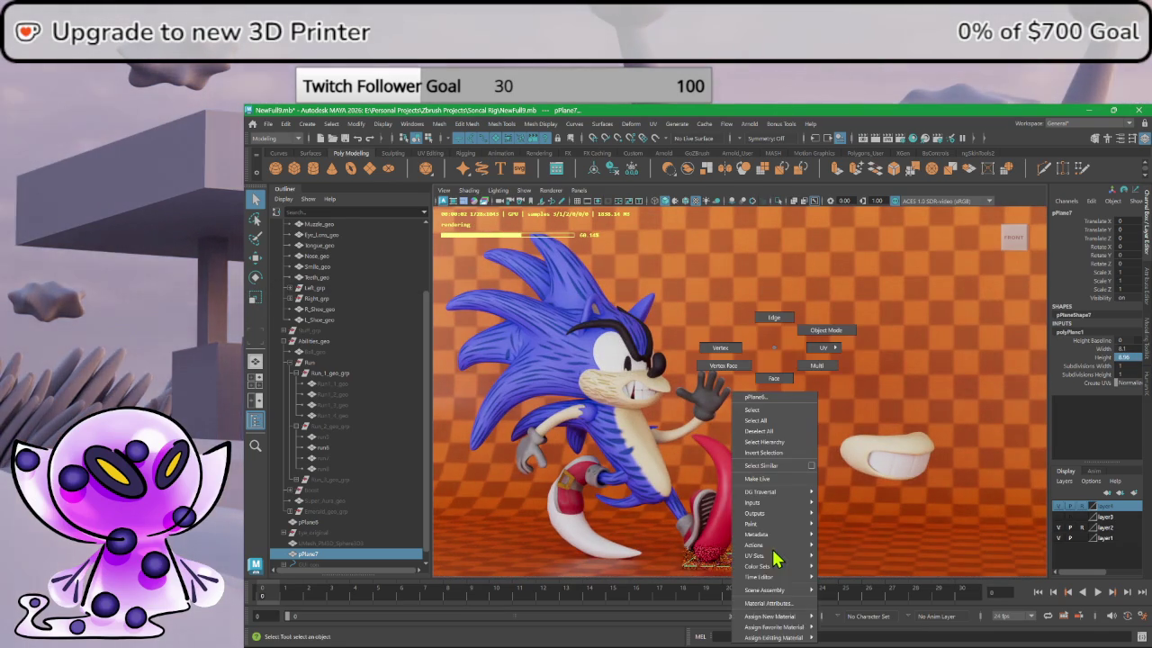
- Assign a new Arnold aiStandardSurface material to the plane
left_click(792, 617)
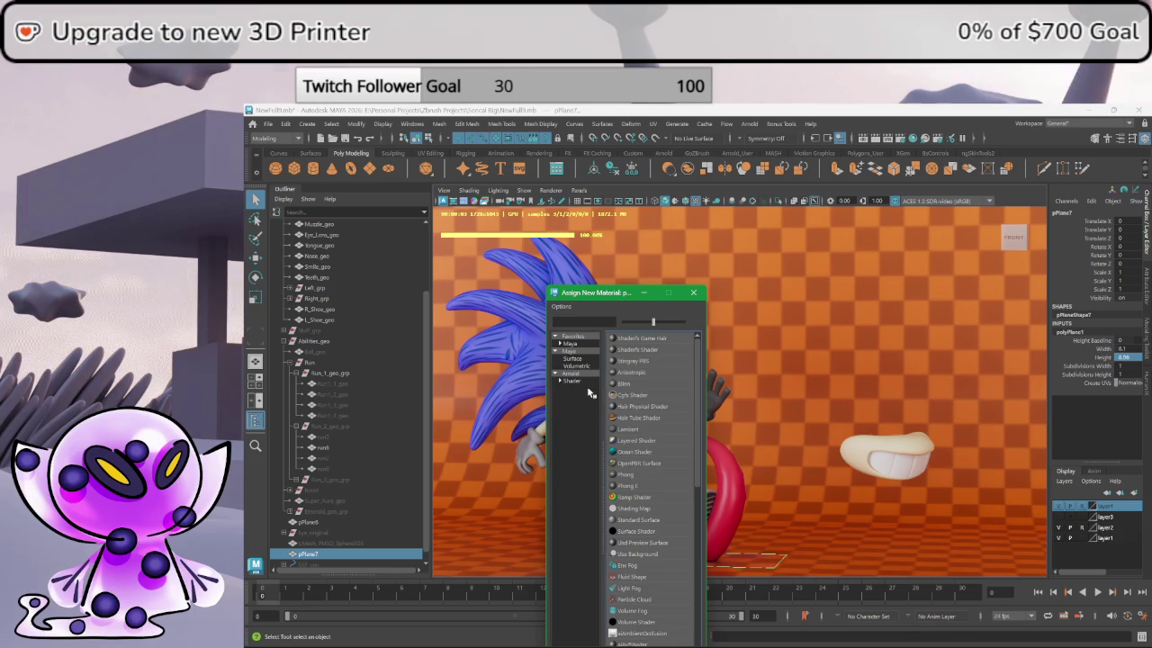
left_click(572, 380)
left_click(646, 497)
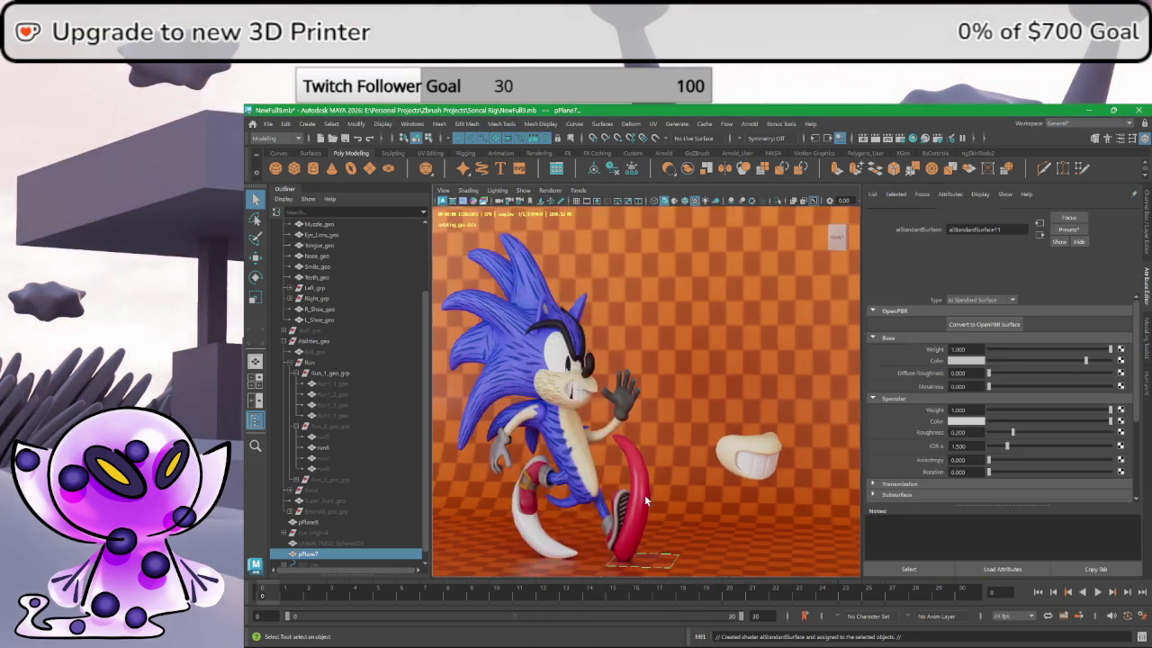
- Raise the plane to Y 2.738 and start choosing a base colour texture
left_click(258, 259)
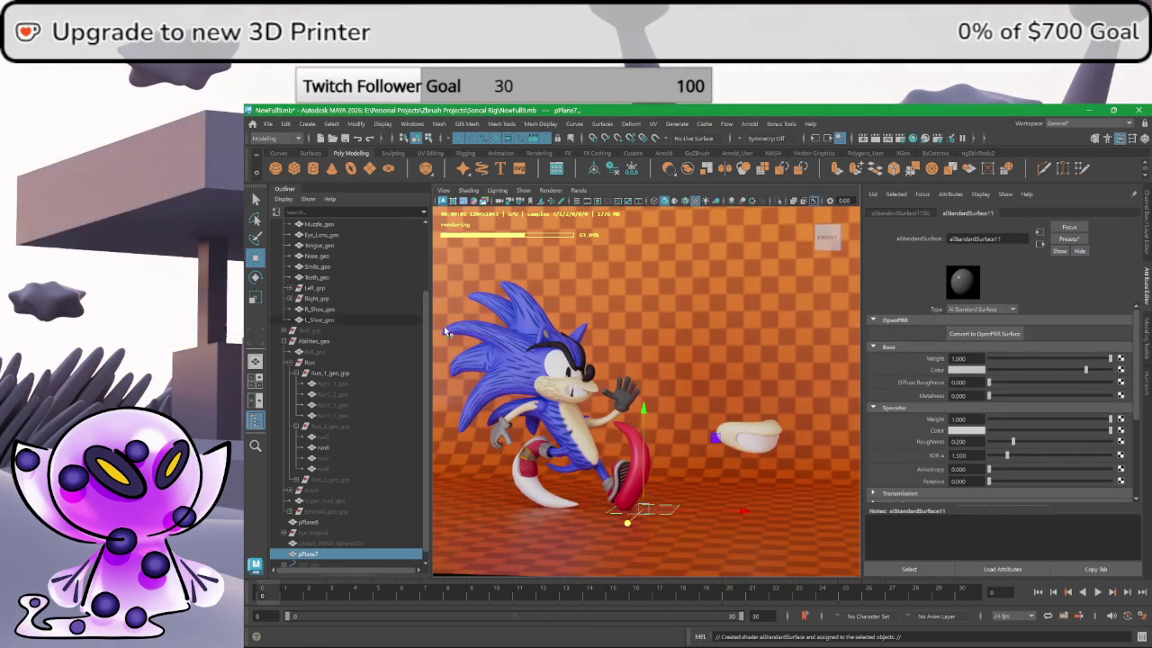
left_click_drag(647, 438, 647, 411)
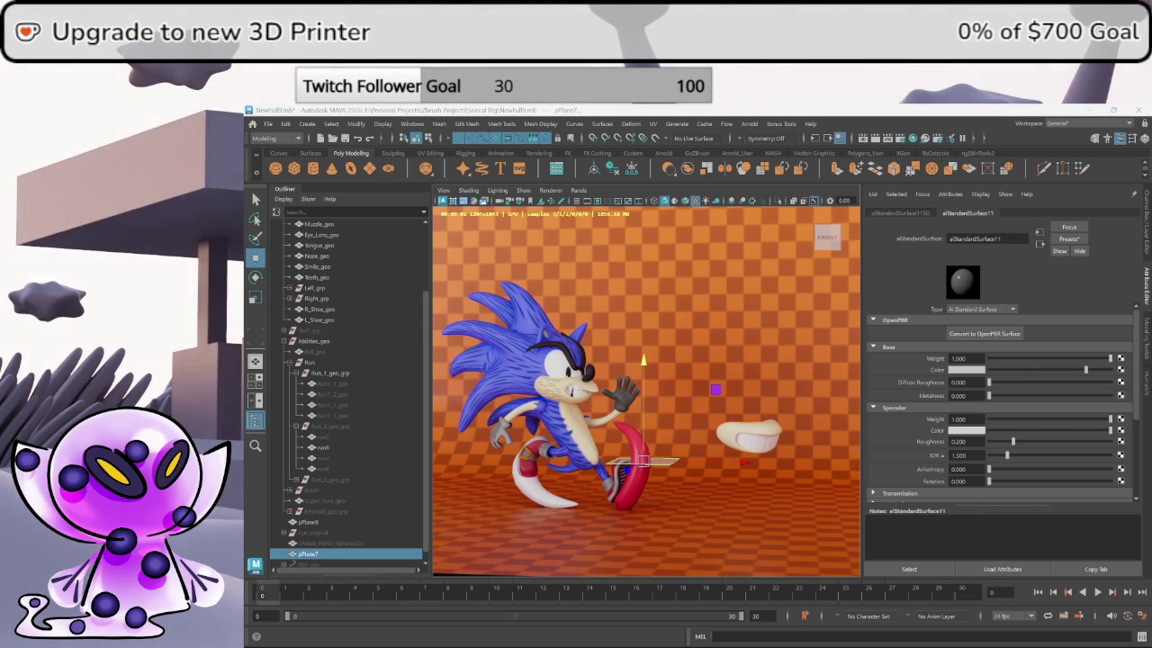
left_click(1121, 370)
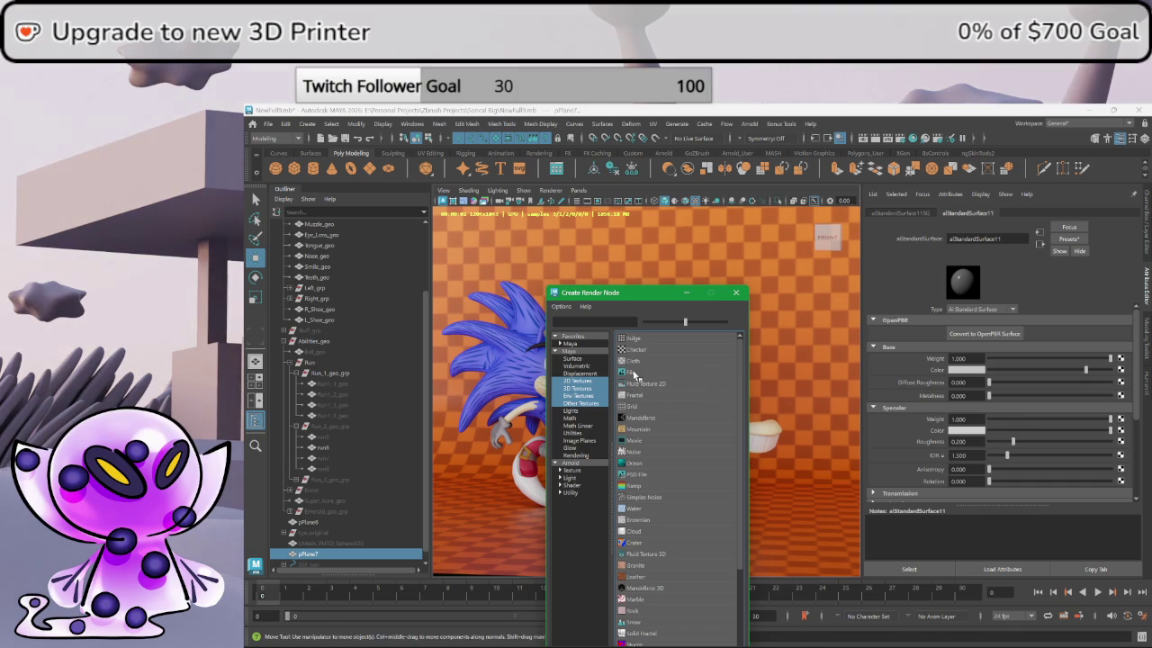
- Add a file texture as base colour and browse to the Sonic rig project folder
left_click(635, 372)
left_click(1122, 354)
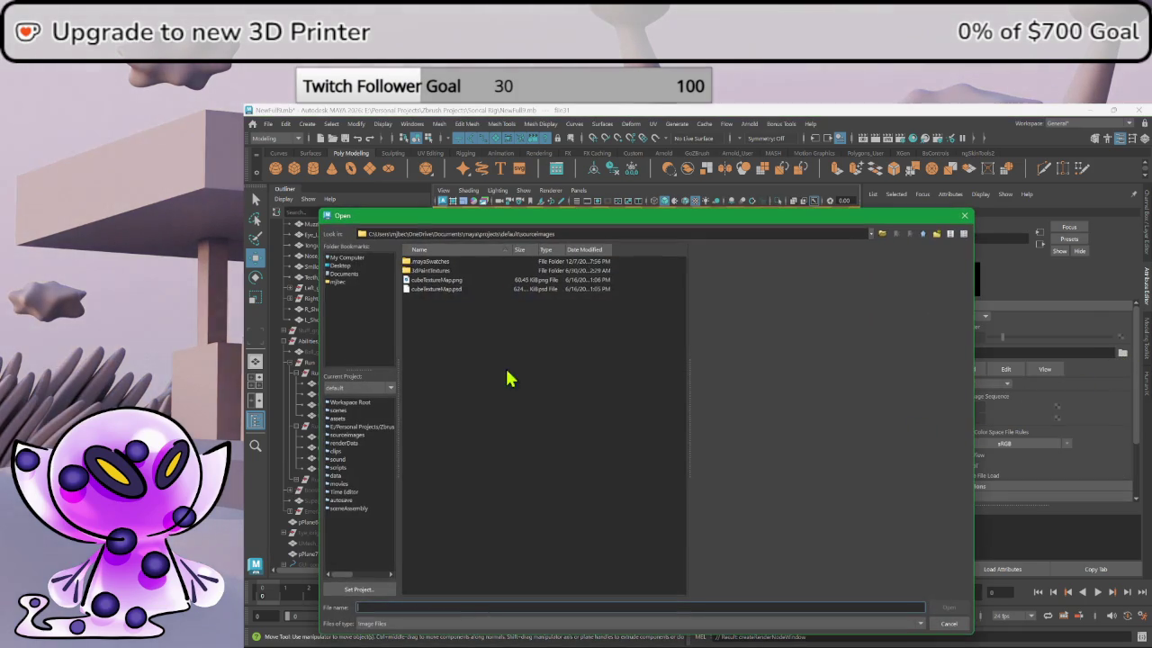
left_click(364, 426)
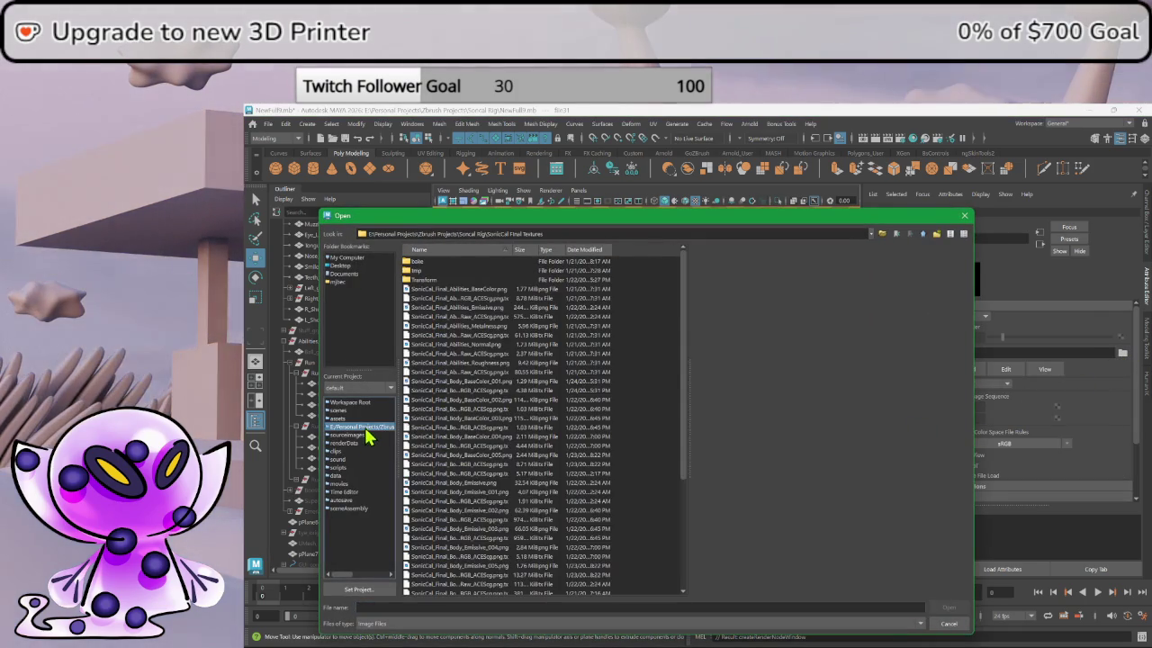
scroll(488, 475, "down", 5)
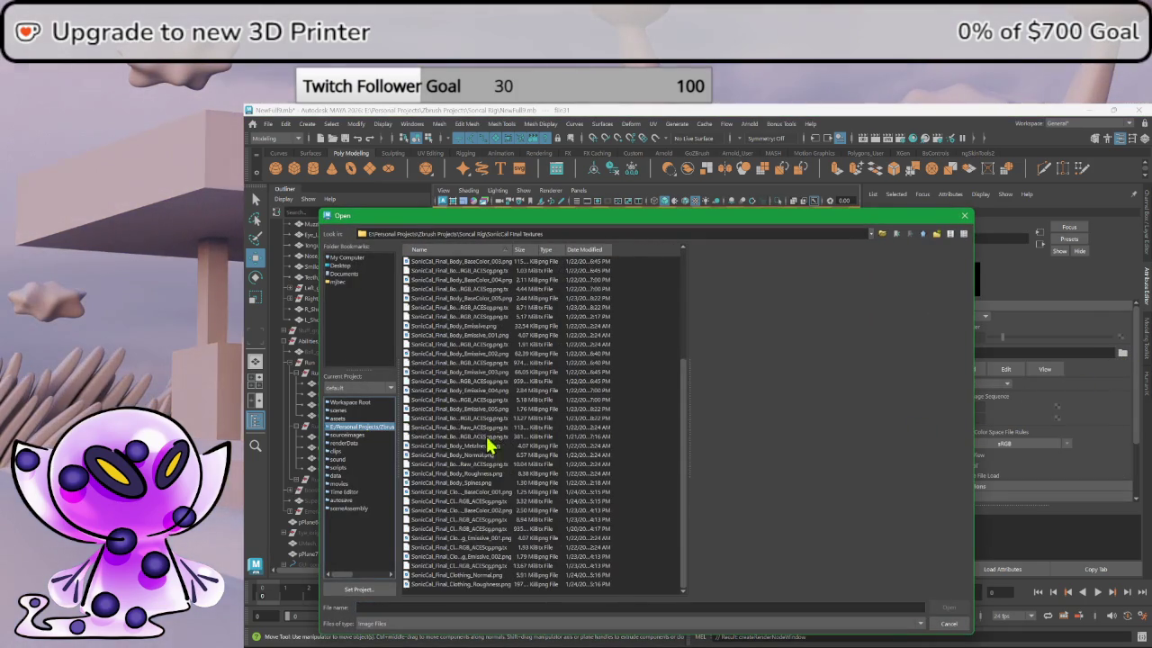
left_click(459, 584)
scroll(442, 322, "up", 10)
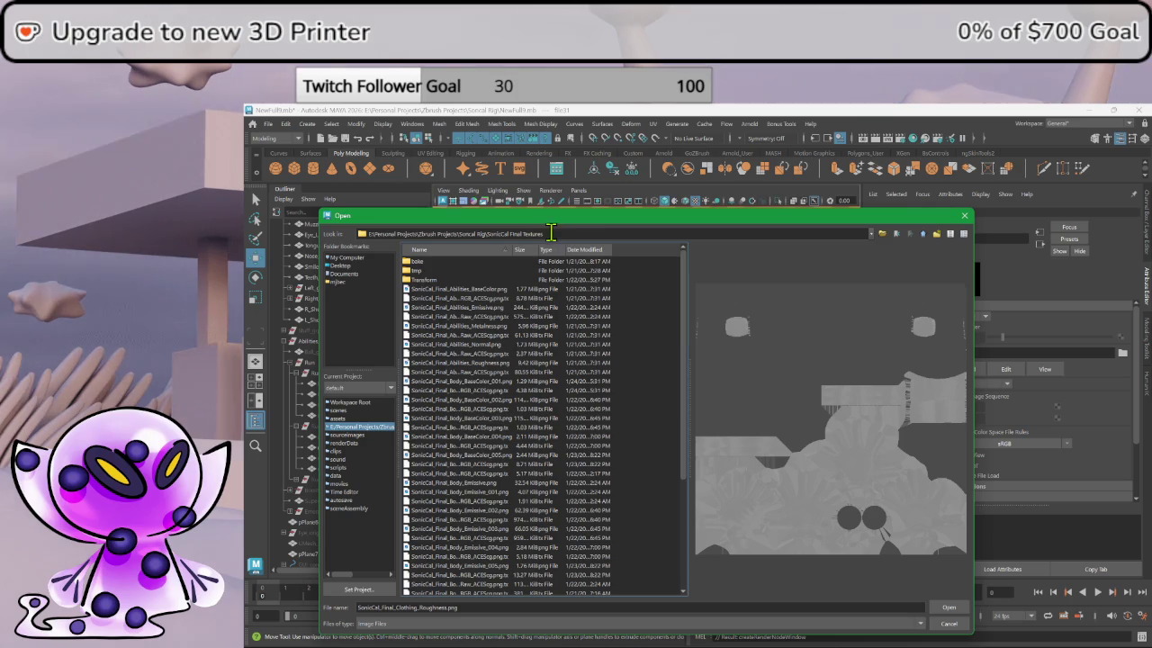
left_click_drag(546, 233, 487, 233)
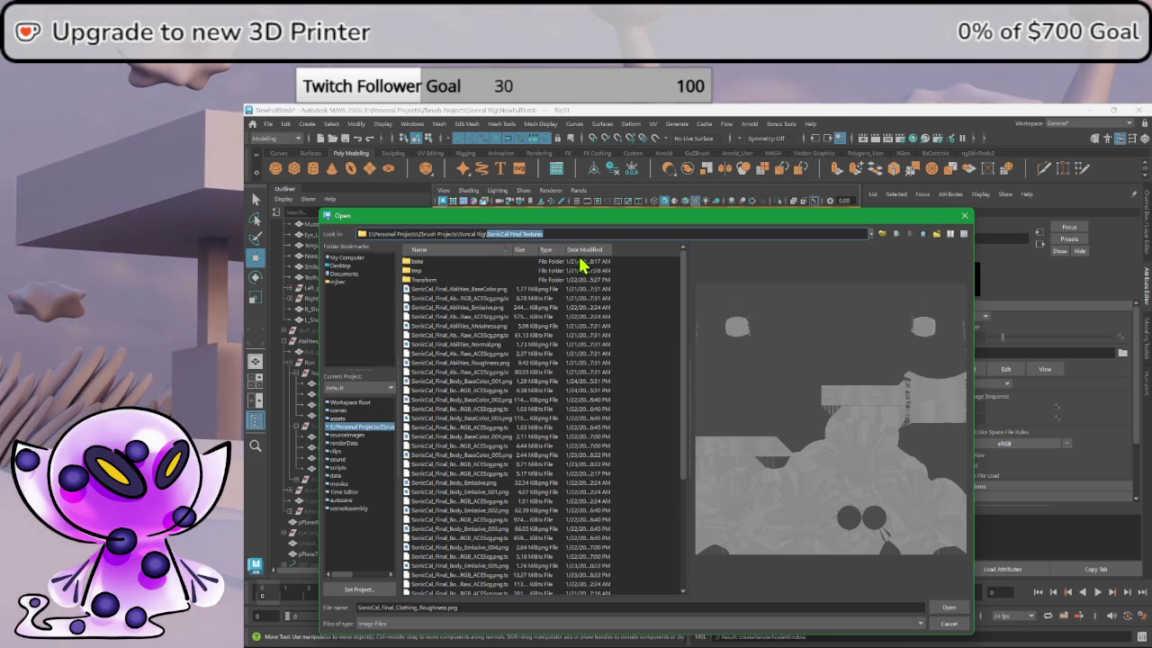
key("BackSpace")
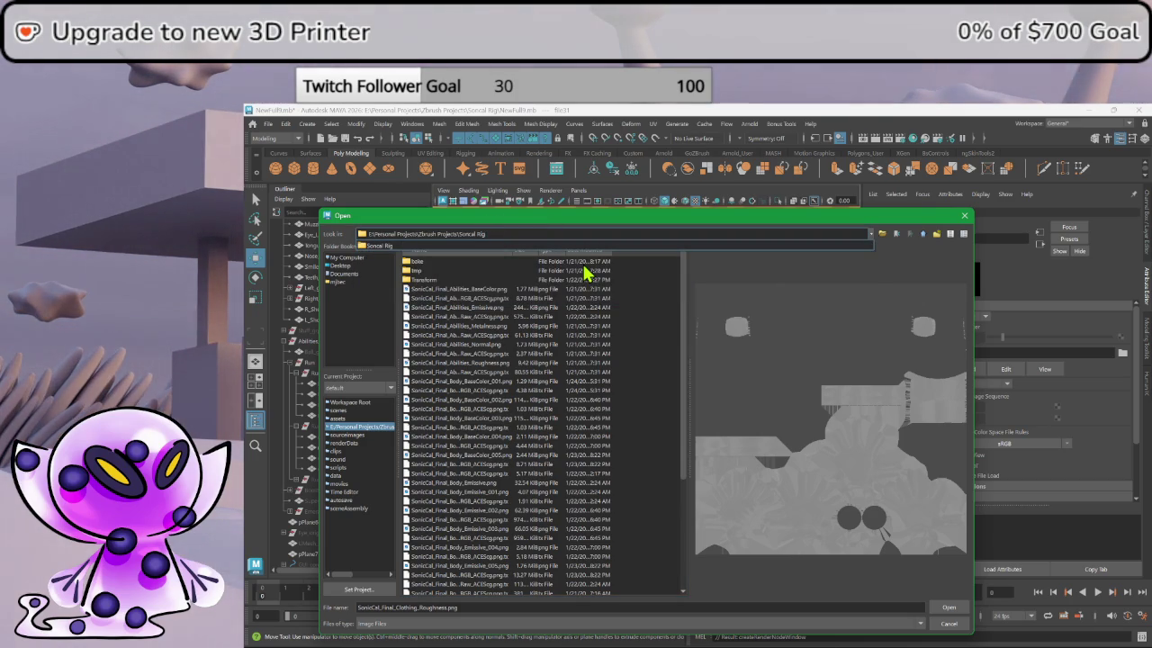
left_click(501, 245)
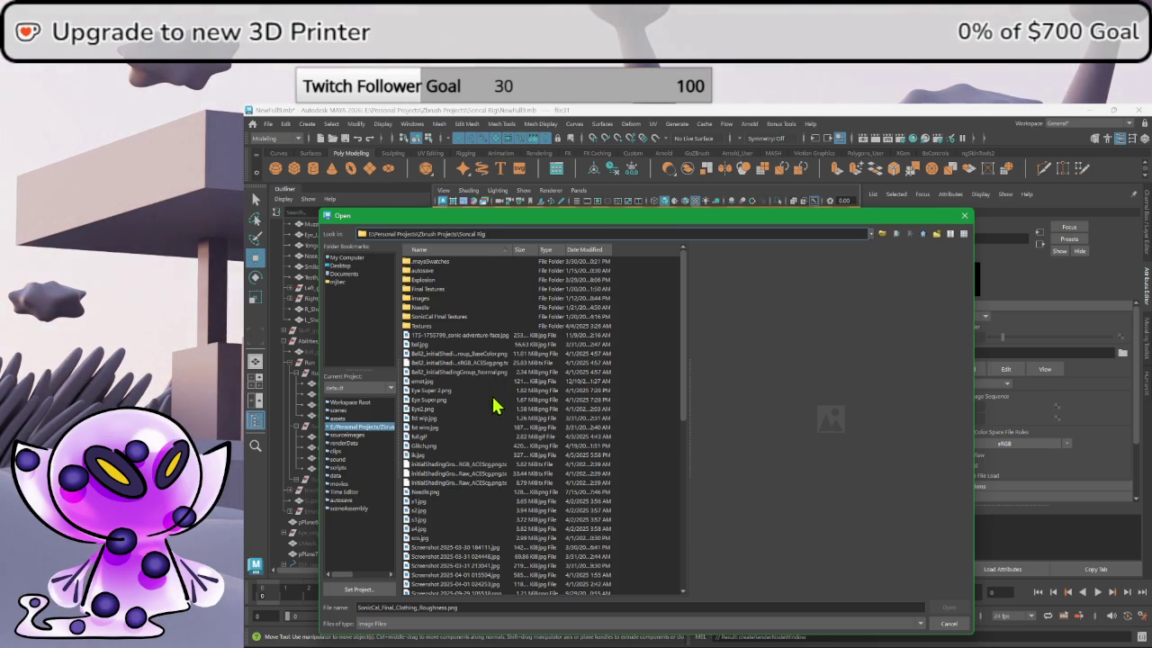
- Preview the rig folder's Untitled images and load the black-and-white noise image into the texture
scroll(484, 427, "down", 6)
scroll(488, 442, "down", 6)
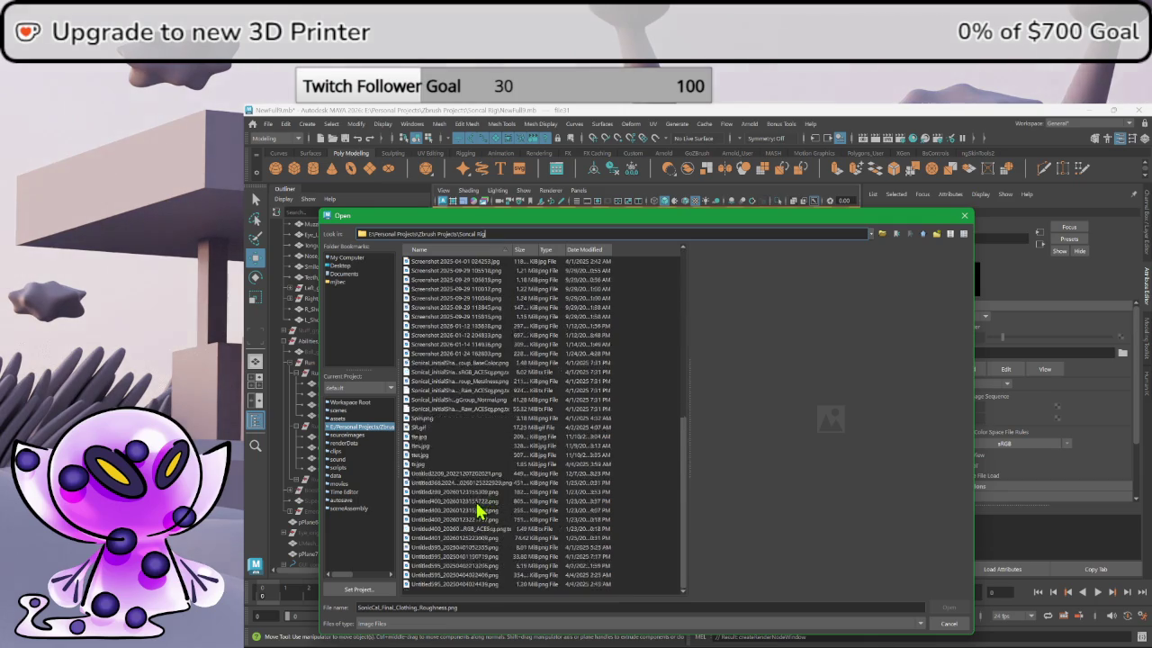
left_click(470, 584)
left_click(473, 575)
left_click(475, 565)
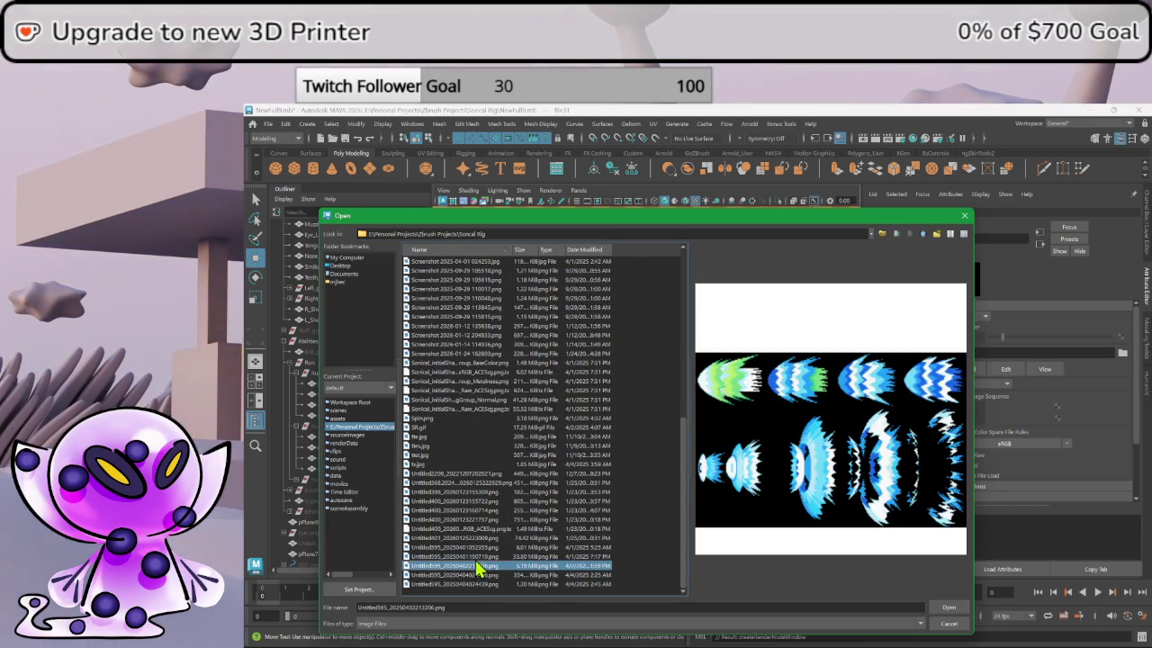
left_click(478, 556)
left_click(476, 547)
left_click(481, 537)
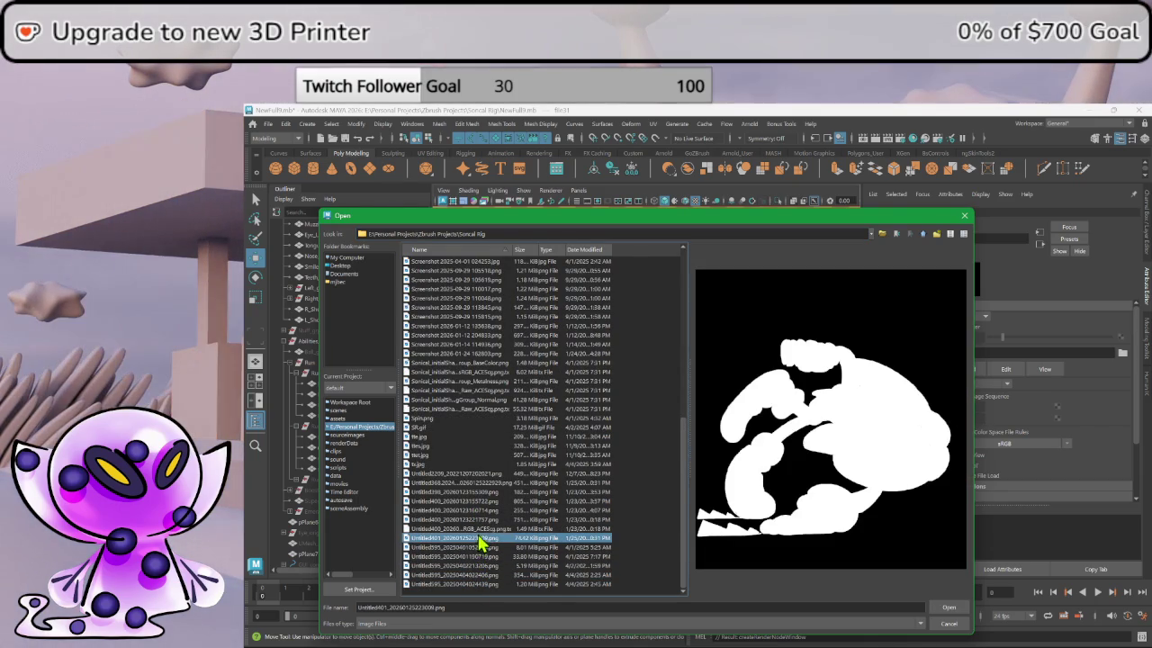
left_click(484, 529)
left_click(484, 519)
left_click(485, 510)
left_click(486, 500)
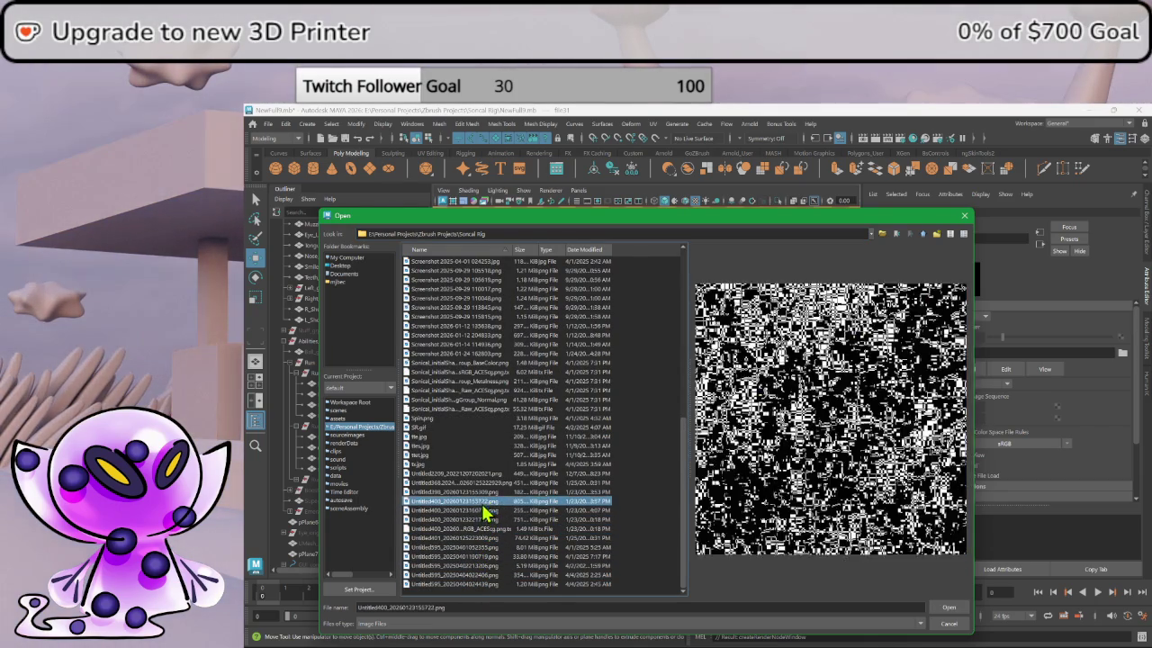
left_click(487, 492)
double_click(486, 493)
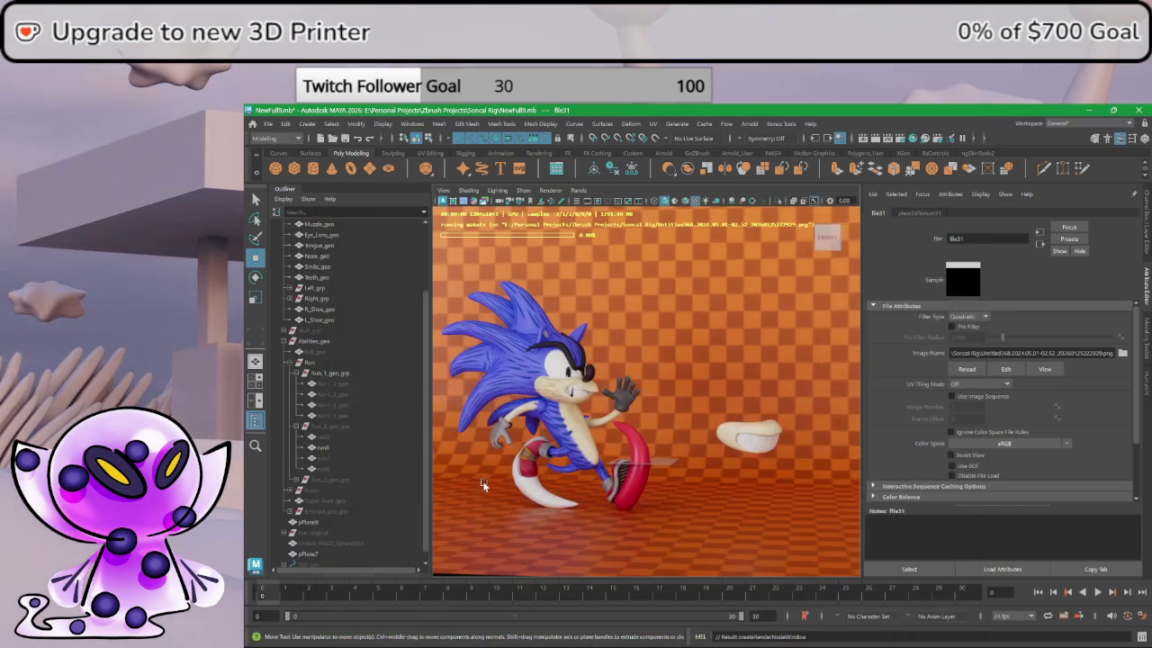
- Select the red ribbon plane pPlane7 in the viewport
scroll(911, 429, "down", 3)
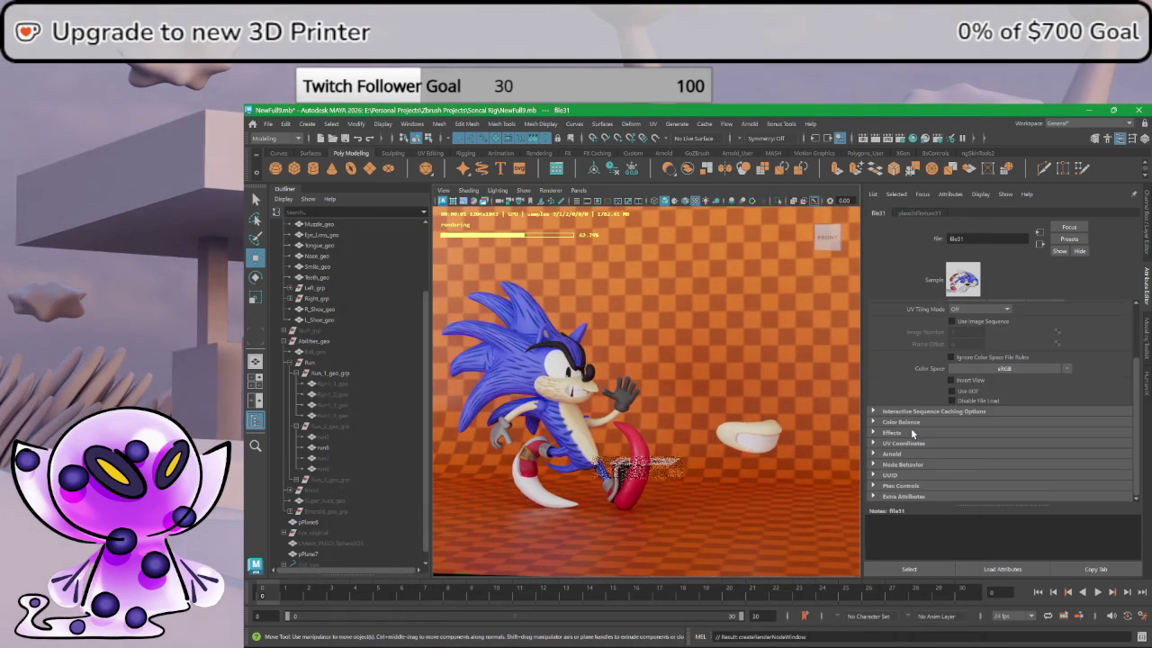
left_click(652, 472)
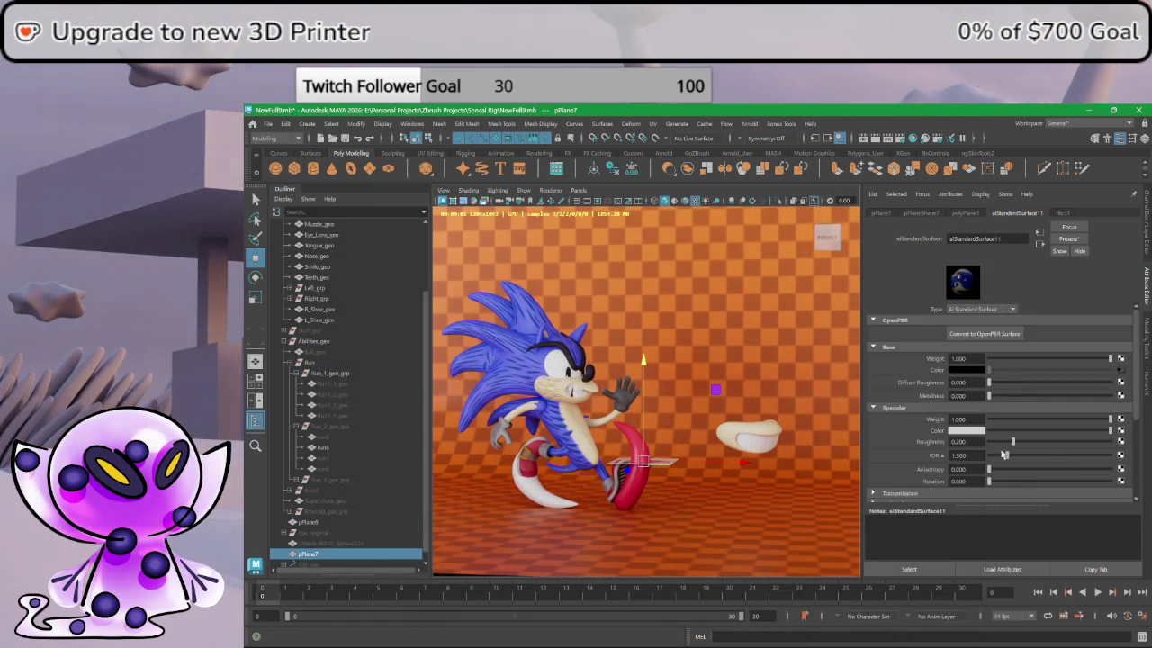
scroll(979, 444, "down", 2)
- Browse the rig folder for the second texture and load the orange checker image
left_click(872, 450)
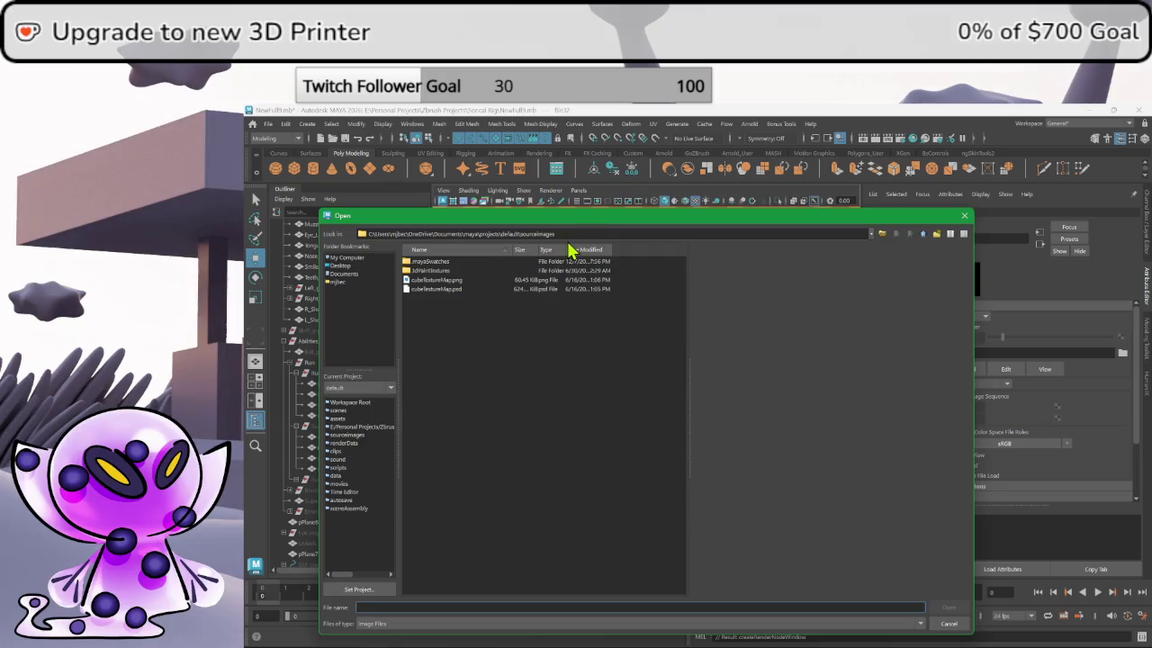
left_click(357, 426)
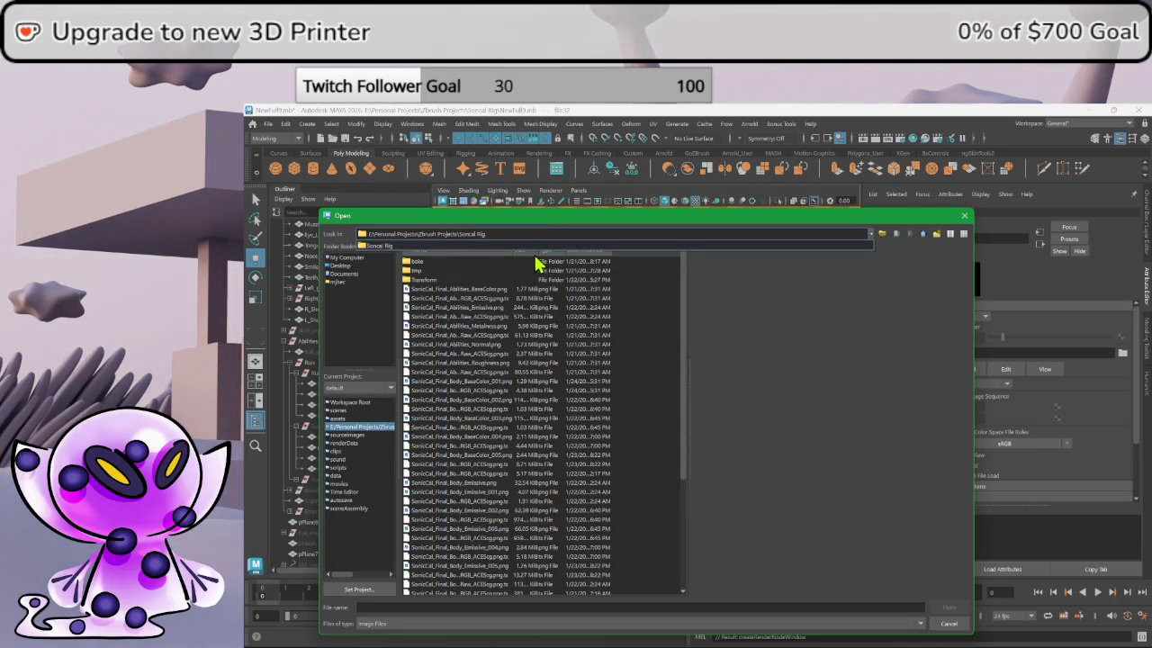
left_click(501, 246)
scroll(540, 455, "down", 10)
scroll(504, 441, "down", 10)
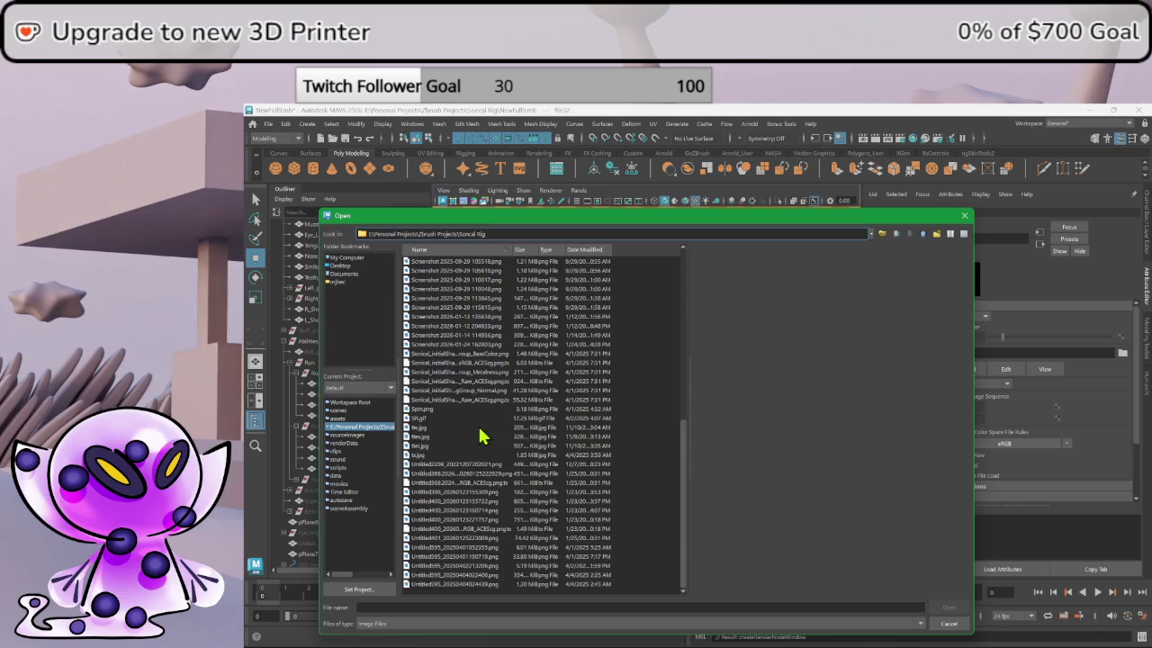
left_click(462, 472)
left_click(462, 482)
left_click(463, 491)
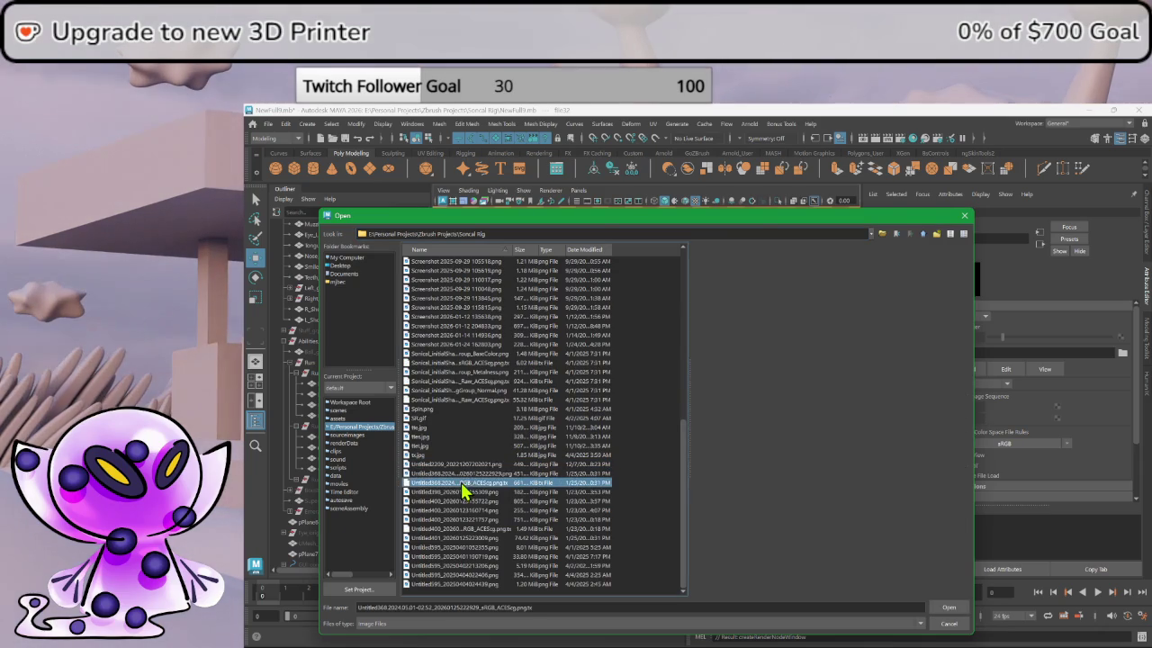
left_click(464, 500)
left_click(464, 510)
left_click(464, 519)
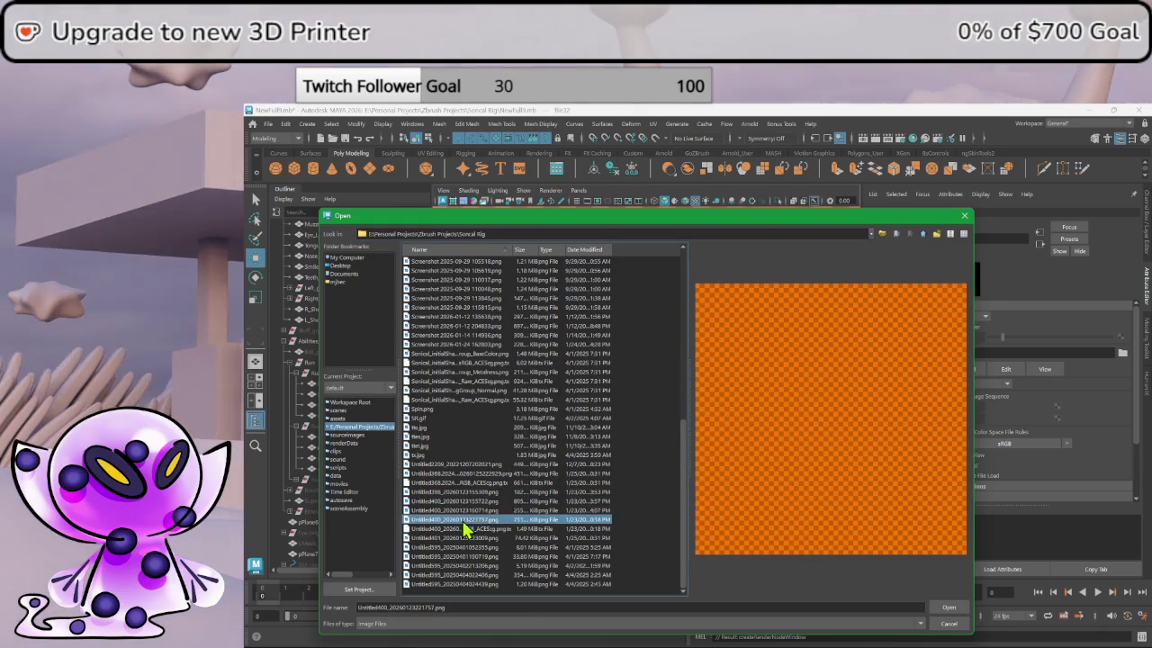
double_click(461, 530)
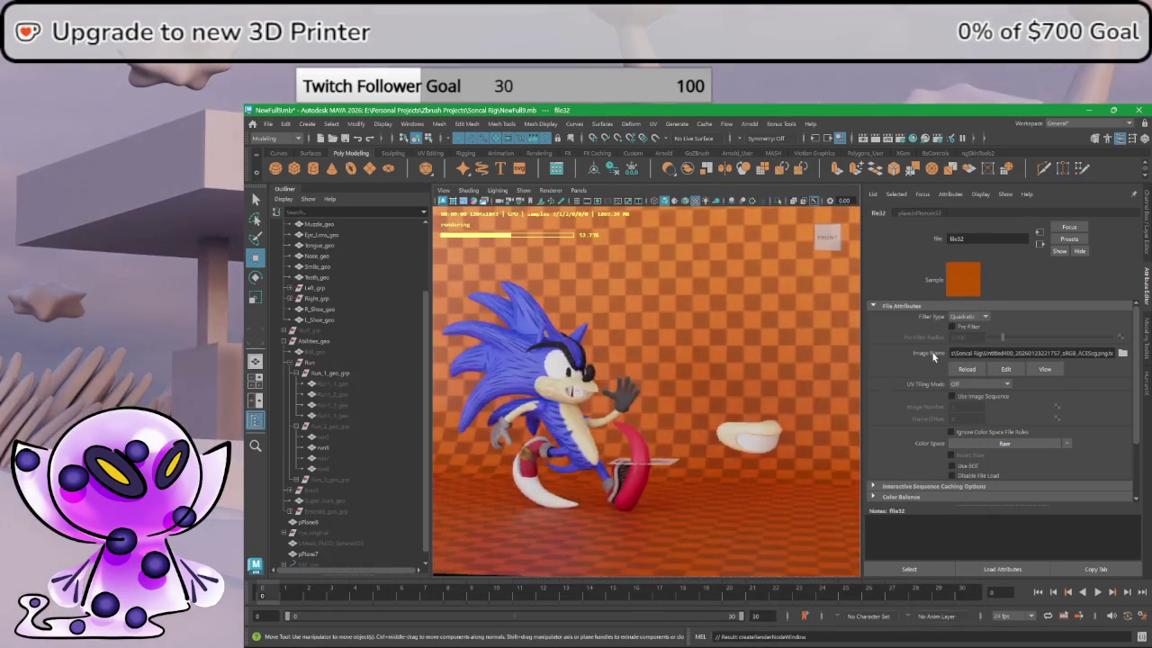
- Replace it with the white swoosh mask Untitled401_20260125223009.png
left_click(1124, 353)
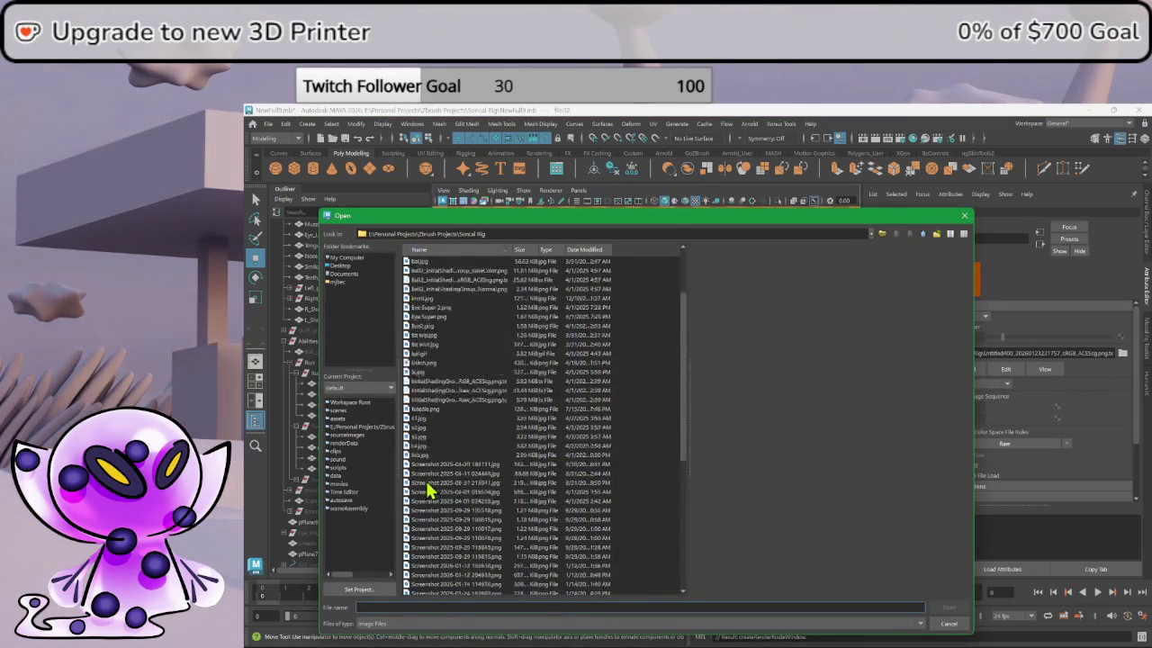
scroll(465, 481, "down", 1)
left_click(468, 539)
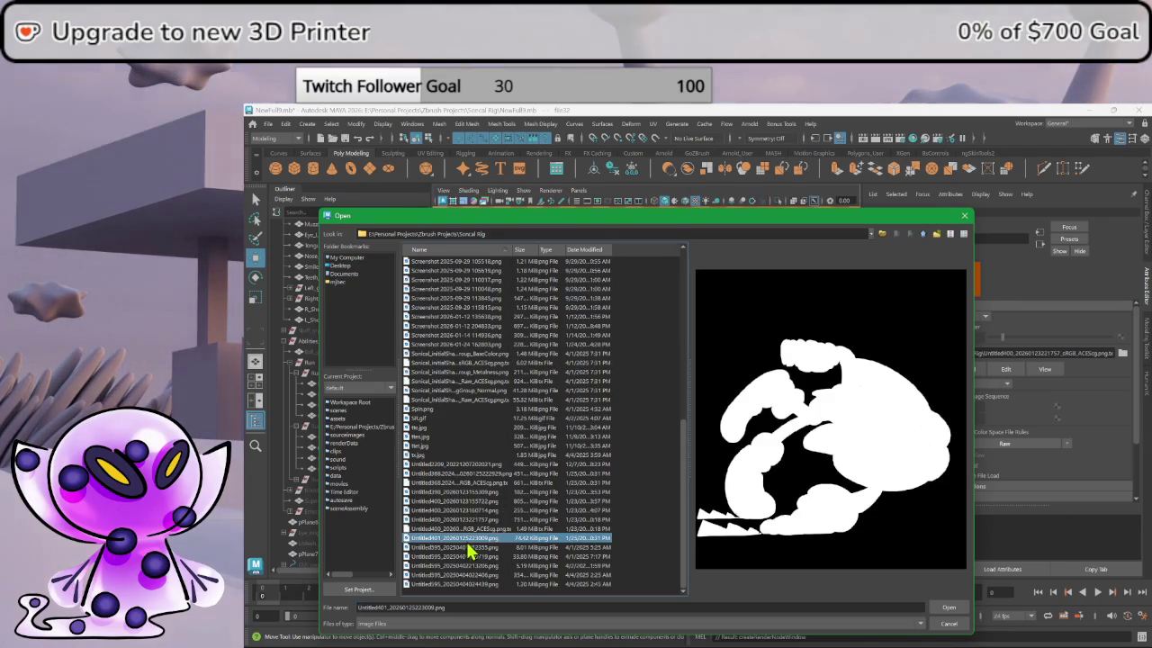
double_click(469, 540)
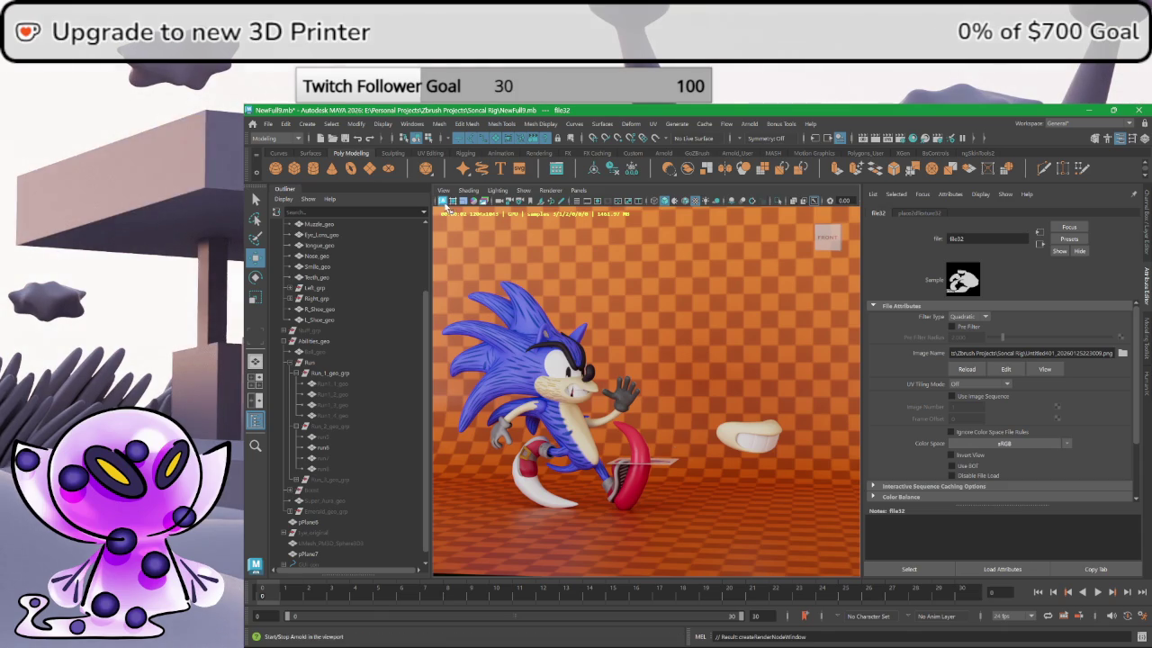
- Restart the live Arnold render, select pPlane7 and roughly rotate it
left_click(444, 203)
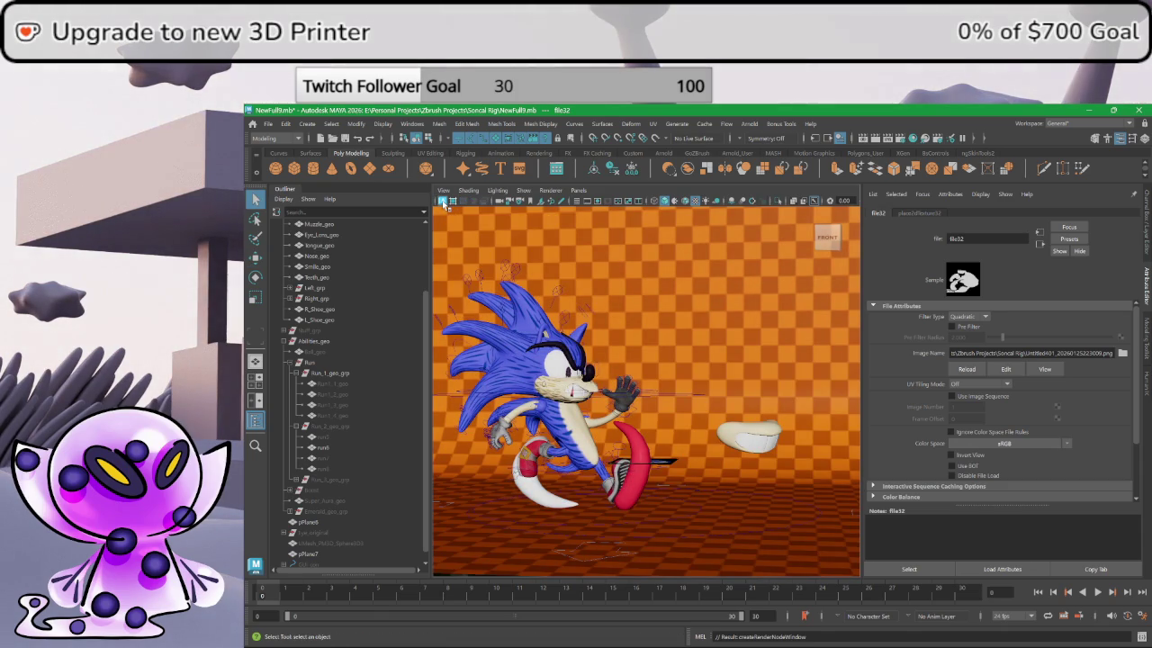
left_click(444, 203)
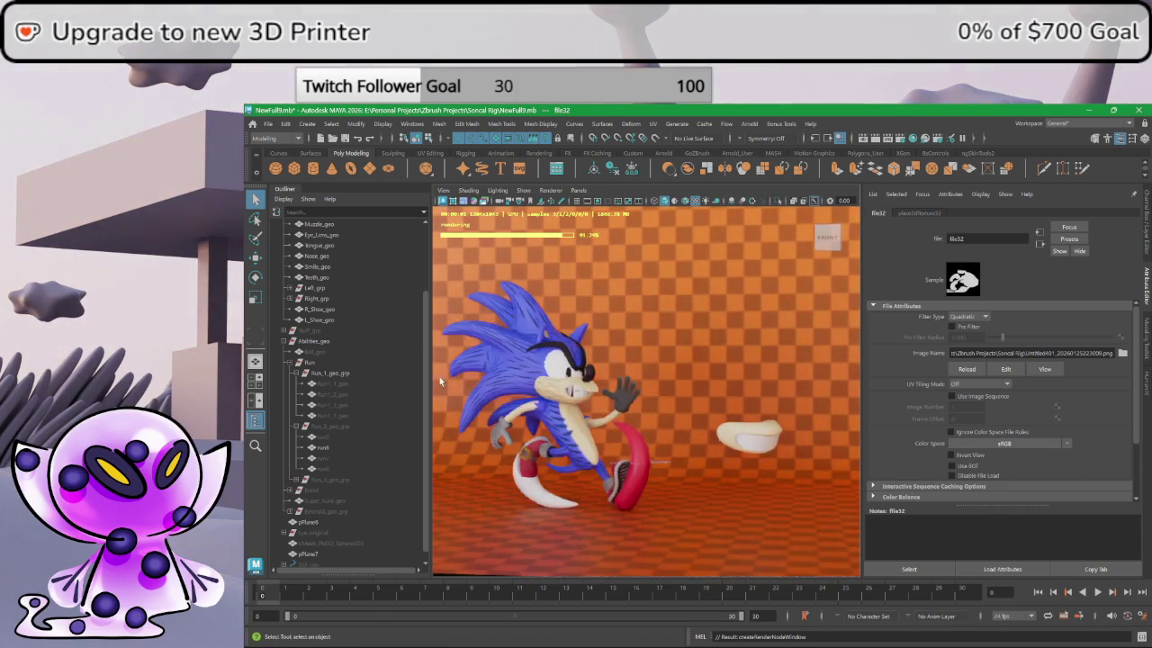
left_click(658, 458)
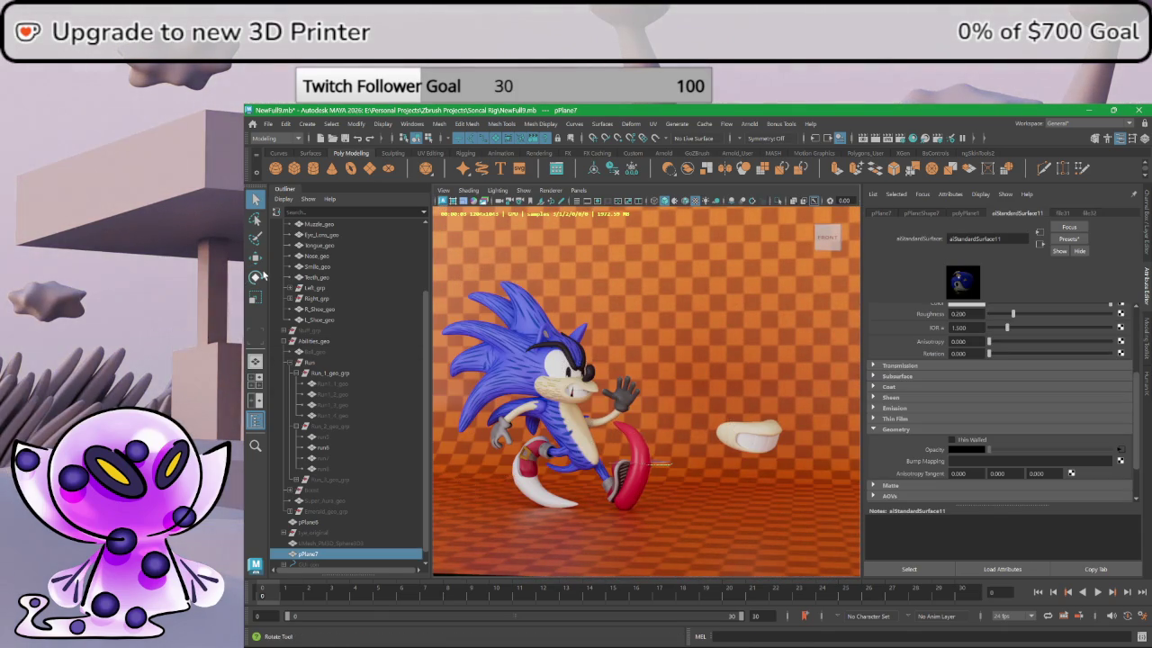
left_click_drag(641, 466, 627, 506)
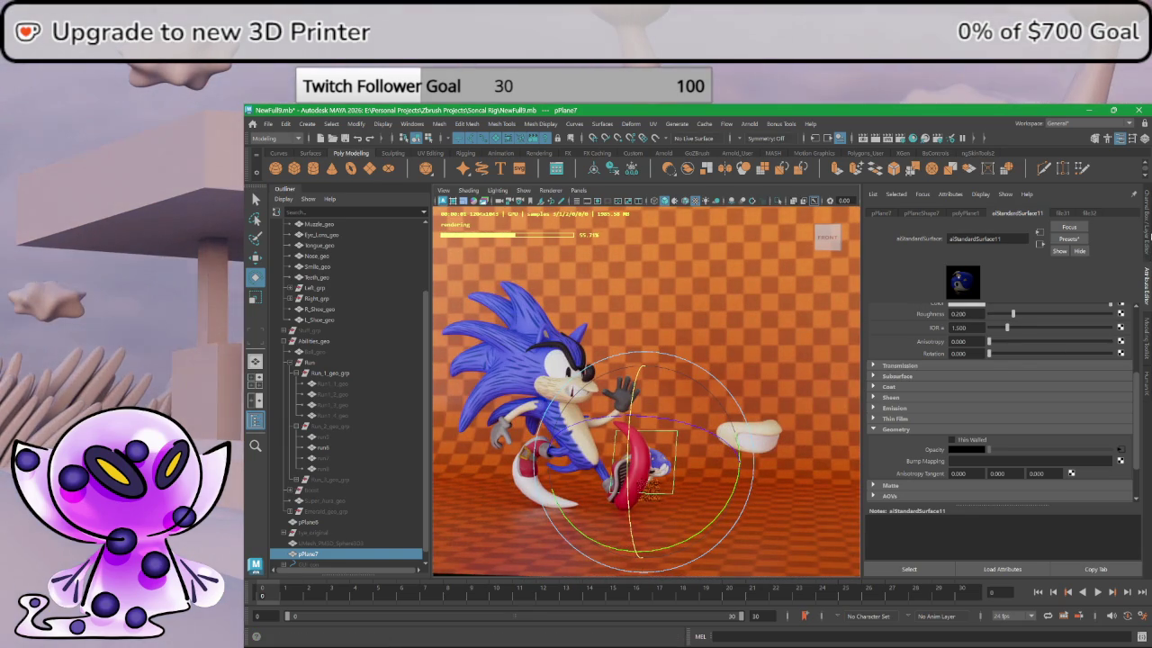
- Set pPlane7's Rotate X to 60 and move it to the right
left_click(1146, 229)
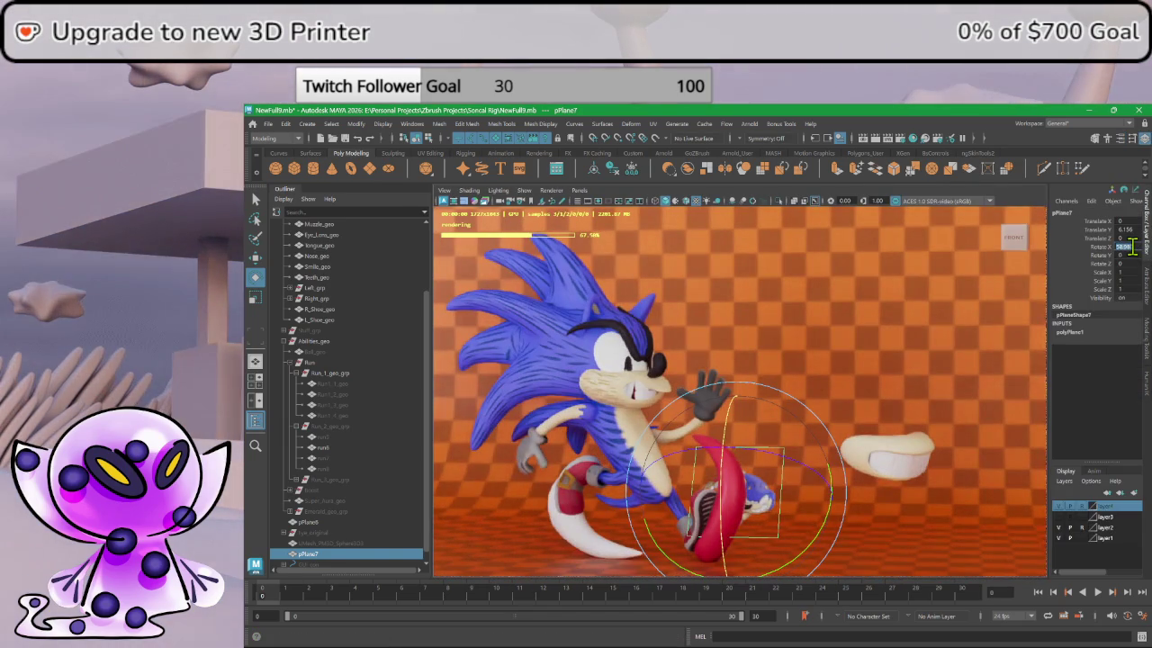
left_click(1125, 247)
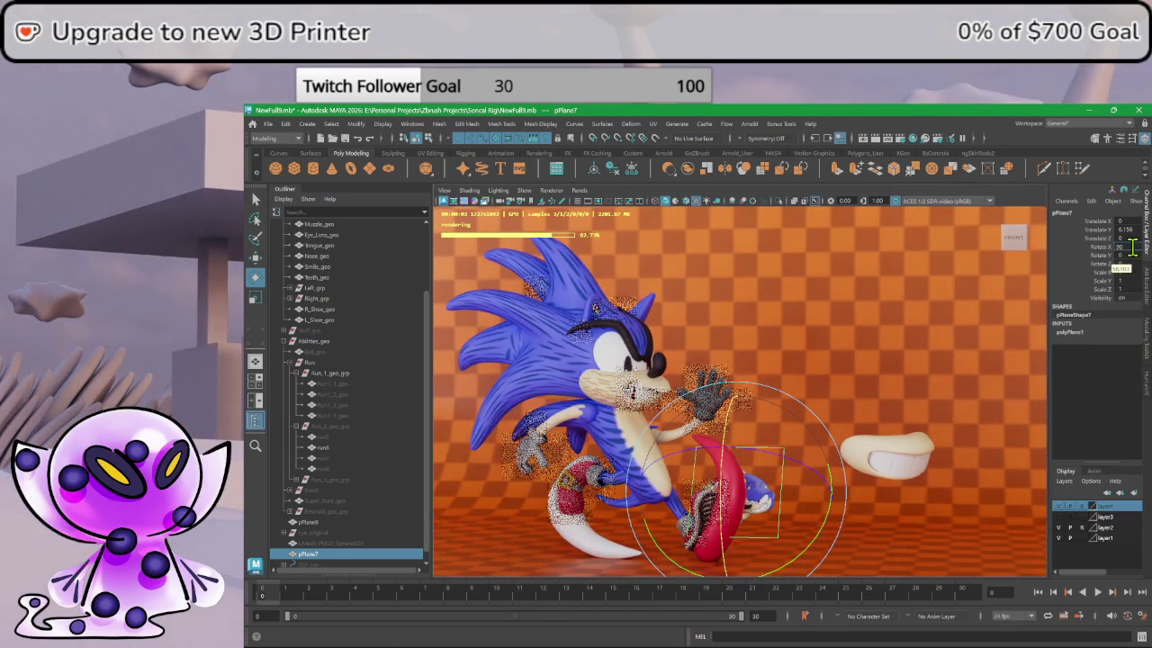
type("60")
key("Return")
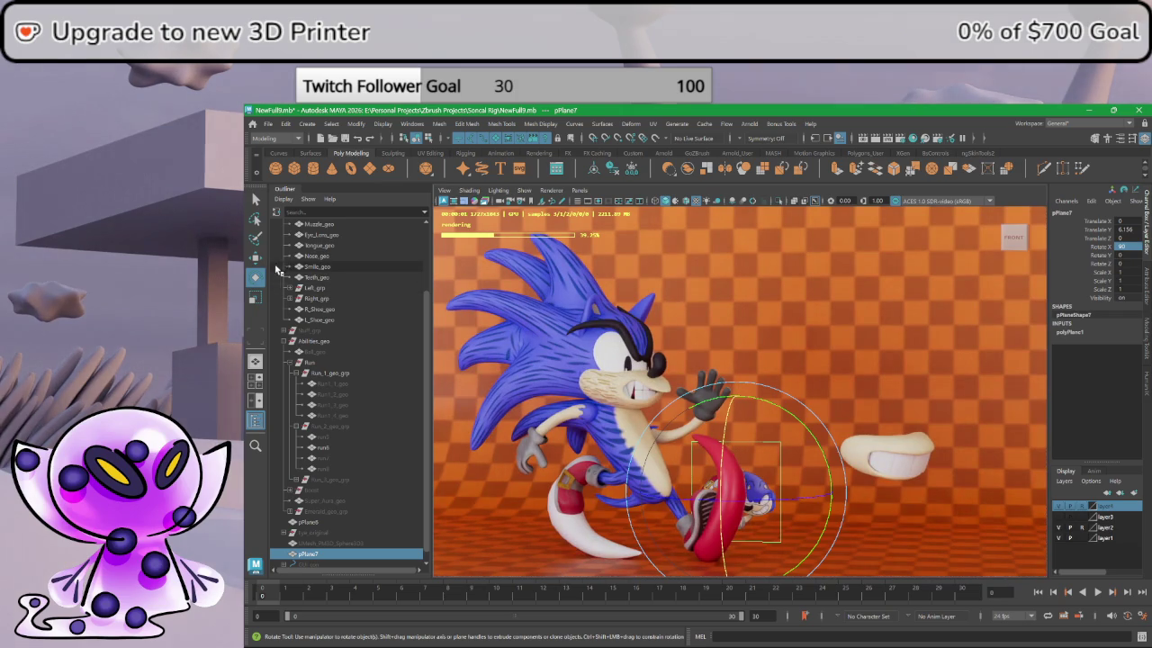
key("w")
left_click_drag(808, 420, 934, 432)
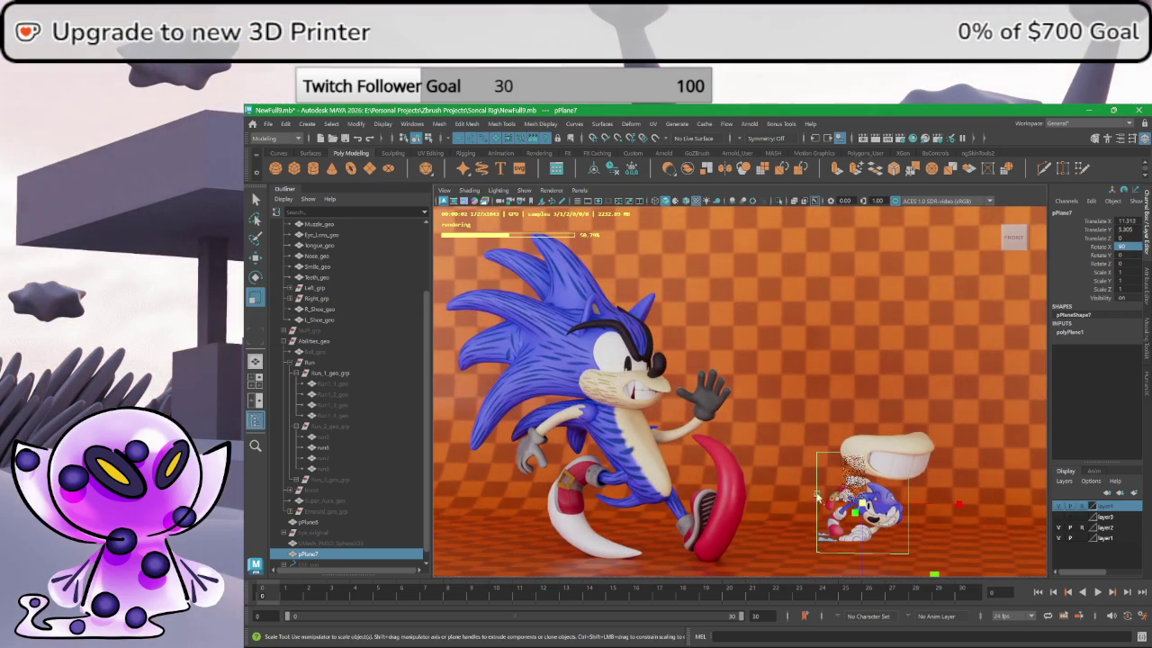
- Scale pPlane7 uniformly to about 2.58 and raise it to Translate Y 8.534
key("r")
left_click_drag(862, 504, 975, 486)
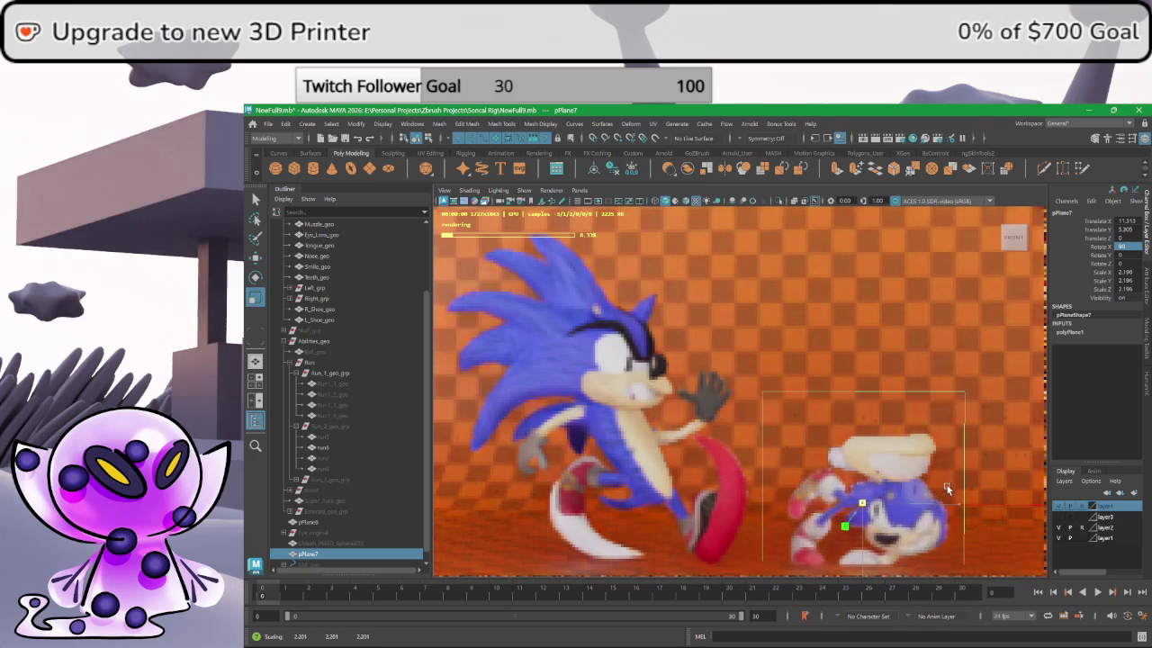
left_click_drag(976, 486, 972, 487)
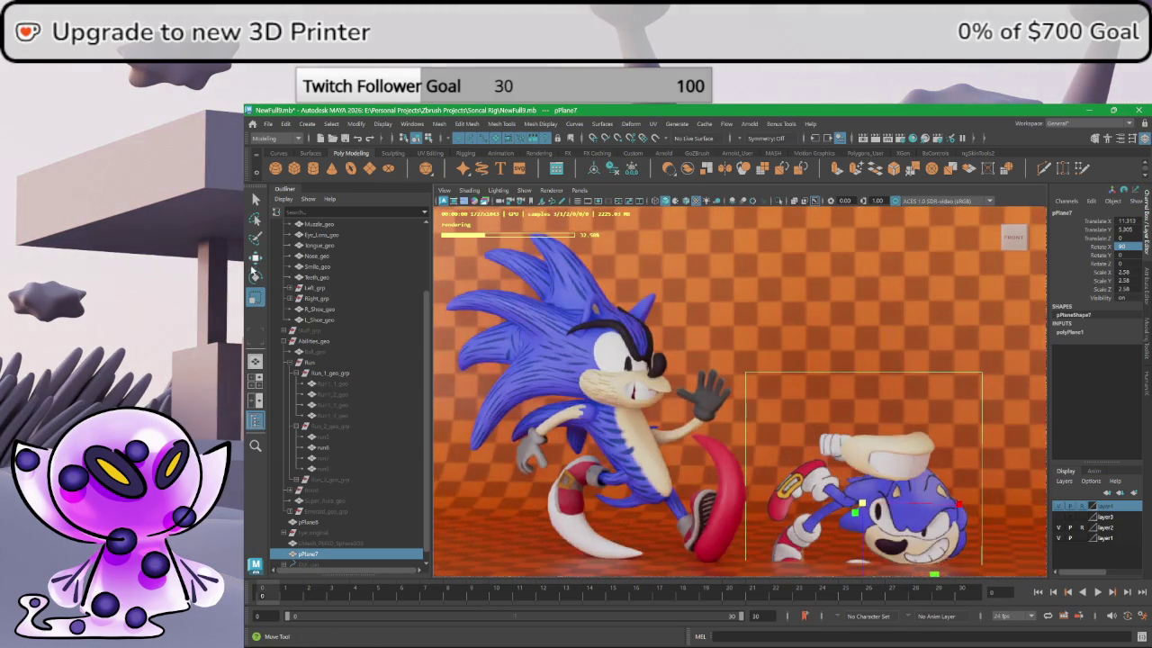
left_click(855, 420)
left_click_drag(864, 417, 862, 382)
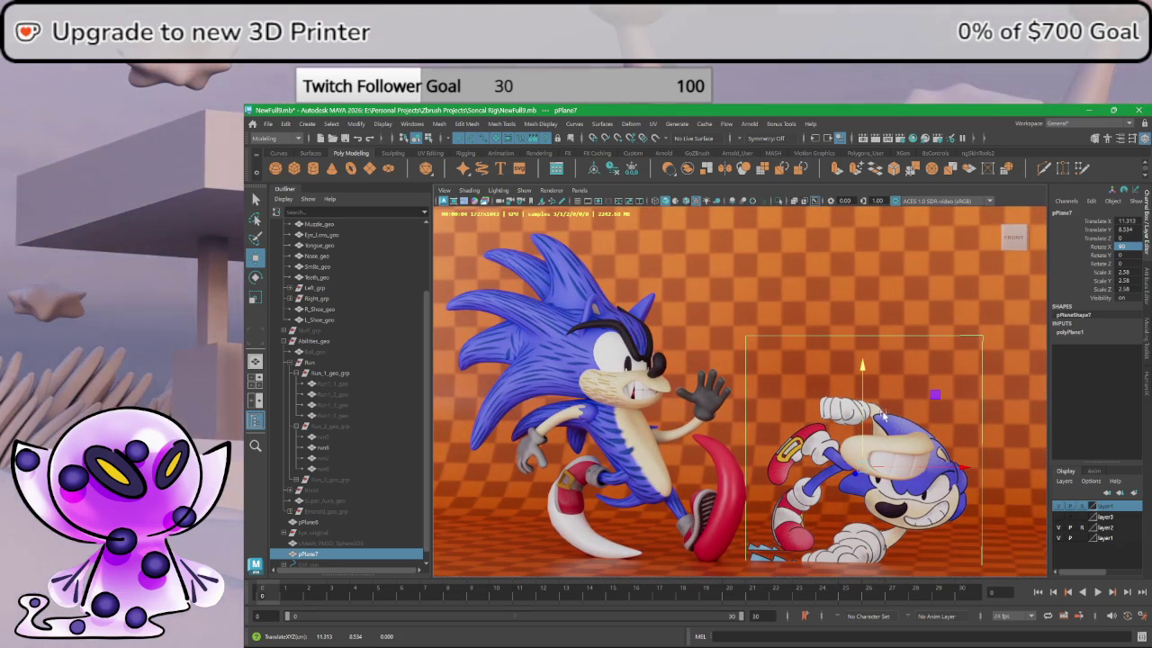
- Scale pPlane7 to 2.882, move it up and toward the camera, then deselect
key("r")
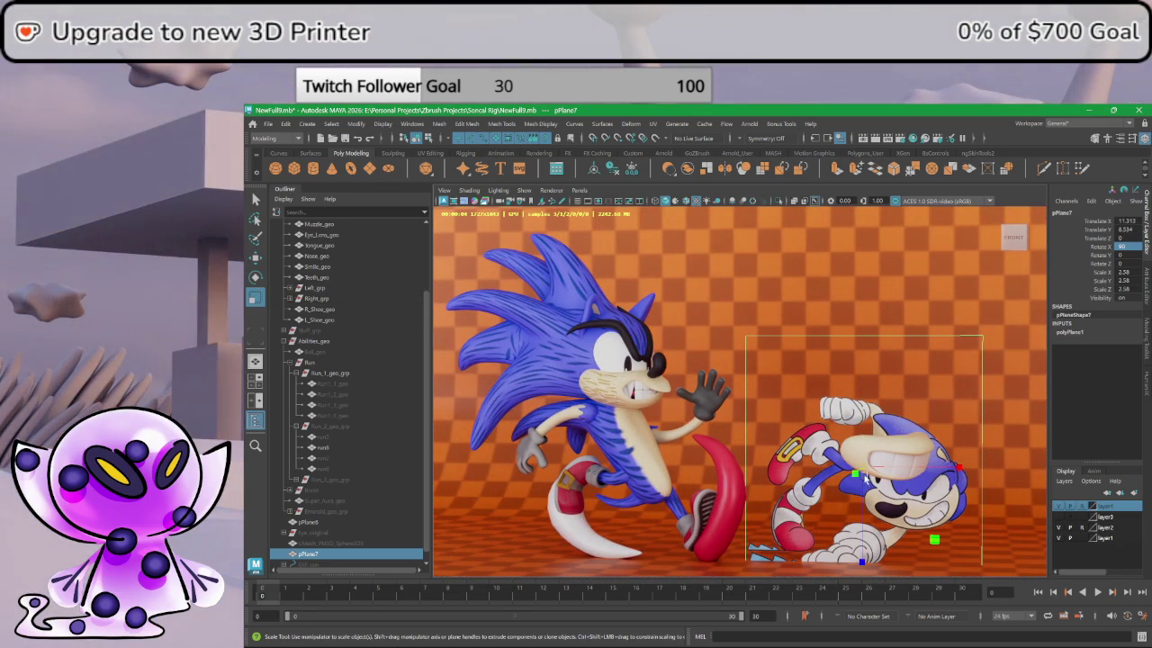
left_click_drag(864, 468, 884, 466)
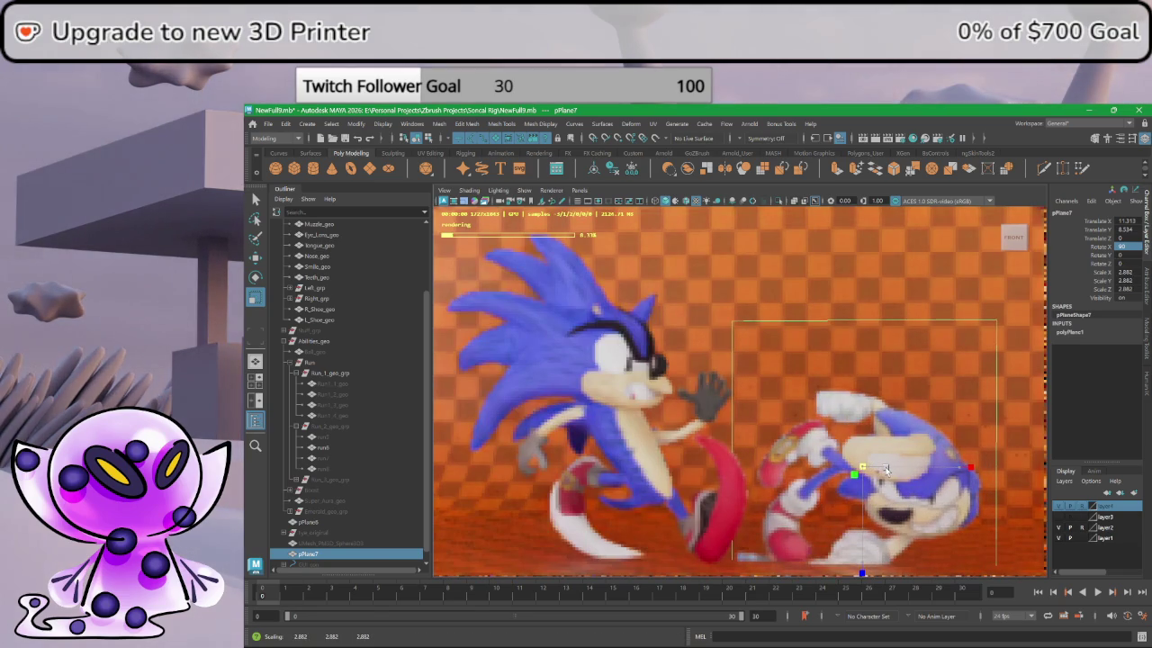
key("w")
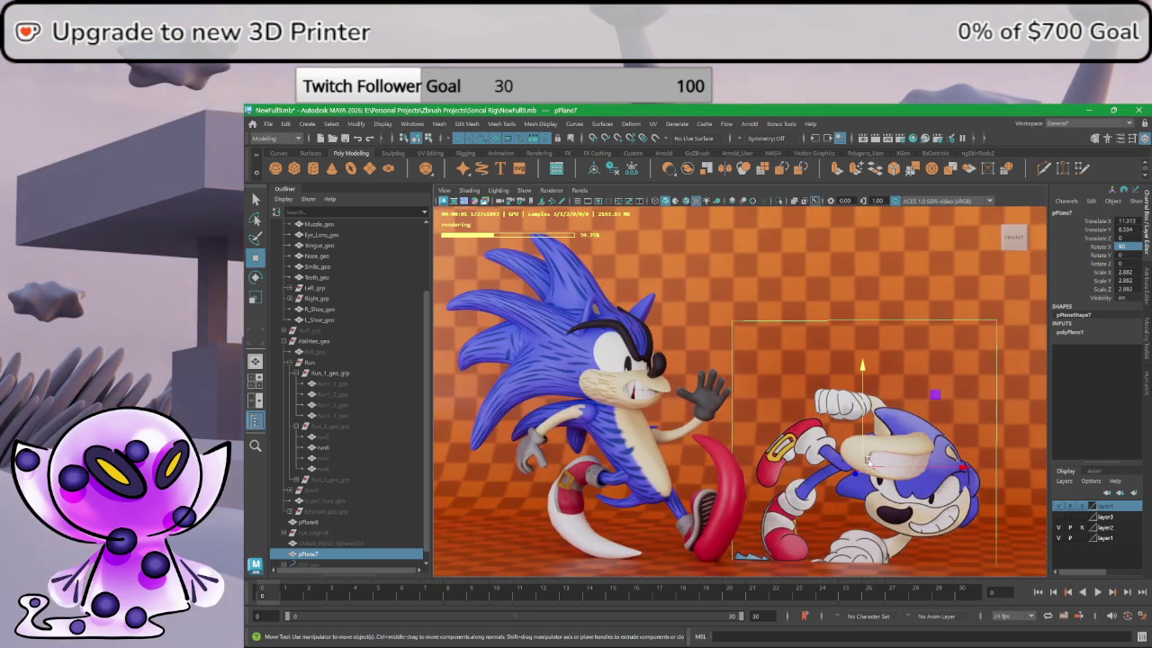
mouse_move(864, 462)
left_mouse_down()
mouse_move(745, 276)
mouse_move(952, 363)
mouse_move(965, 380)
left_mouse_up()
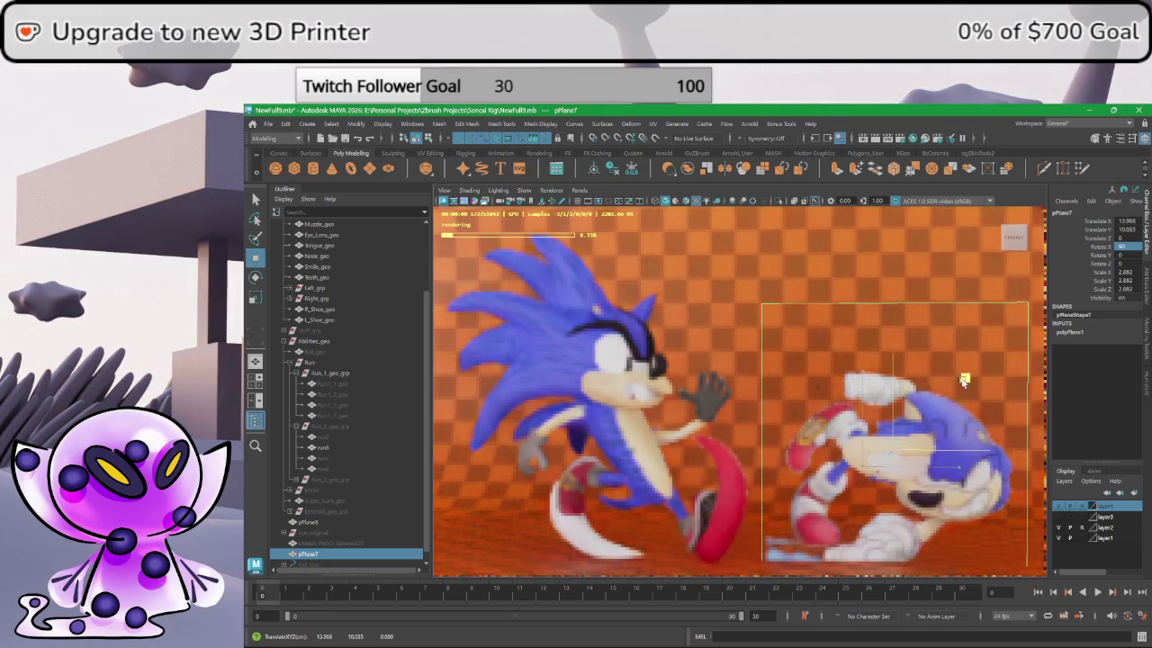
left_click_drag(964, 382, 963, 382)
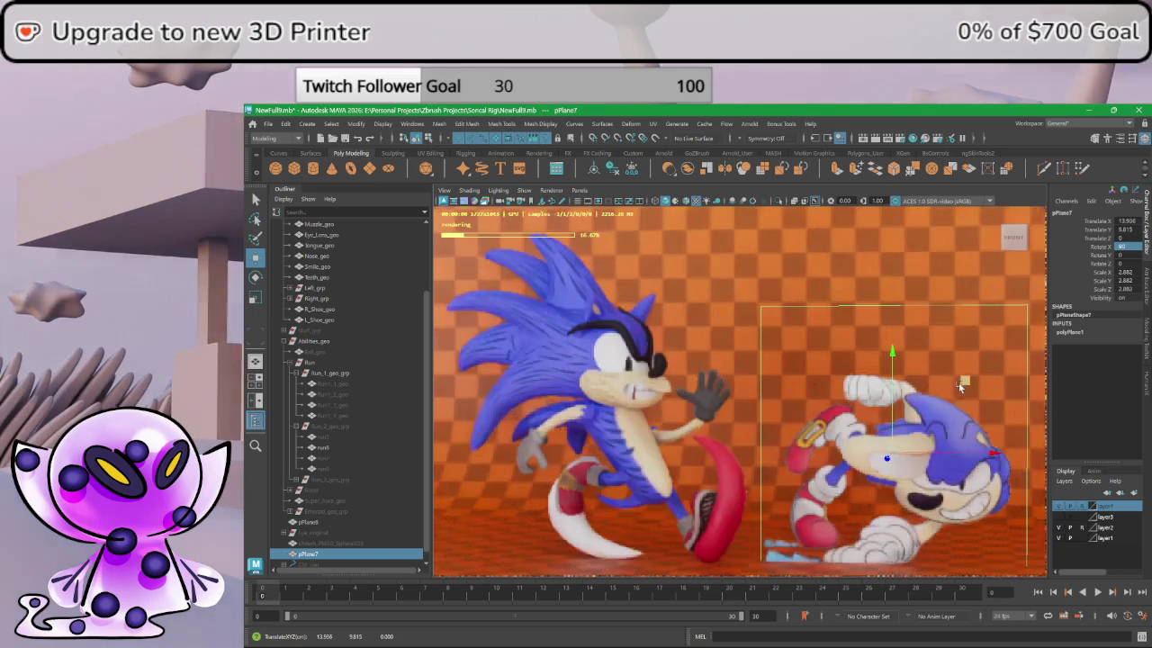
mouse_move(888, 461)
left_mouse_down()
mouse_move(883, 475)
mouse_move(903, 470)
left_mouse_up()
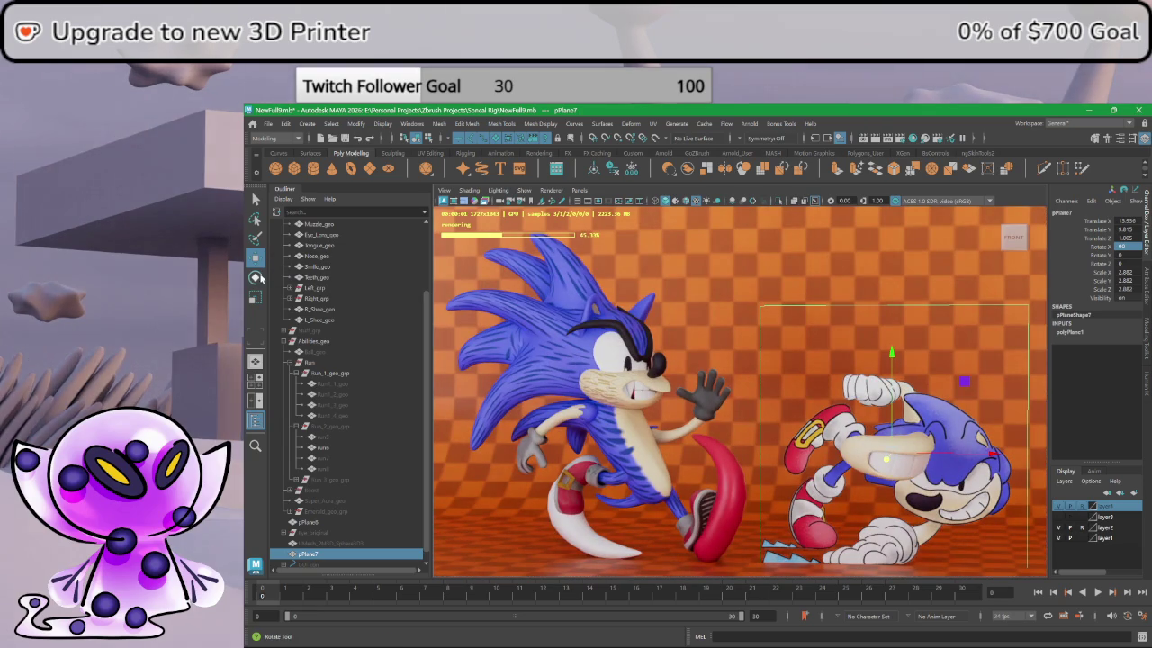
left_click(747, 337)
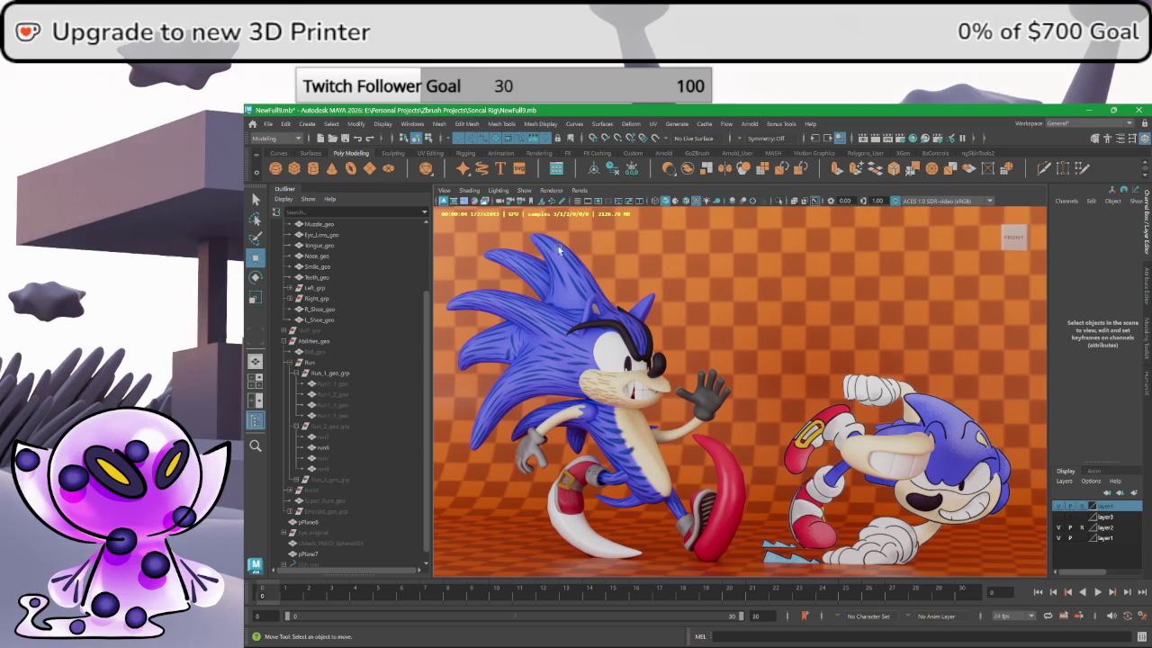
left_click(256, 201)
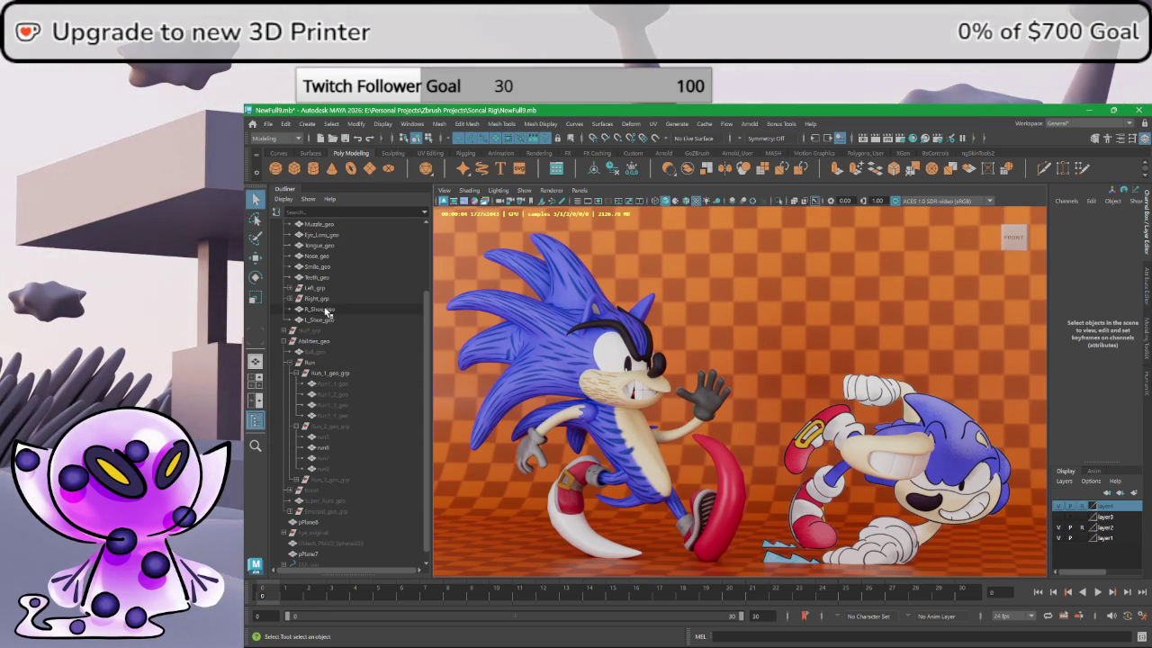
- Group Smile_geo and Teeth_geo into group4 and raise it up and left
left_click(330, 270)
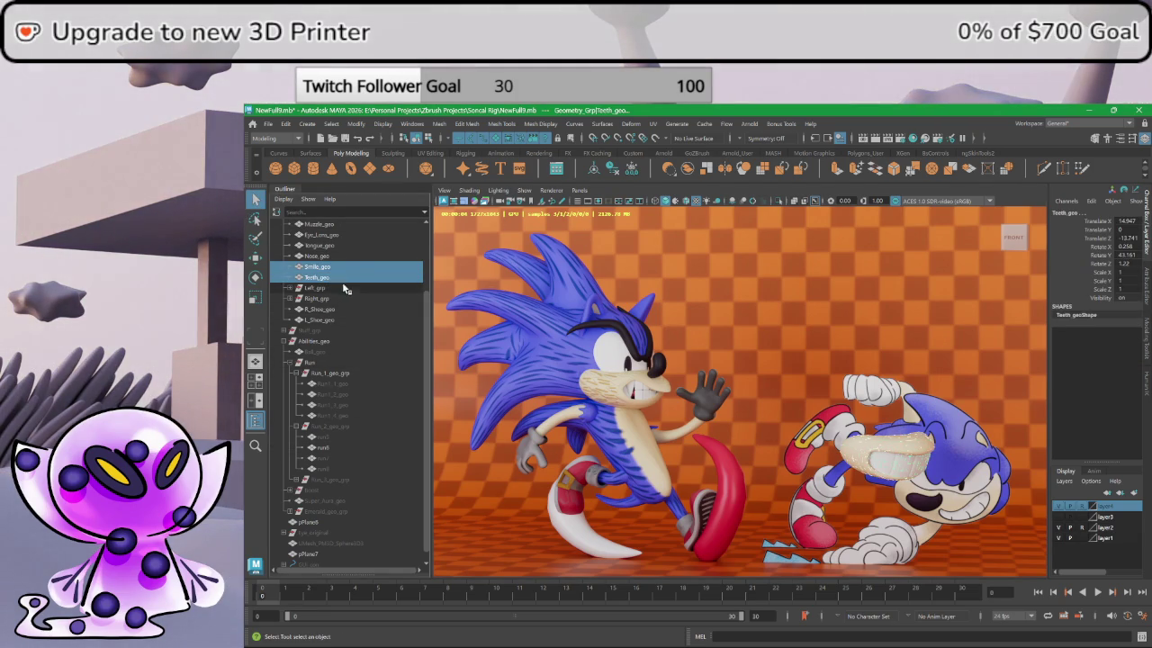
key("ctrl+g")
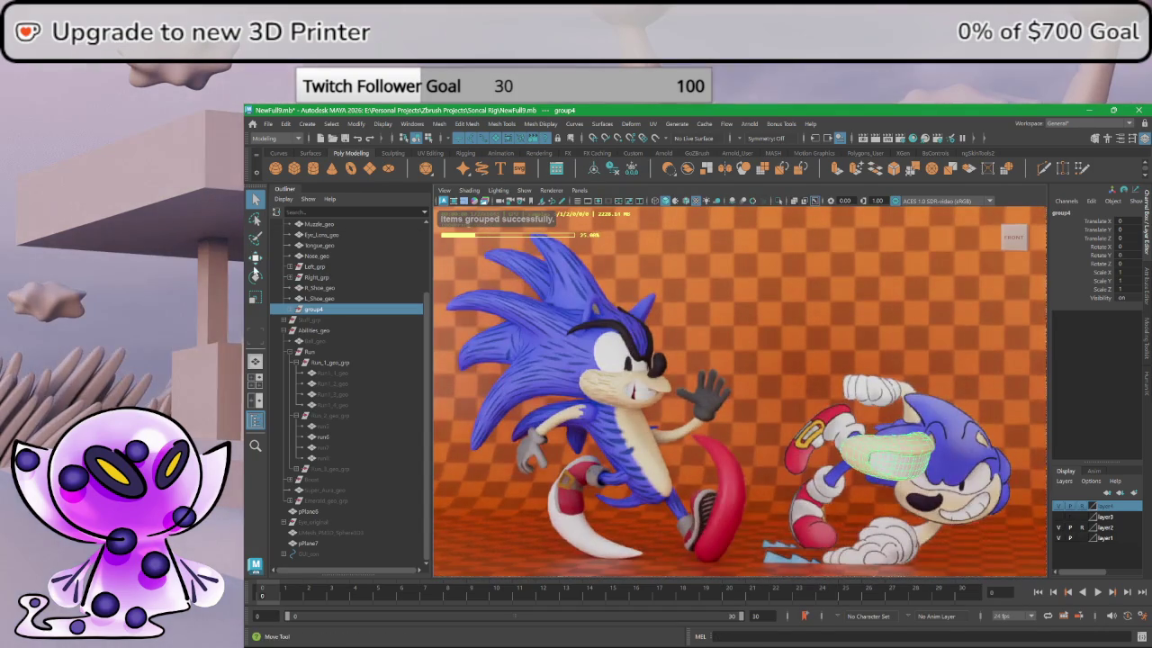
key("w")
key("ctrl+shift+t")
left_click(1058, 231)
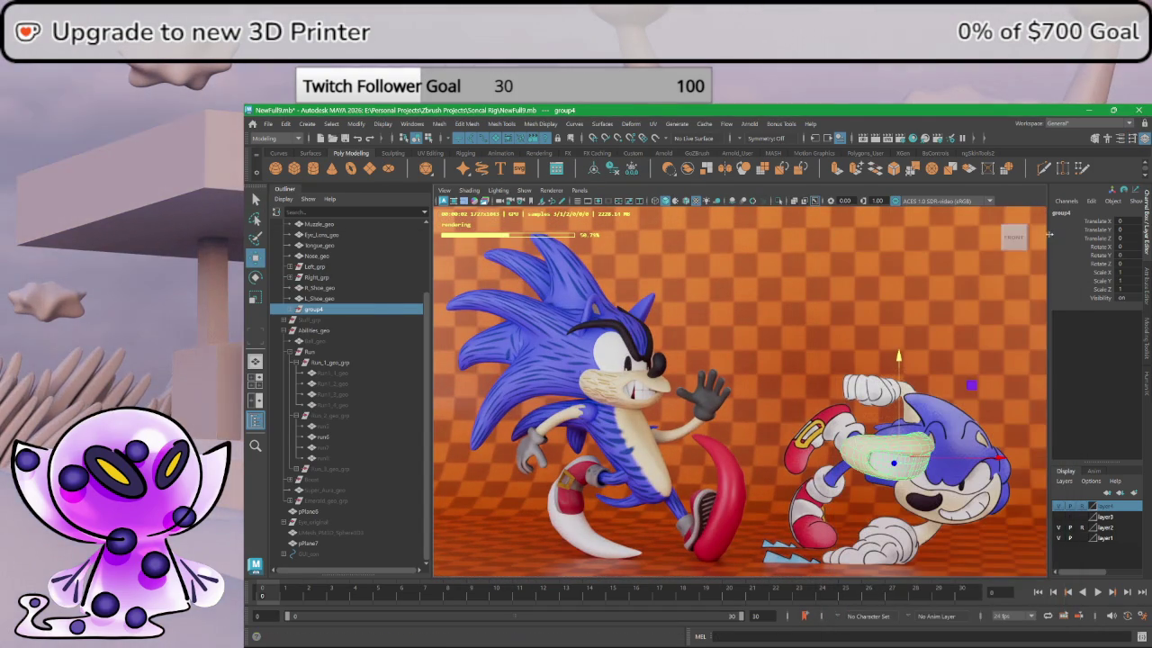
left_click_drag(932, 466, 898, 442)
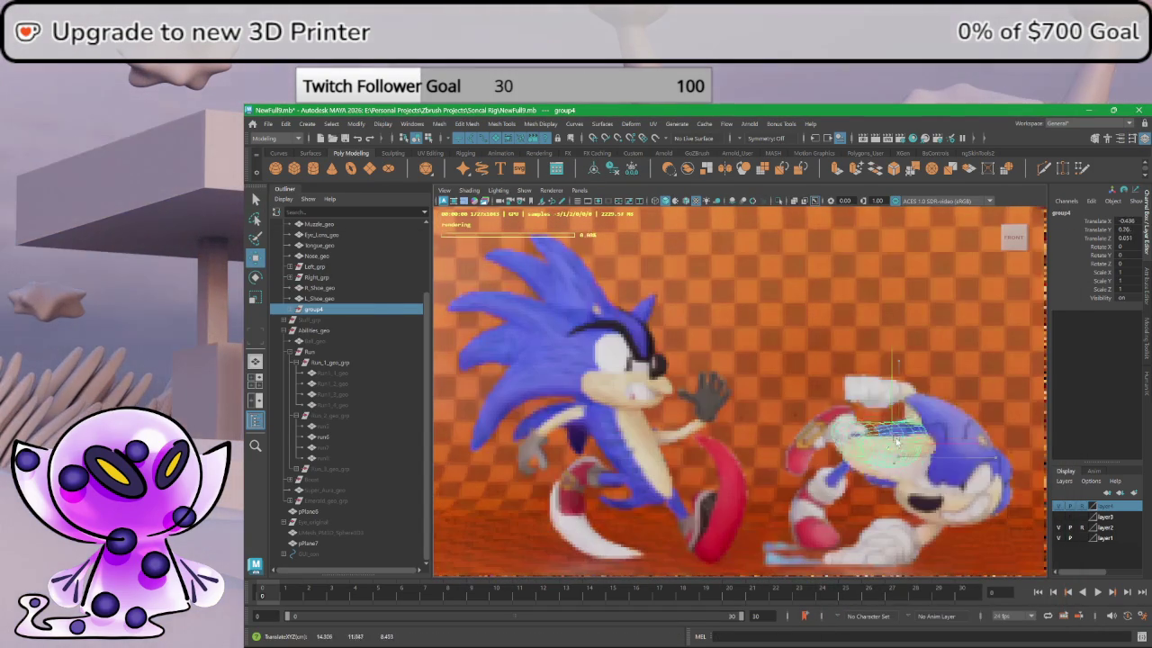
left_click_drag(880, 401, 870, 387)
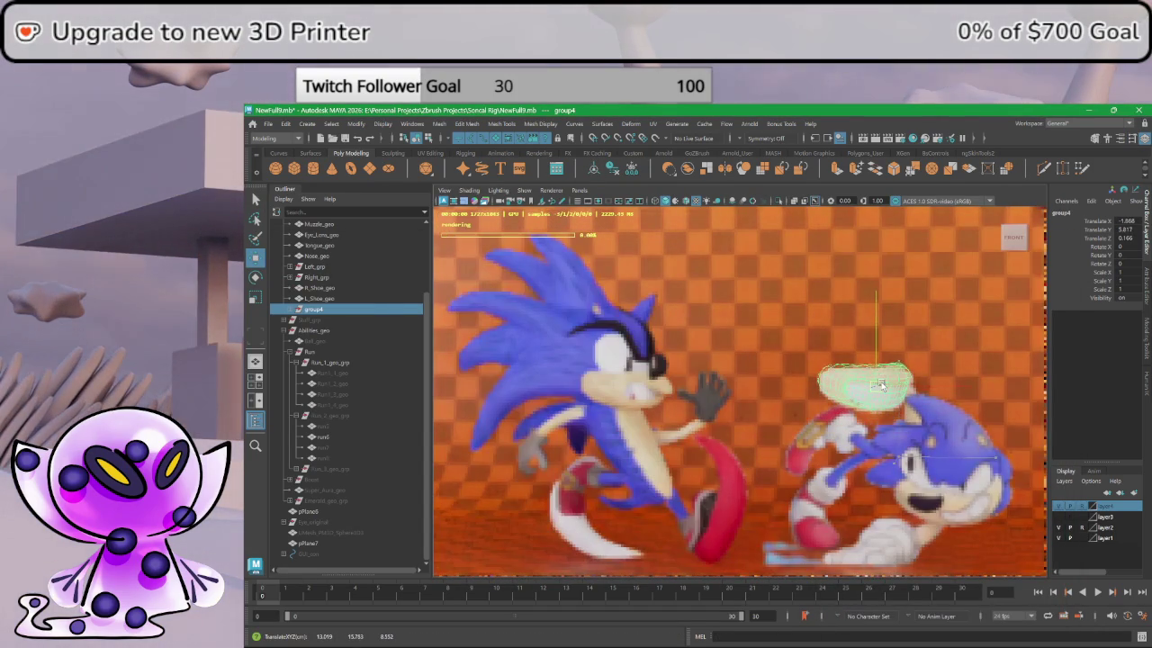
- Tilt and reposition group4 onto the small Sonic's raised hand
left_click(255, 277)
left_click_drag(920, 352, 864, 376)
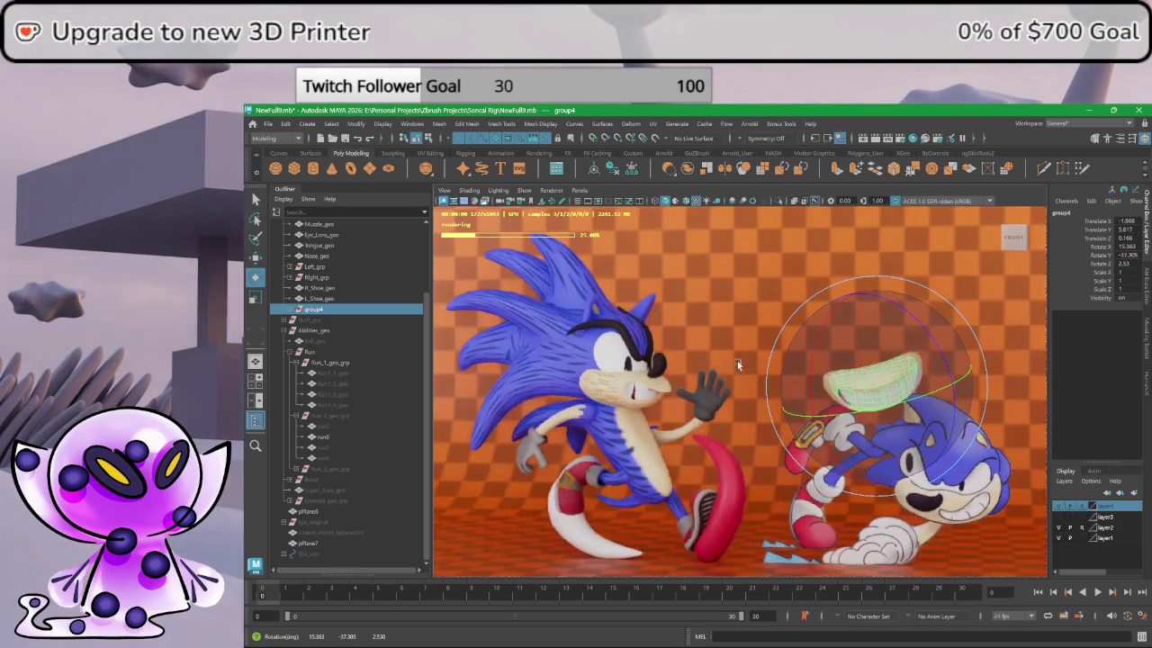
left_click(255, 258)
mouse_move(878, 382)
left_mouse_down()
mouse_move(871, 373)
mouse_move(862, 420)
left_mouse_up()
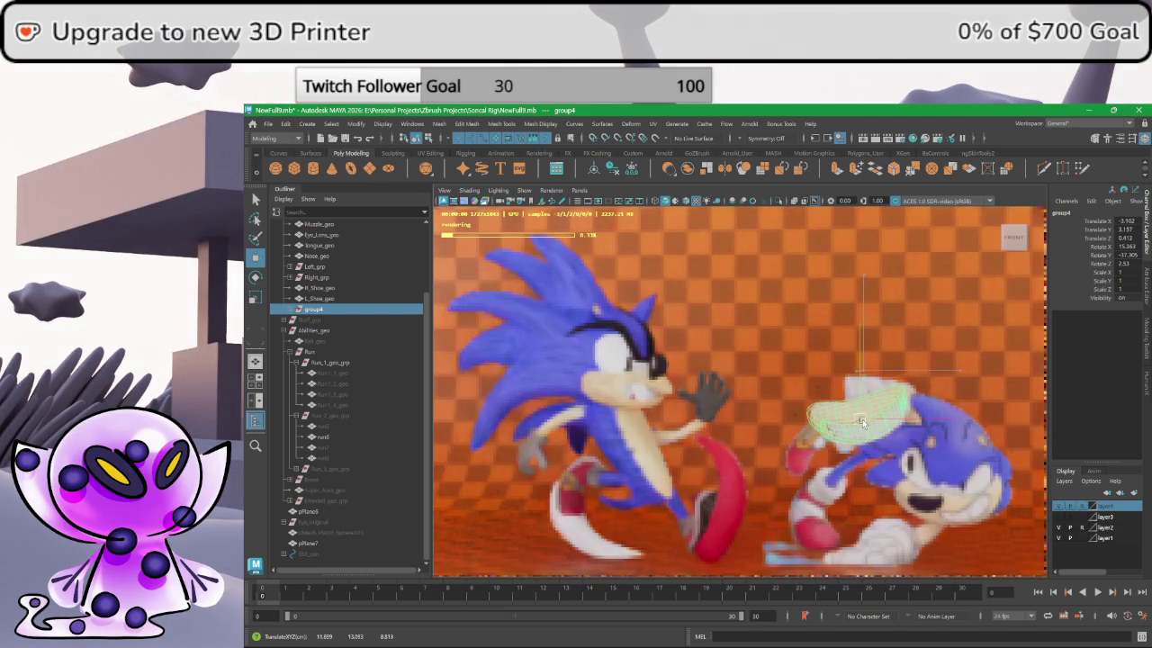
left_click(255, 278)
mouse_move(886, 455)
left_mouse_down()
mouse_move(897, 474)
mouse_move(850, 495)
left_mouse_up()
key("w")
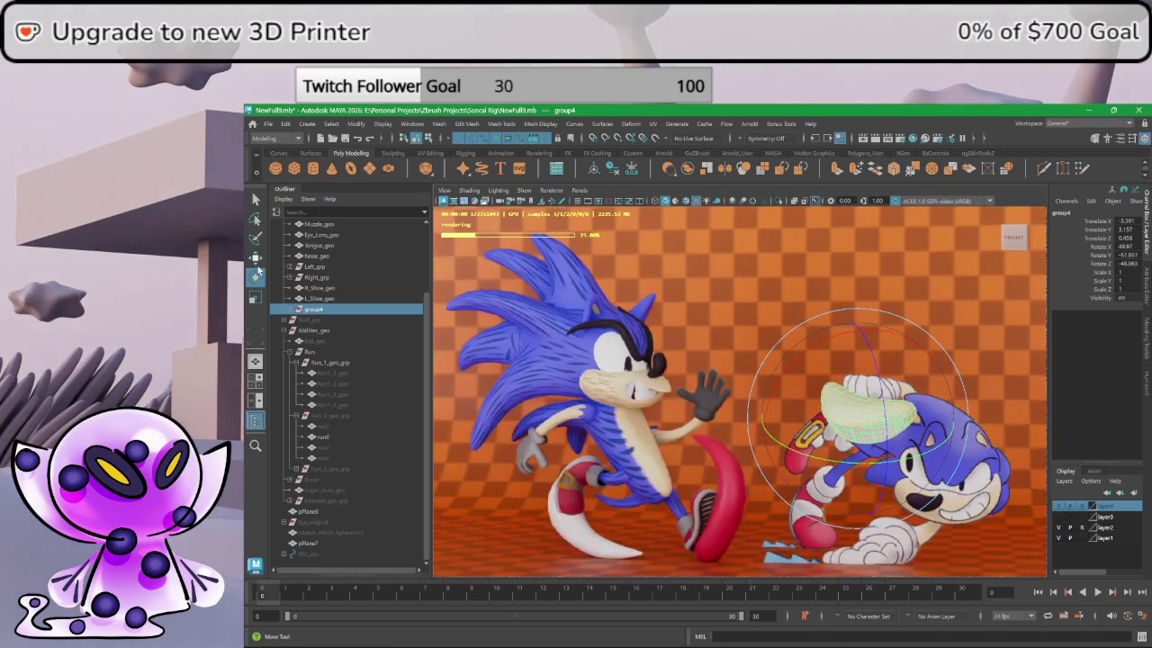
left_click_drag(856, 419, 843, 406)
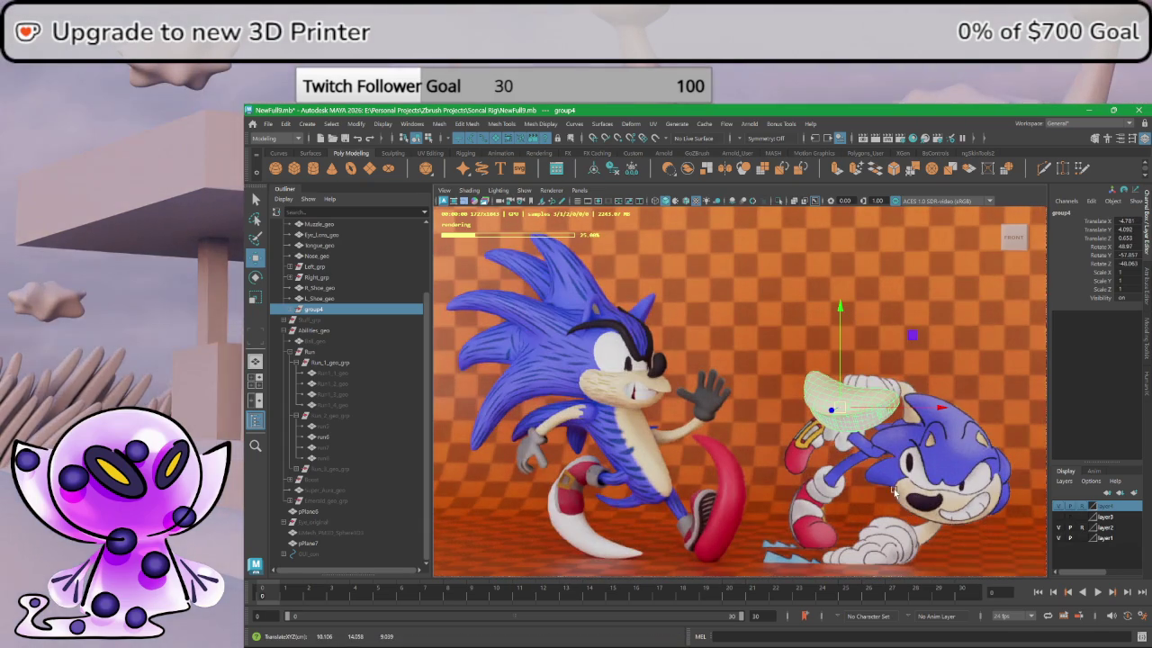
left_click(995, 443)
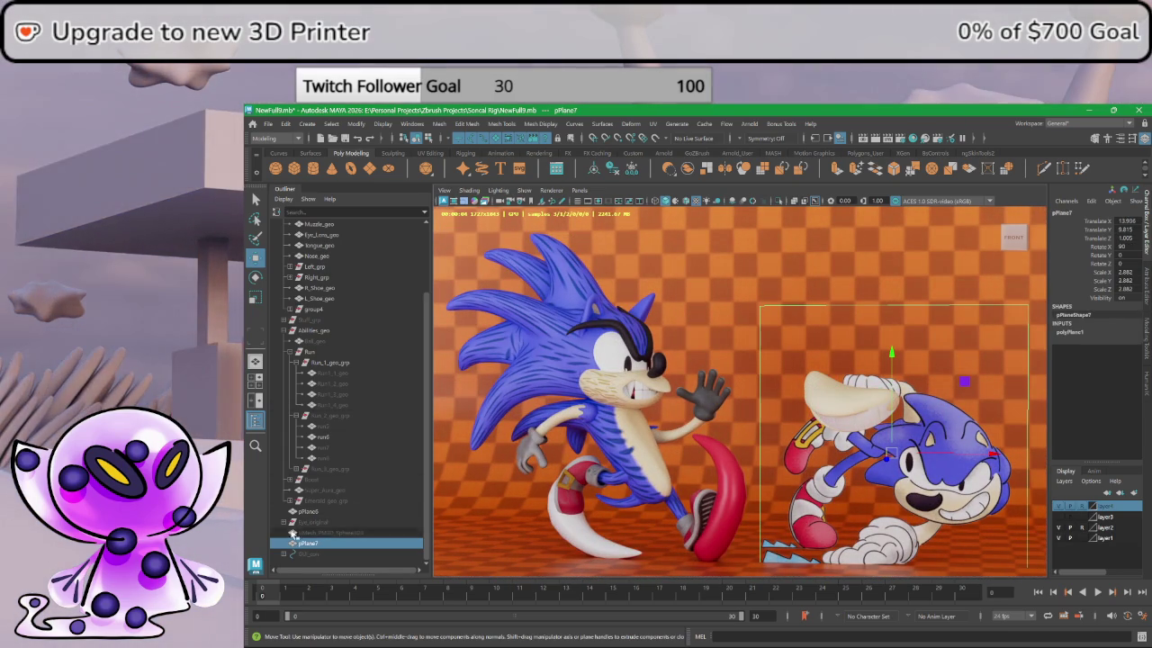
- Nudge Teeth_geo inside group4 so it sits snugly in the small Sonic's hand
scroll(326, 287, "up", 3)
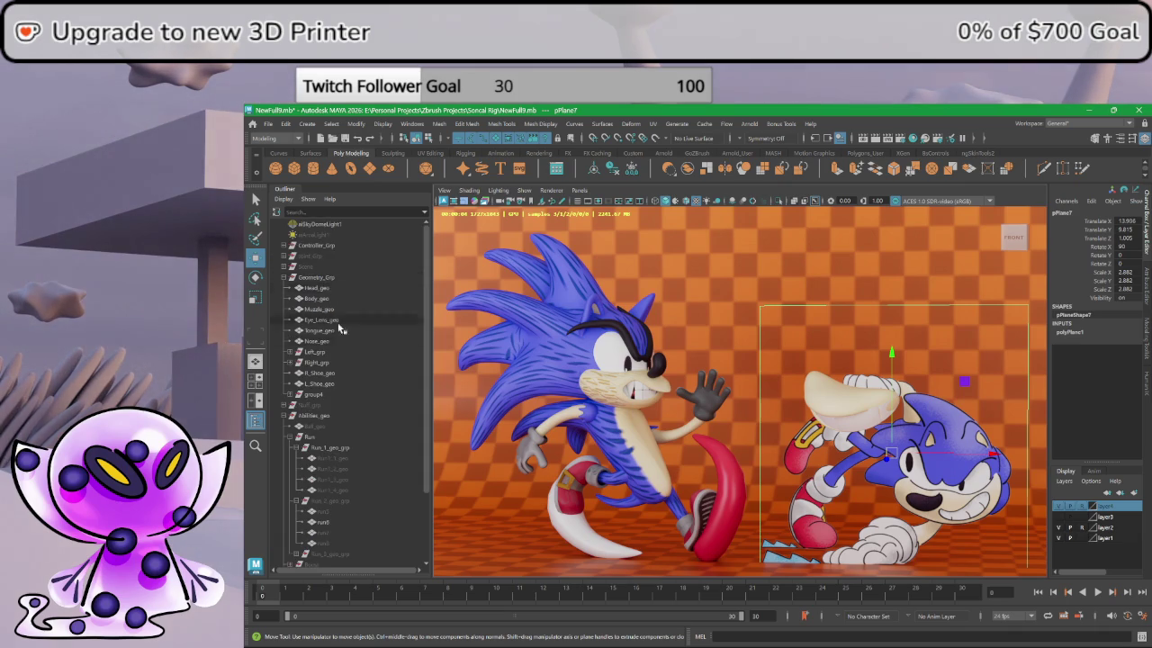
left_click(313, 395)
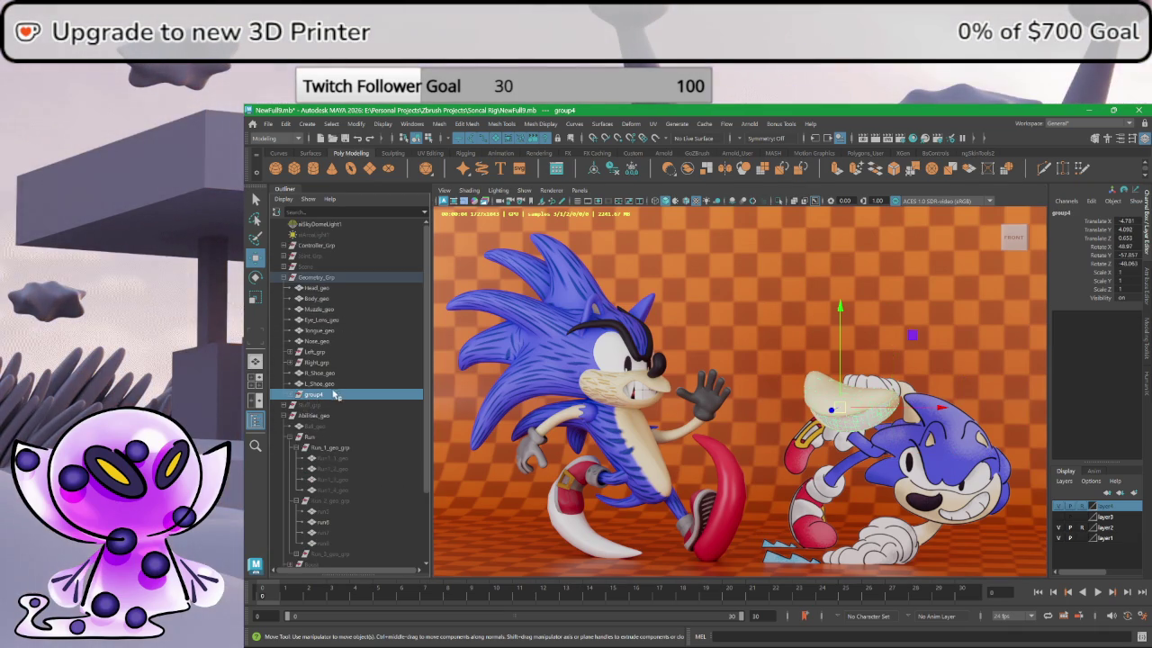
left_click(288, 395)
left_click(322, 415)
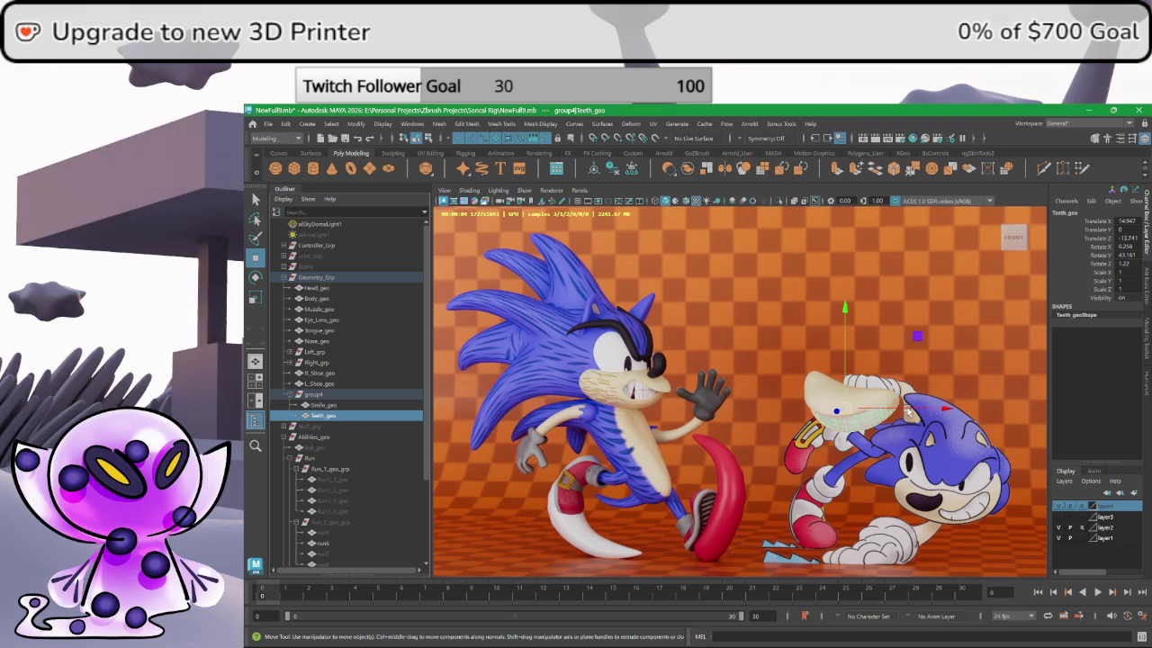
mouse_move(907, 408)
left_mouse_down()
mouse_move(844, 415)
mouse_move(844, 387)
left_mouse_up()
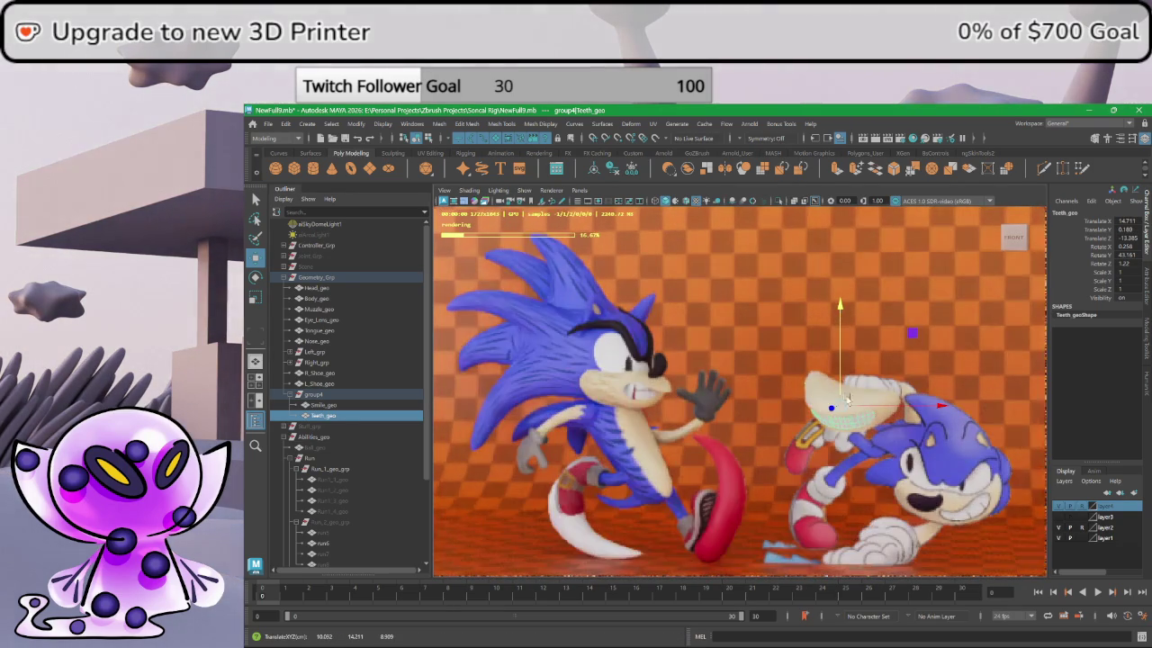
left_click_drag(831, 409, 871, 351)
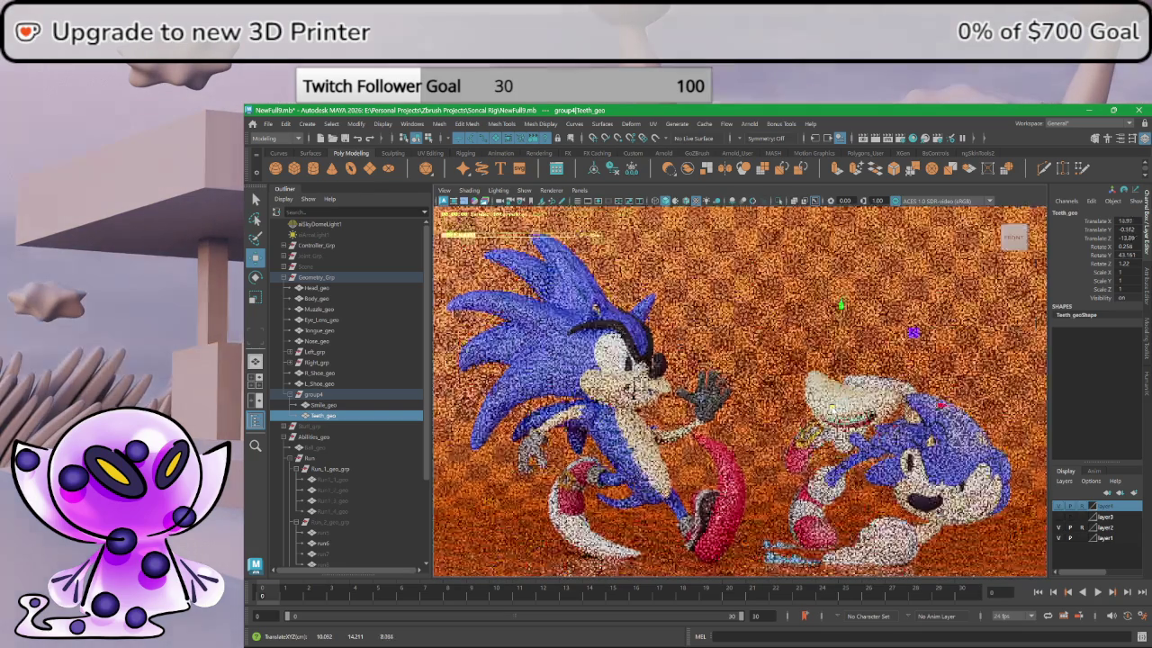
left_click_drag(832, 407, 893, 409)
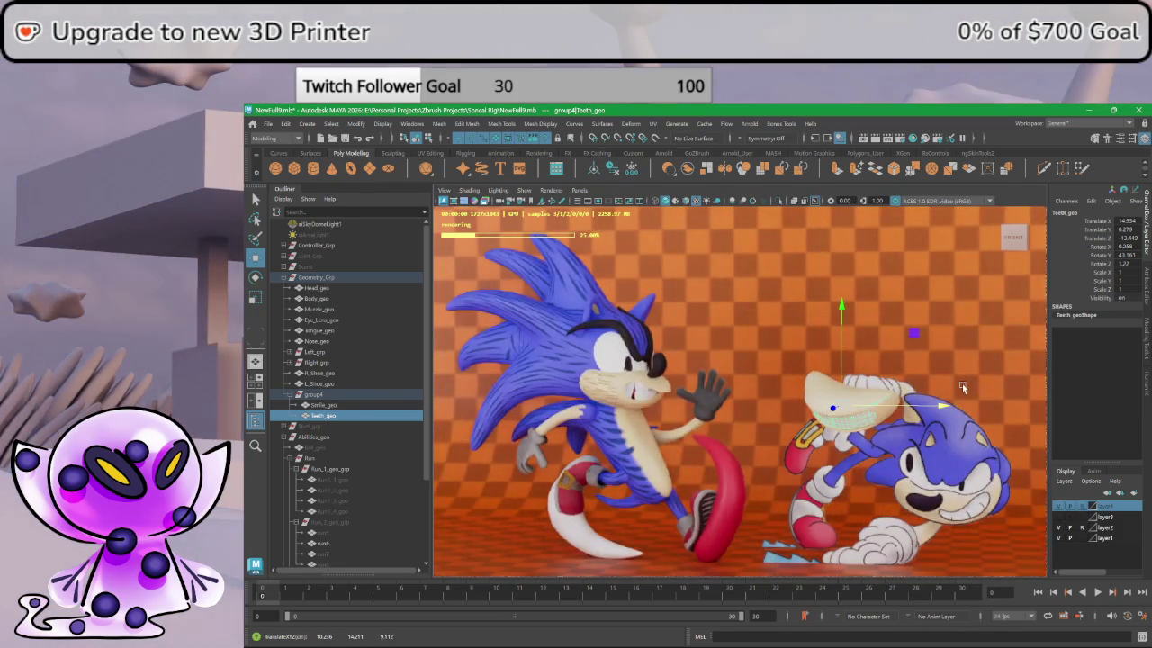
left_click(922, 459)
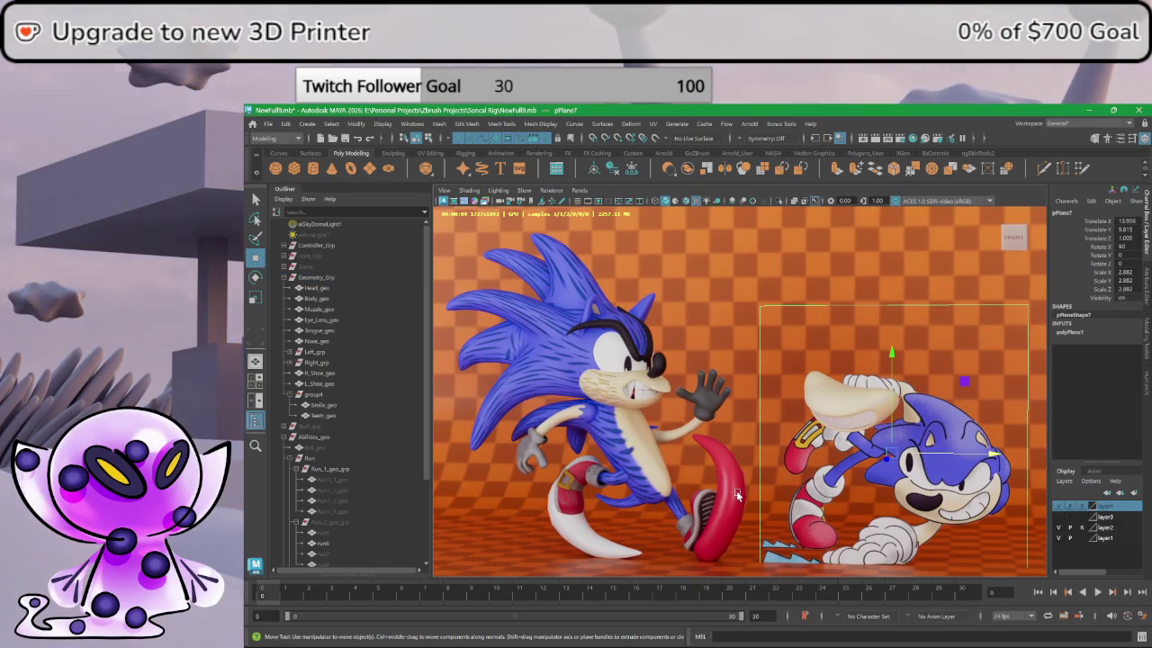
- Nudge the group4 grin along Y and Z, finishing at Translate Y 3.634
left_click(315, 394)
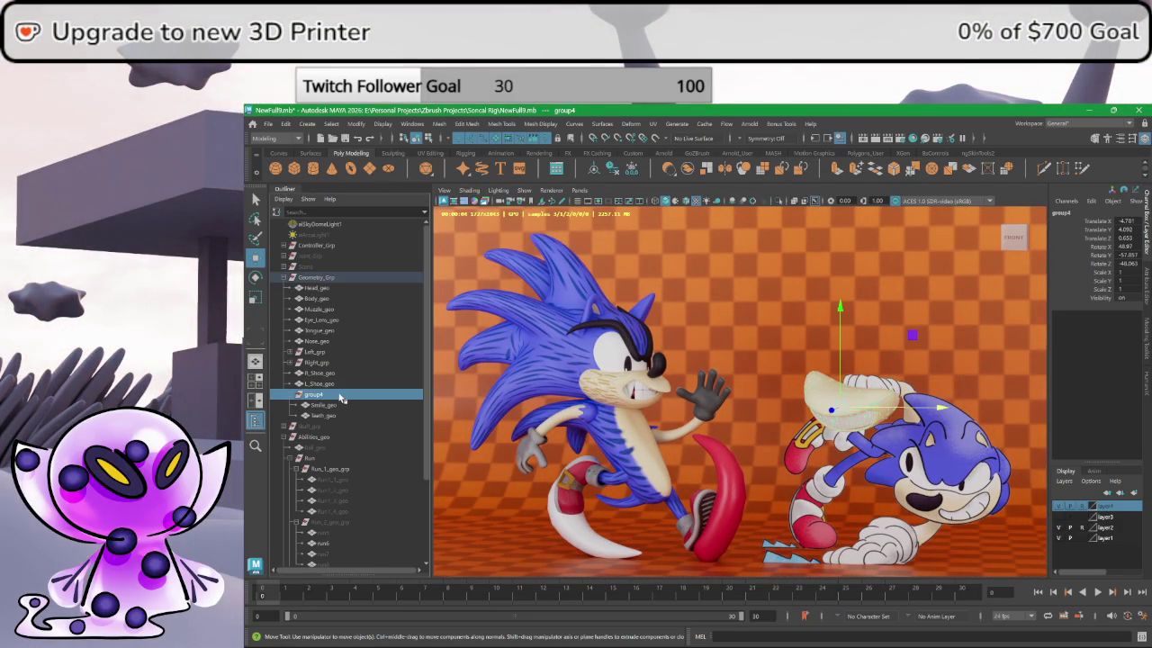
left_click_drag(829, 412, 845, 410)
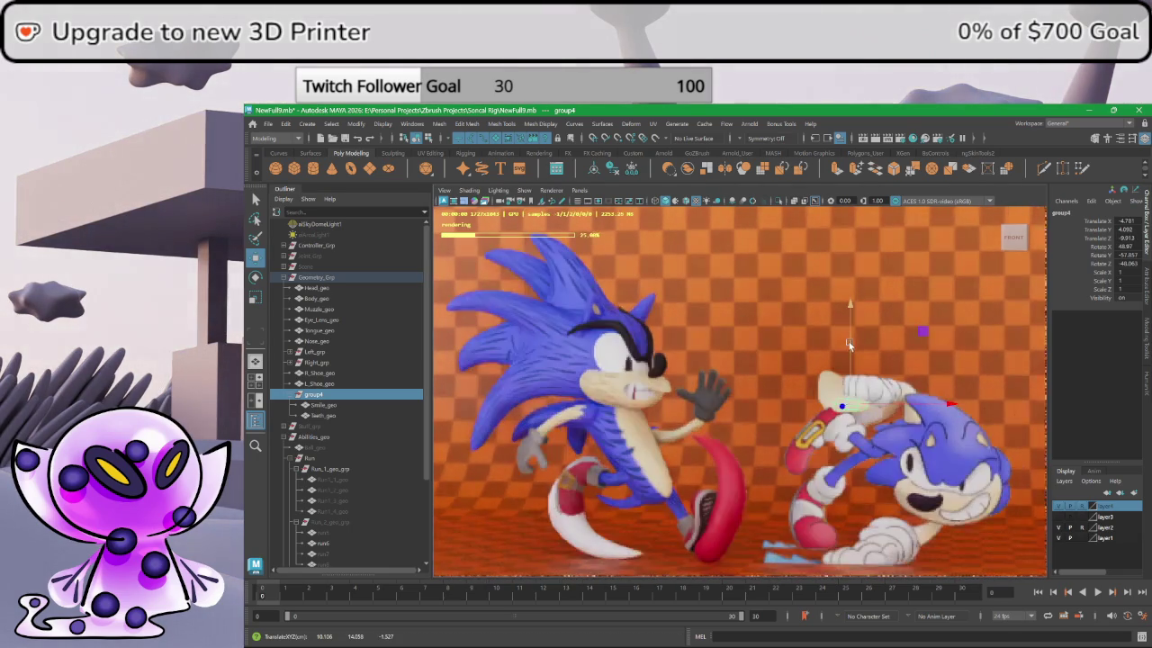
left_click_drag(849, 344, 847, 357)
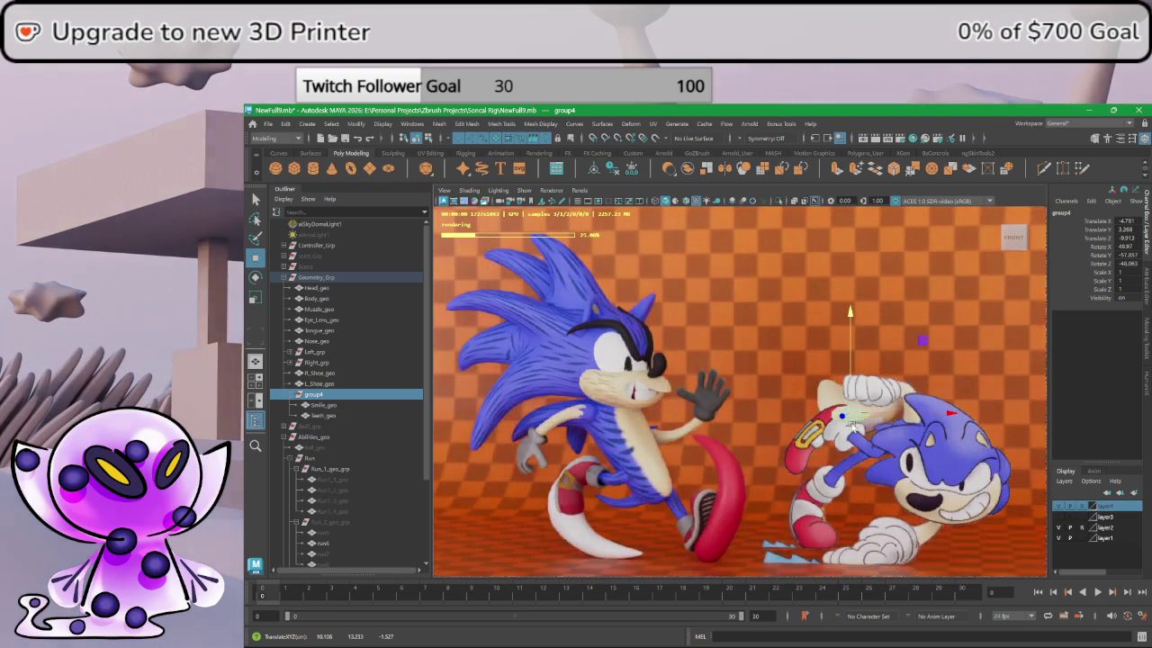
left_click_drag(844, 417, 837, 419)
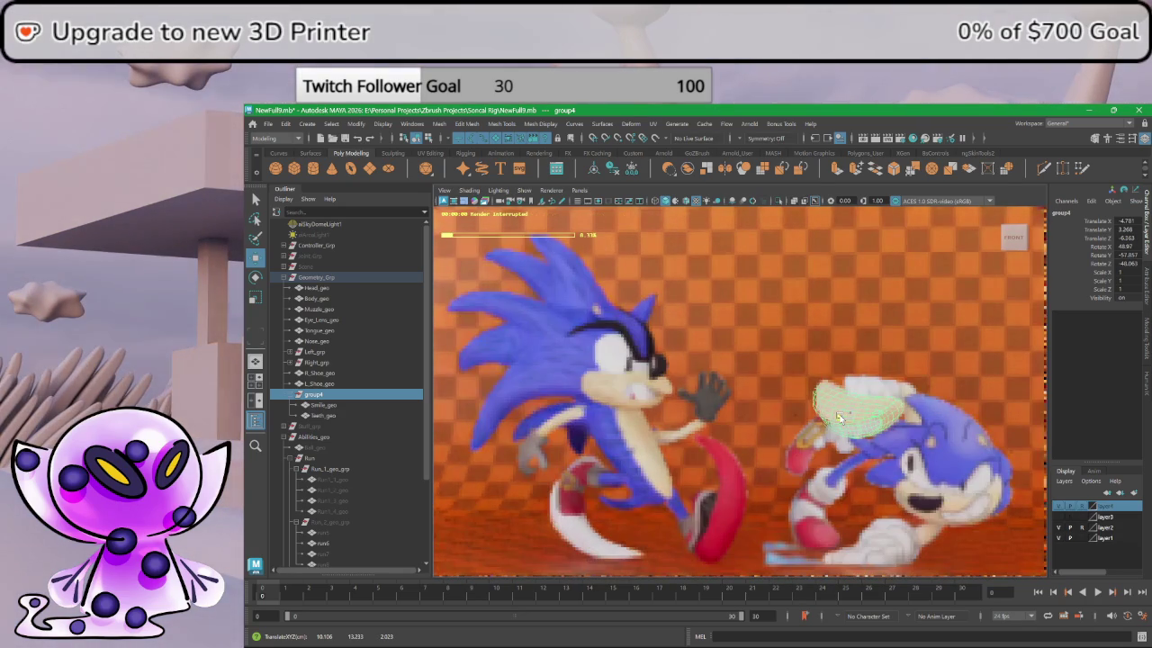
left_click_drag(838, 417, 887, 389)
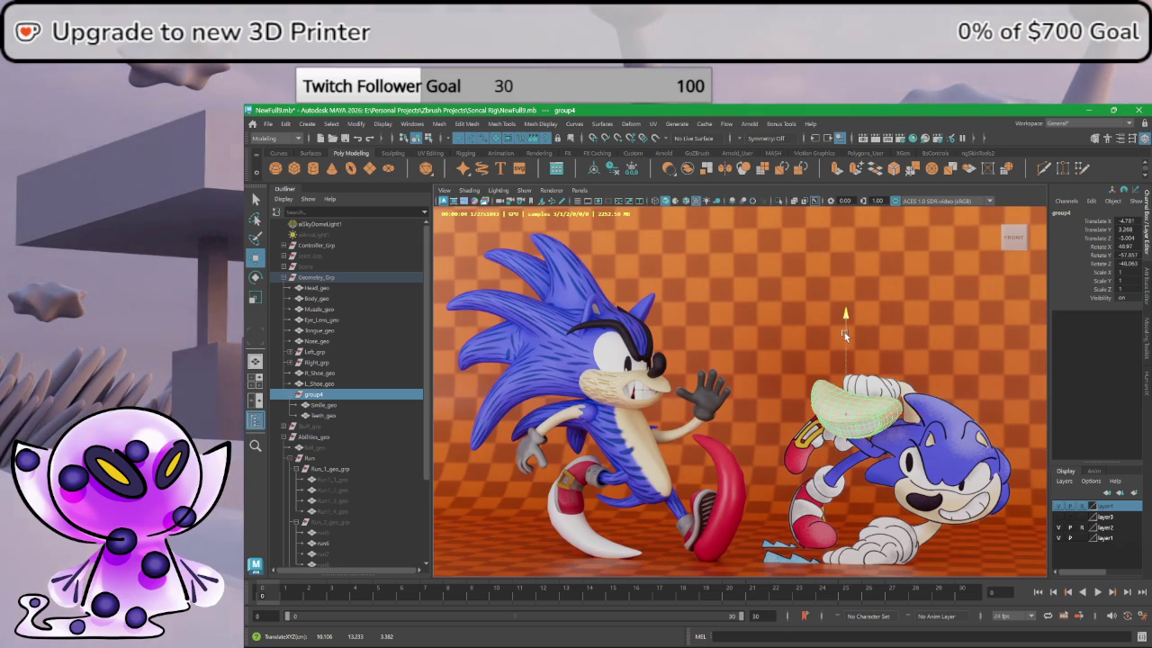
left_click_drag(845, 332, 844, 329)
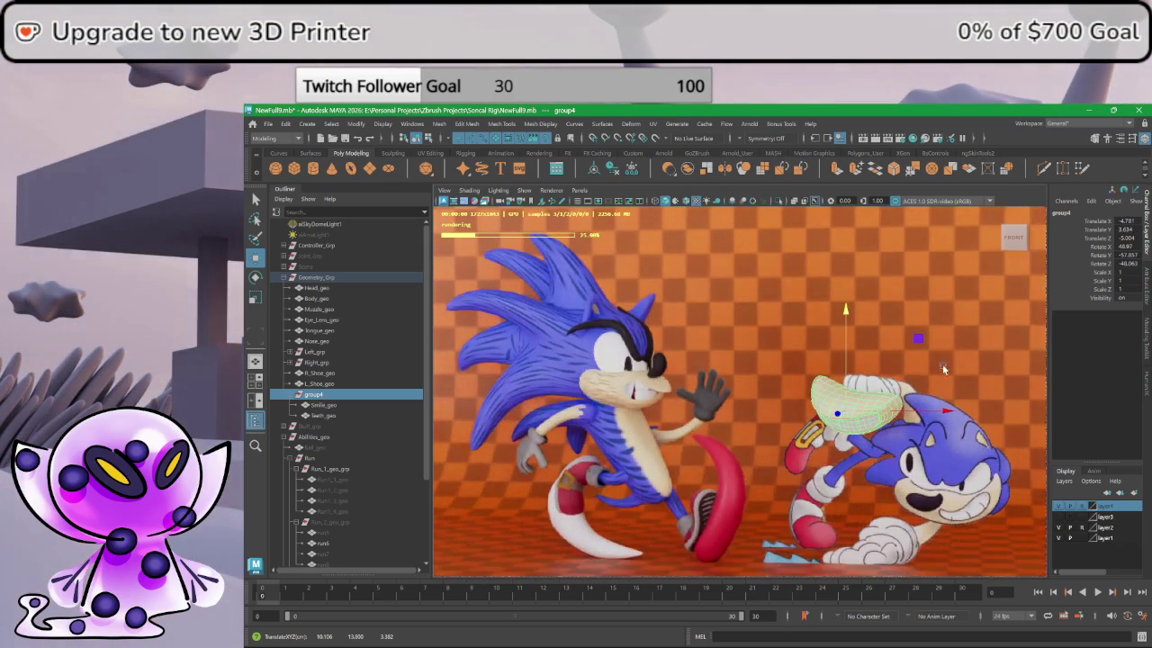
left_click(922, 310)
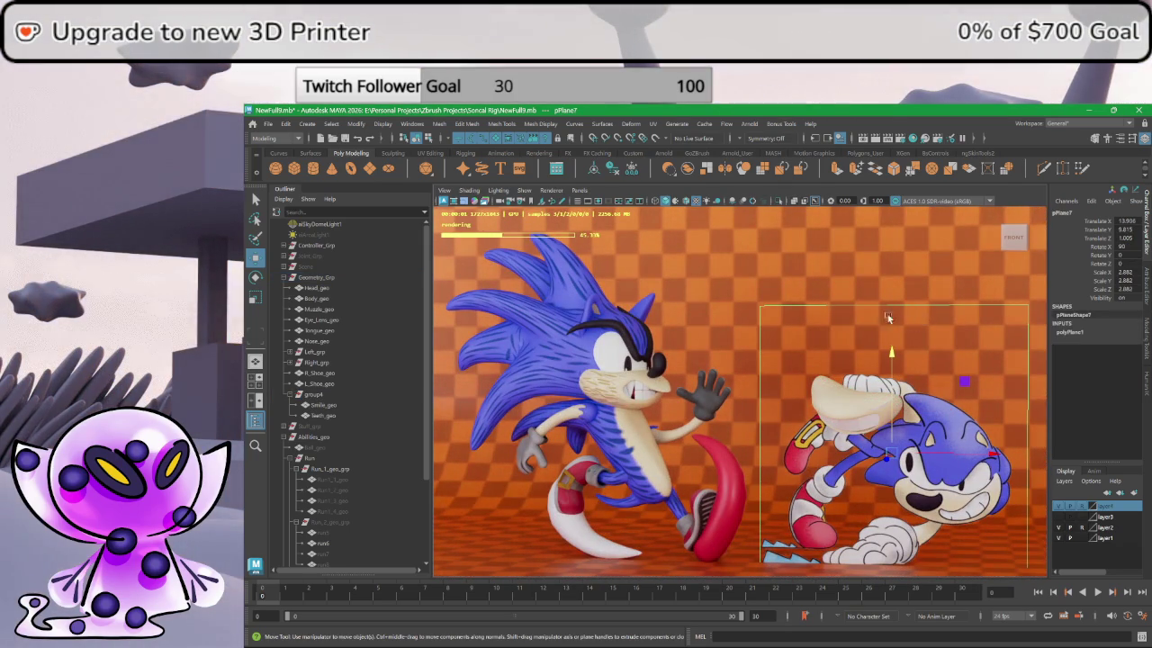
left_click(833, 381)
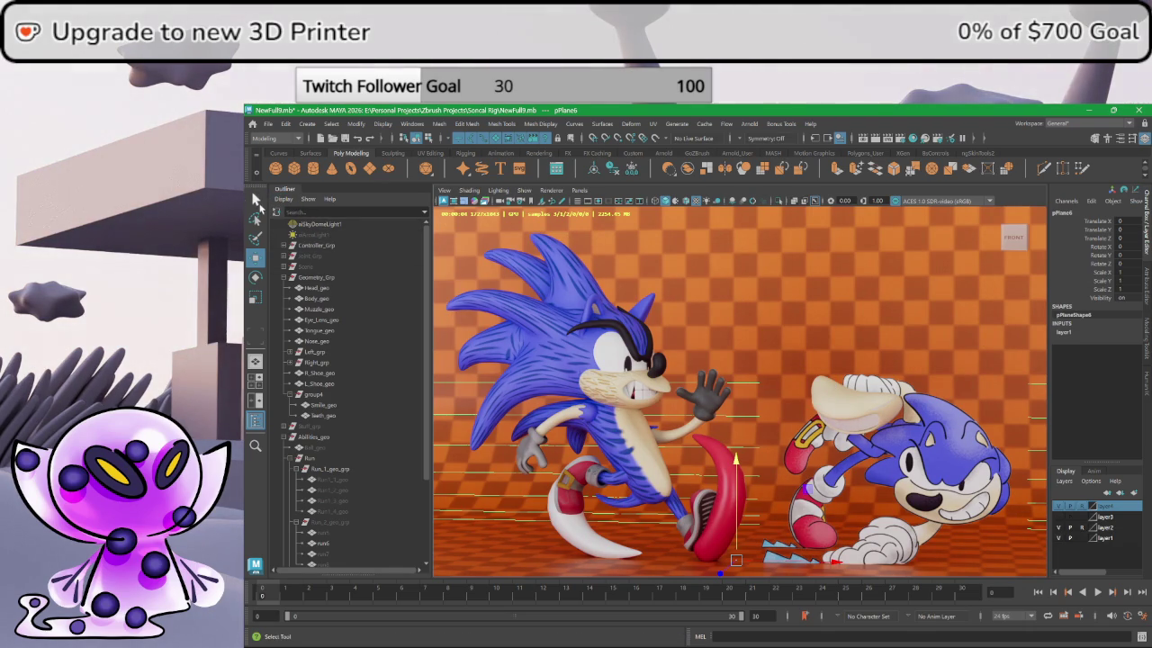
- Clear the selection, then pan and dolly until both Sonics fill the Arnold render
left_click(889, 331)
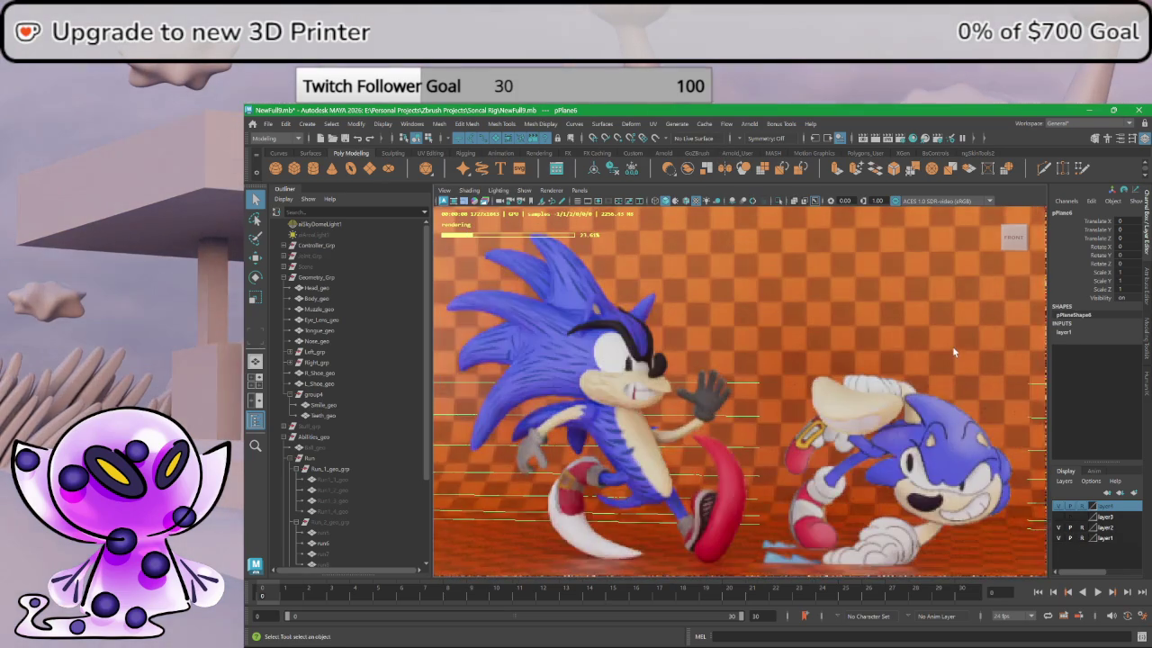
left_click(922, 249)
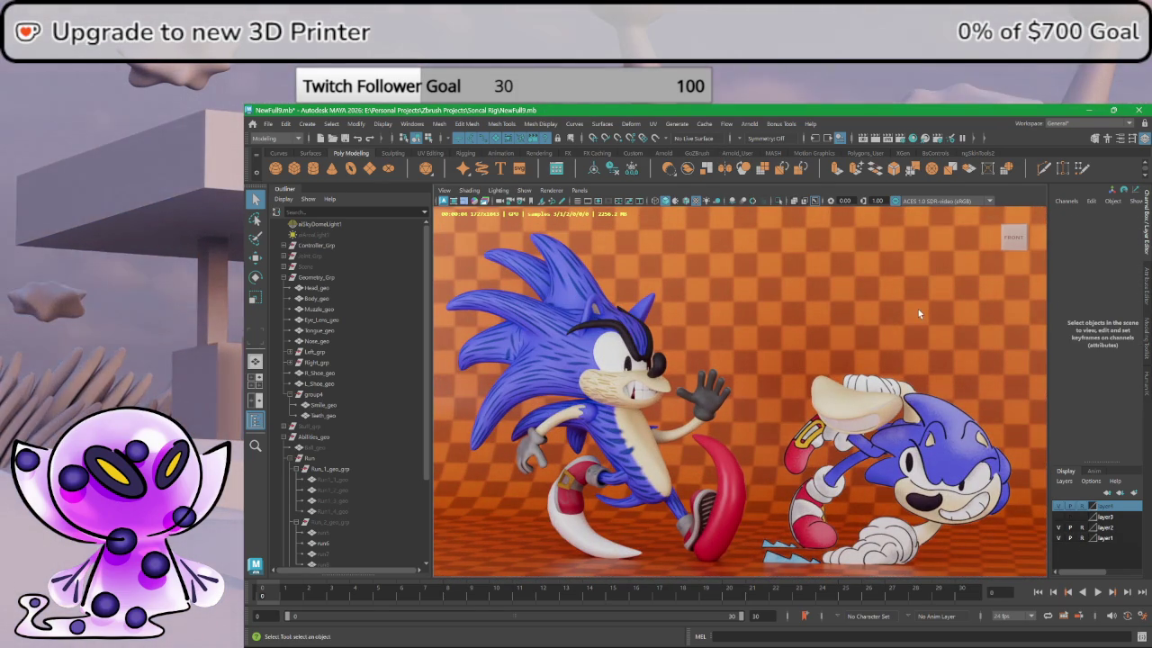
scroll(917, 336, "down", 1)
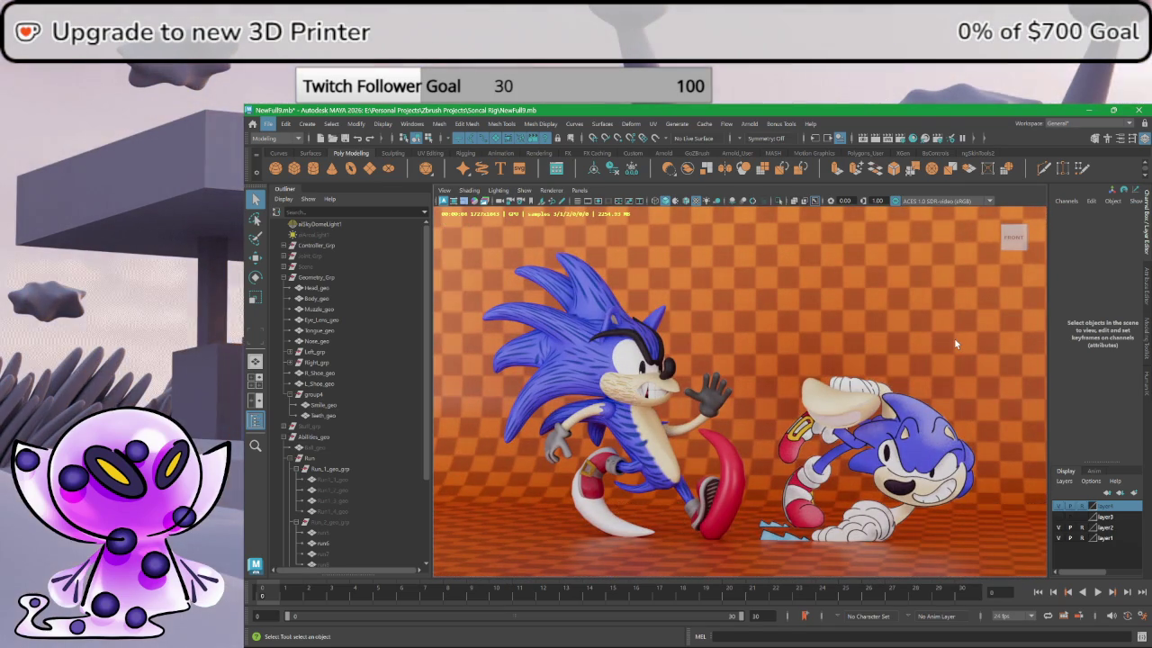
scroll(936, 339, "down", 1)
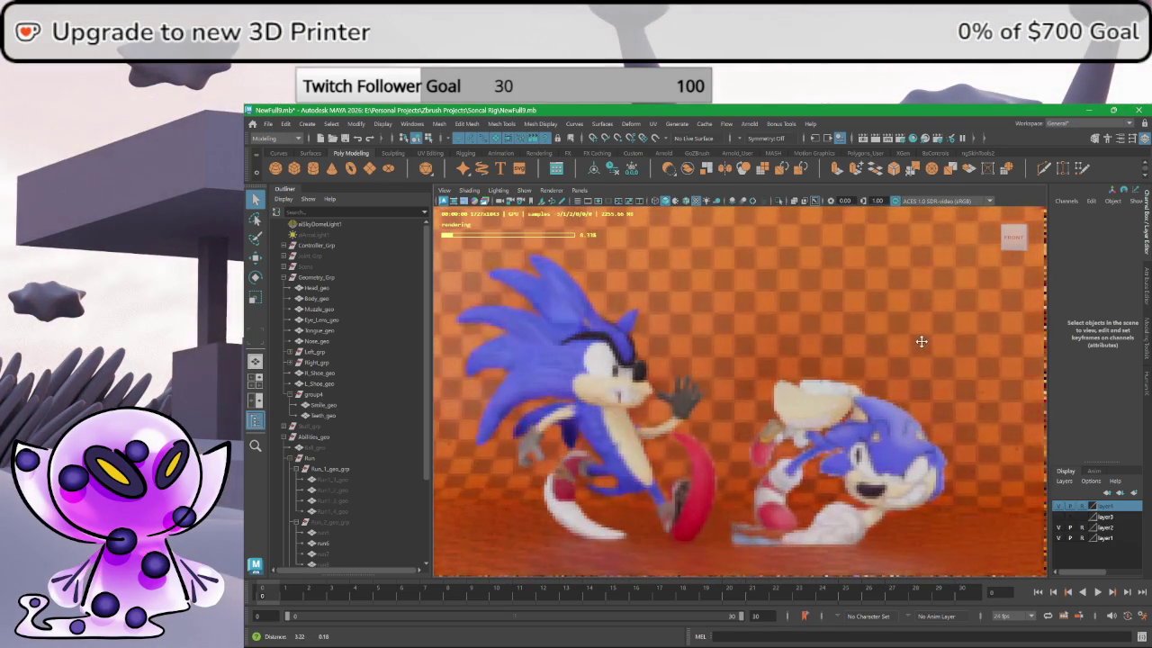
scroll(929, 343, "up", 1)
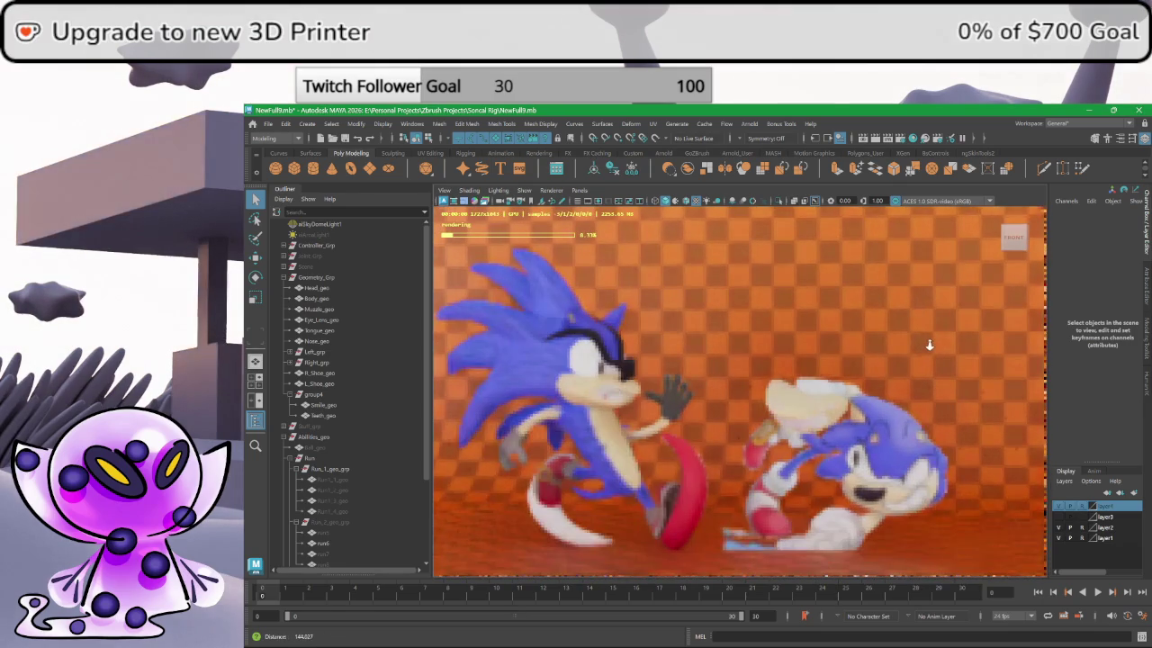
middle_click_drag(930, 343, 958, 347, "alt")
right_click_drag(958, 347, 954, 338, "alt")
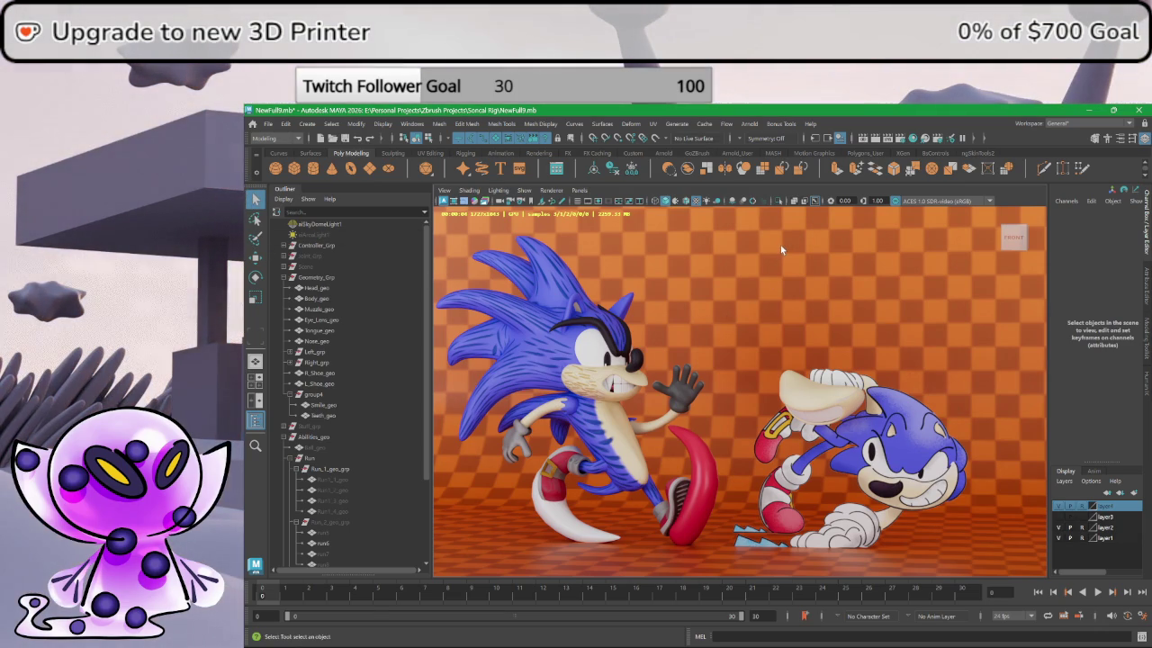
- Snip the rendered viewport region with both Sonics using Win+Shift+S
key("super+shift+s")
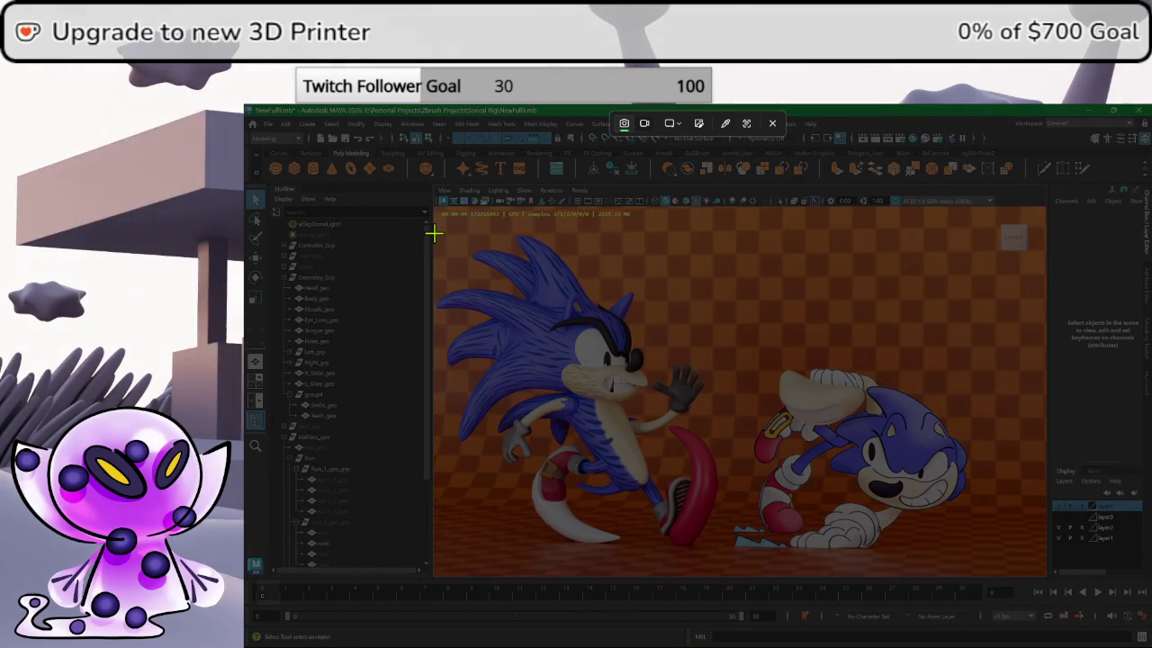
left_click_drag(434, 233, 980, 562)
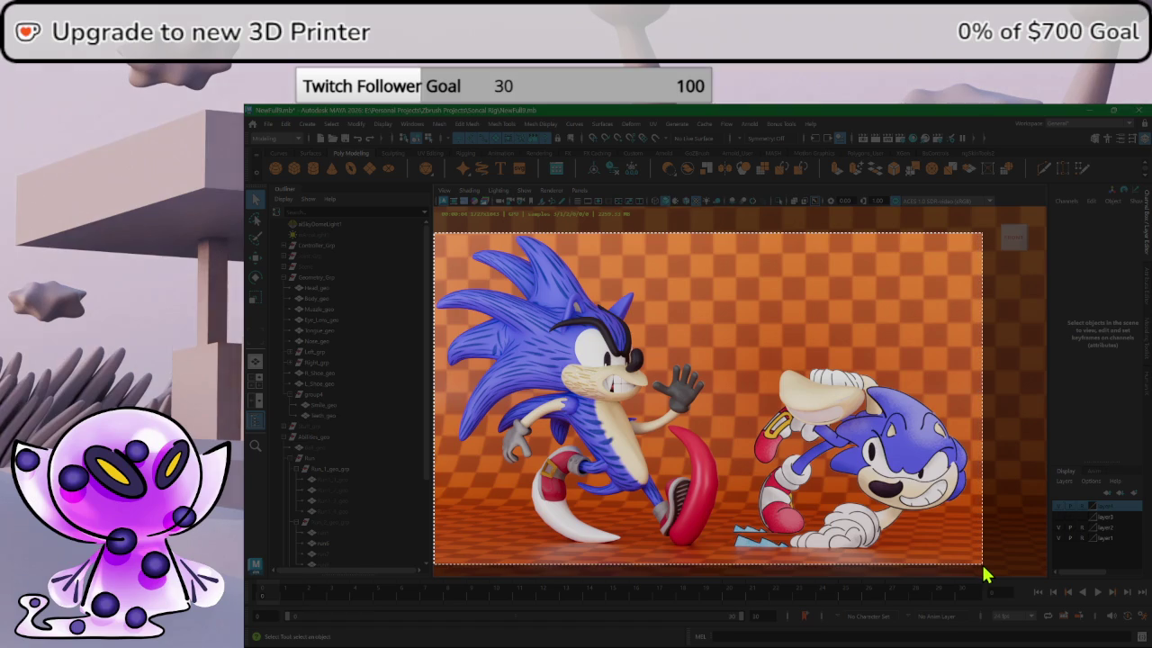
left_click_drag(988, 568, 977, 566)
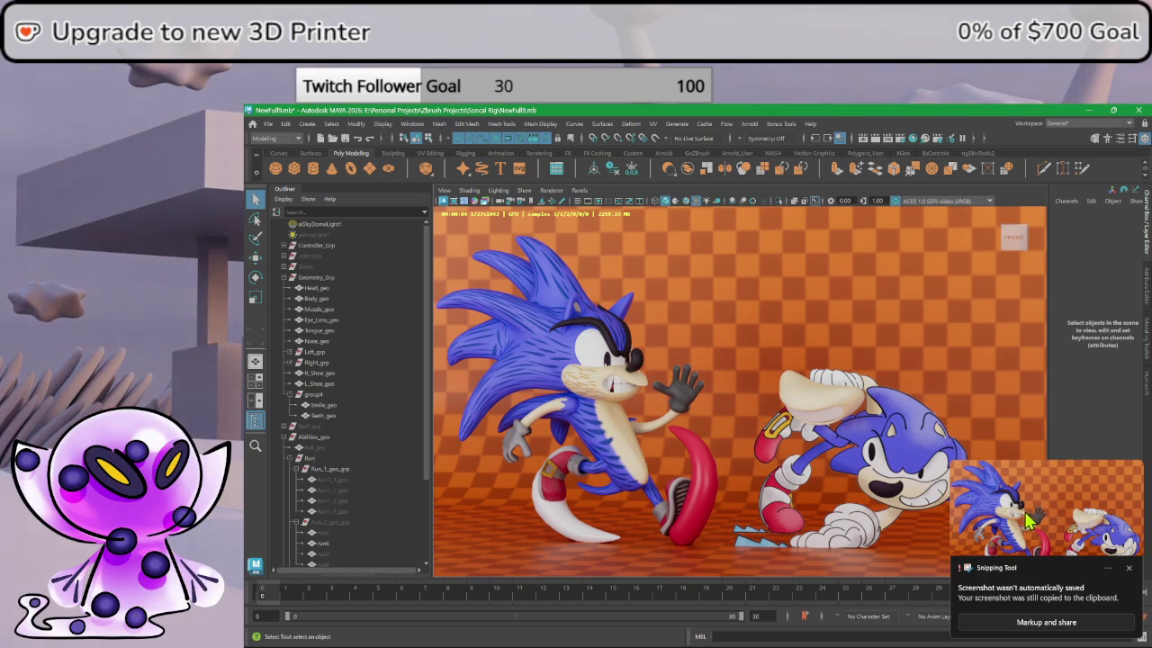
- Save the snipped two-Sonic render as a Desktop PNG, then close Snipping Tool
left_click(1033, 520)
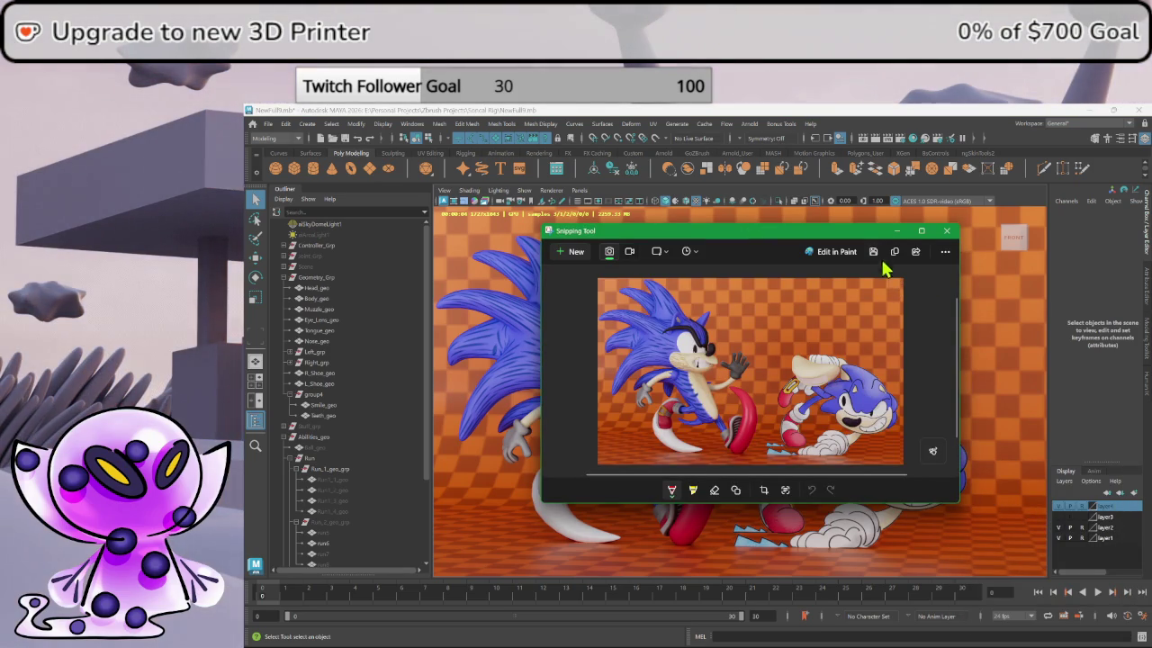
left_click(871, 253)
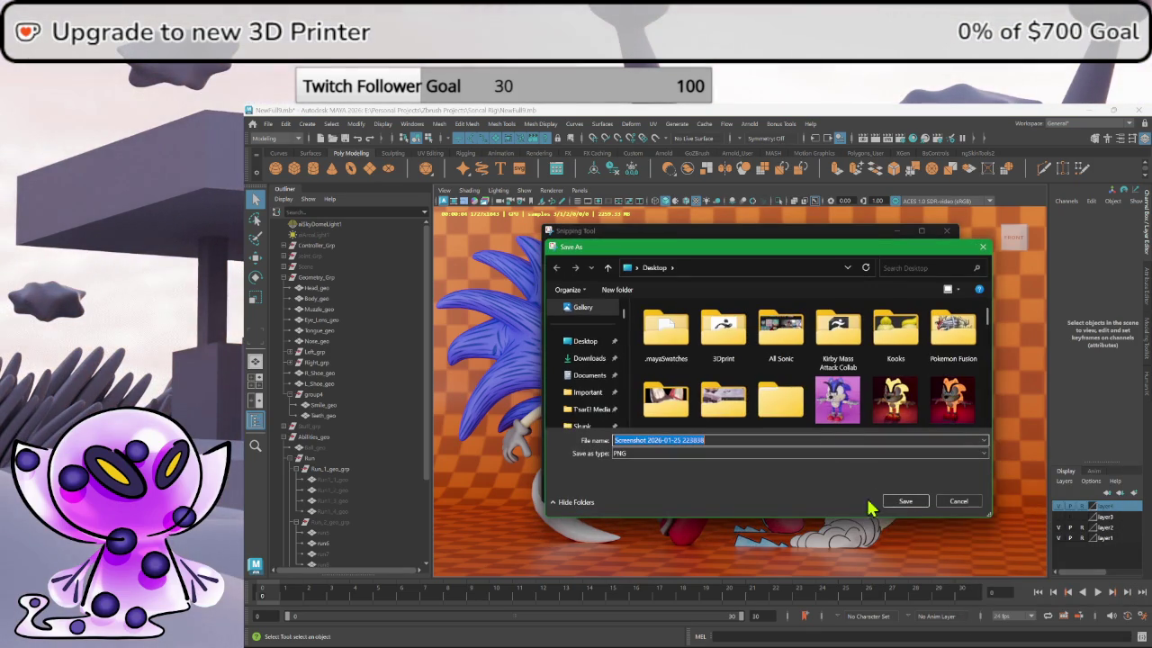
left_click(906, 502)
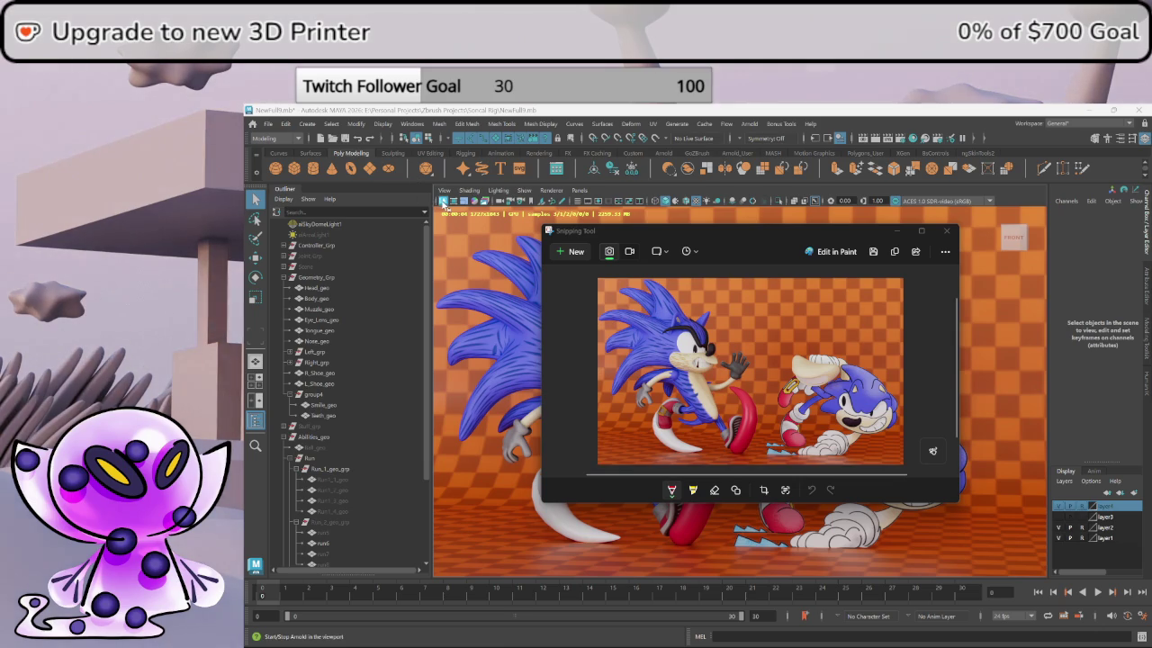
left_click(443, 202)
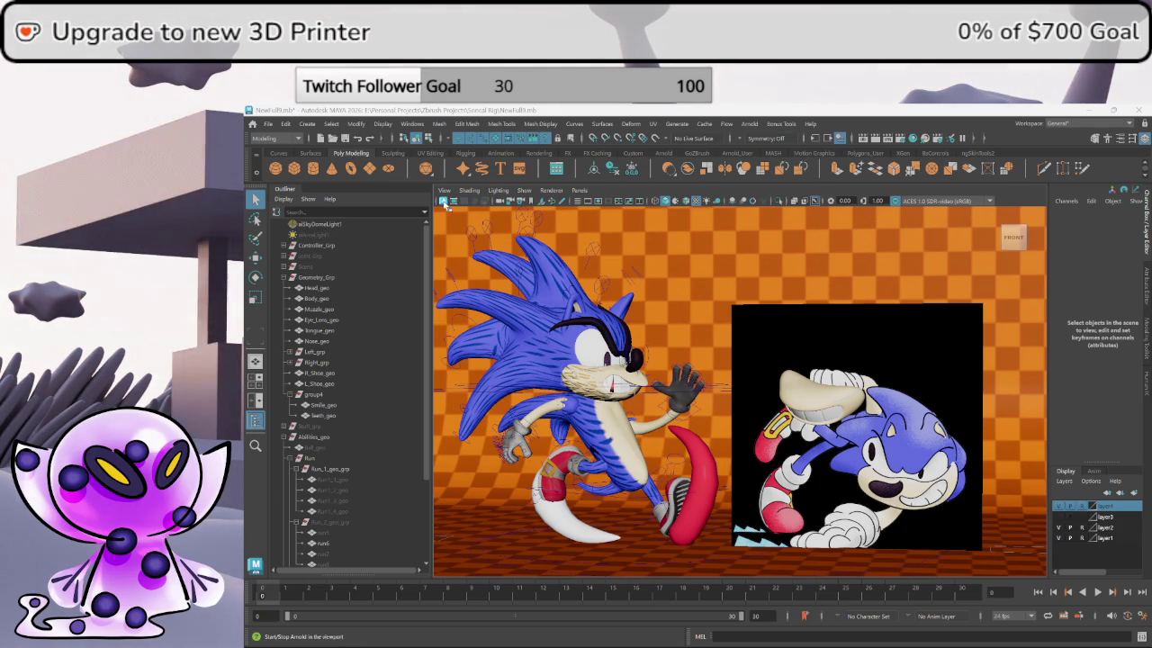
- Stop the Arnold IPR render and orbit around the textured two-Sonic scene
left_click(444, 201)
left_click(445, 201)
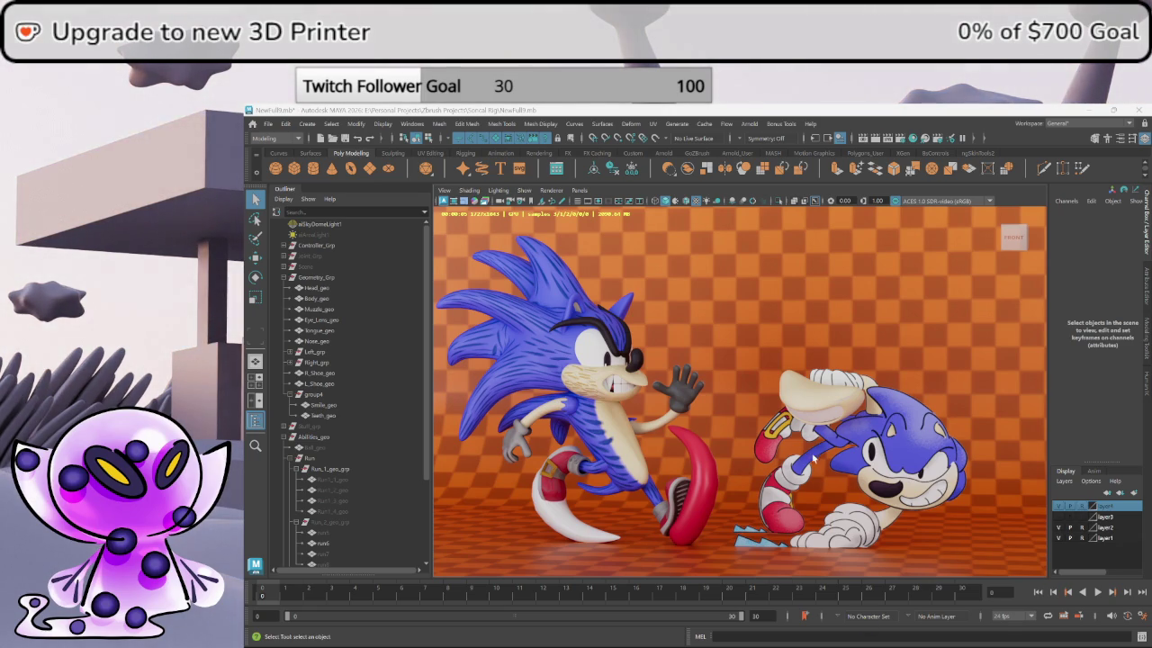
left_click_drag(833, 421, 822, 416, "alt")
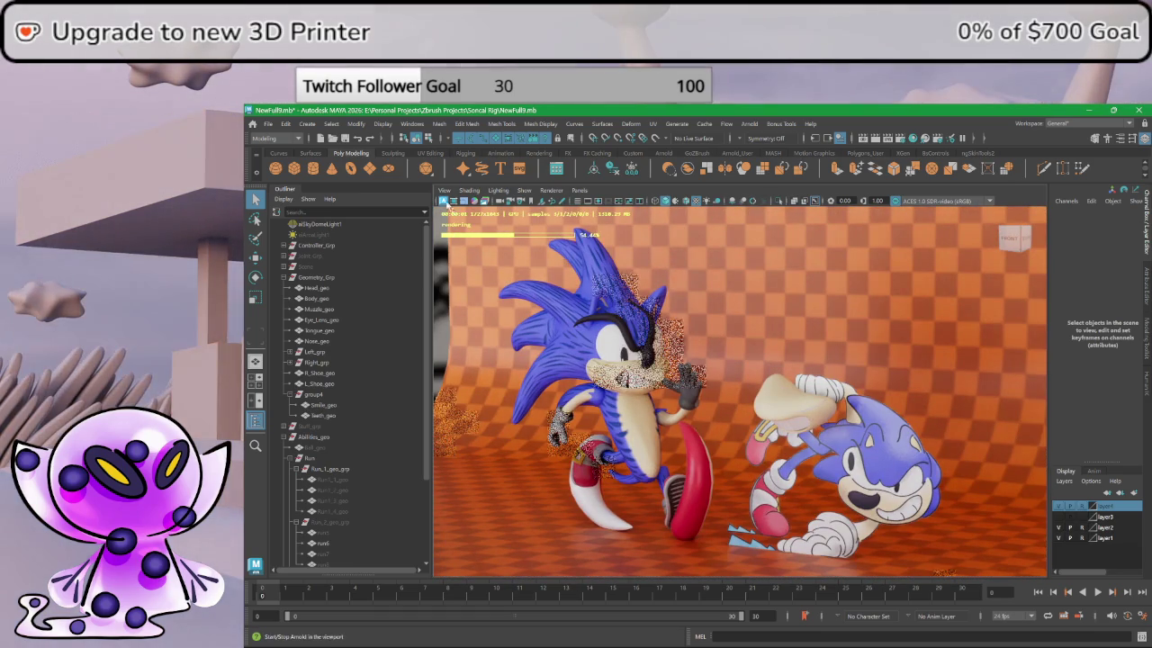
left_click(442, 204)
left_click_drag(630, 378, 721, 385, "alt")
mouse_move(736, 363)
left_mouse_down("alt")
mouse_move(765, 378)
mouse_move(608, 378)
mouse_move(799, 400)
left_mouse_up("alt")
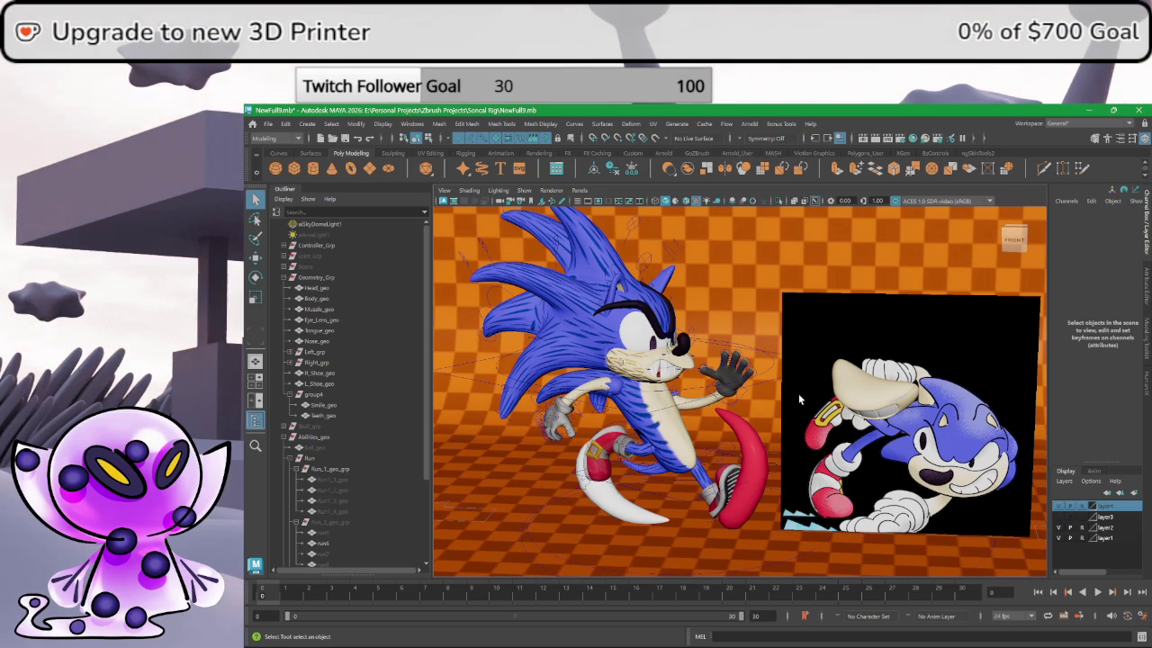
- Hide the pPlane7 reference image plane with Ctrl+H and orbit to behind Sonic
mouse_move(798, 399)
left_mouse_down("alt")
mouse_move(849, 382)
mouse_move(886, 410)
left_mouse_up("alt")
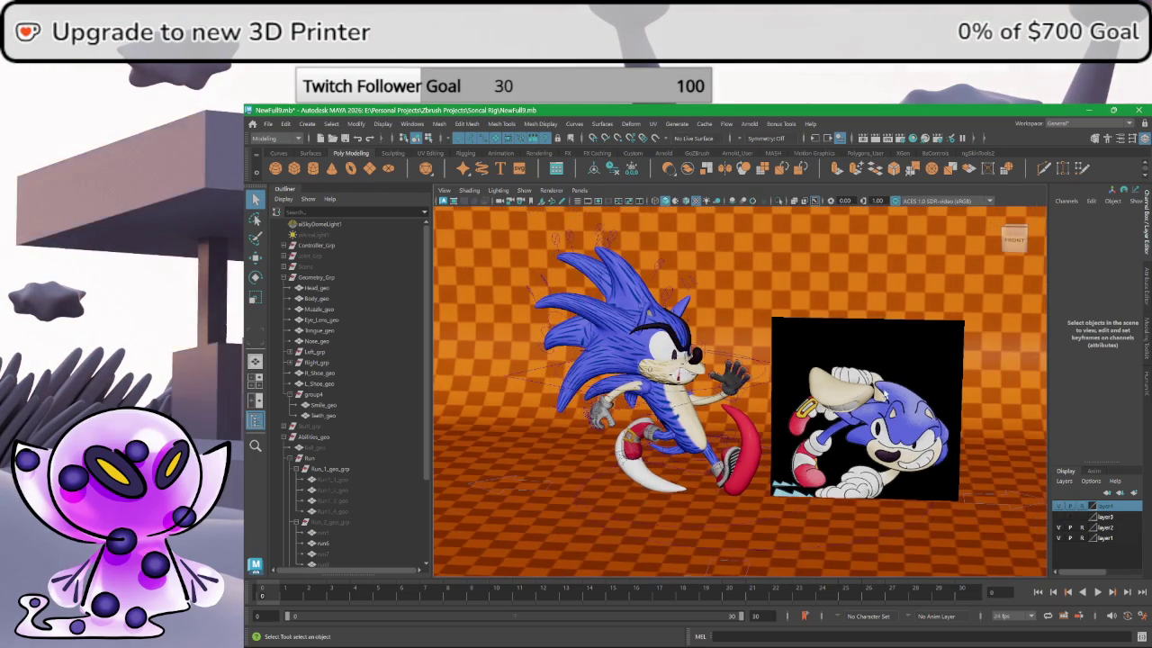
left_click(932, 412)
key("ctrl+h")
left_click_drag(931, 412, 894, 373, "alt")
left_click_drag(787, 333, 810, 347, "alt")
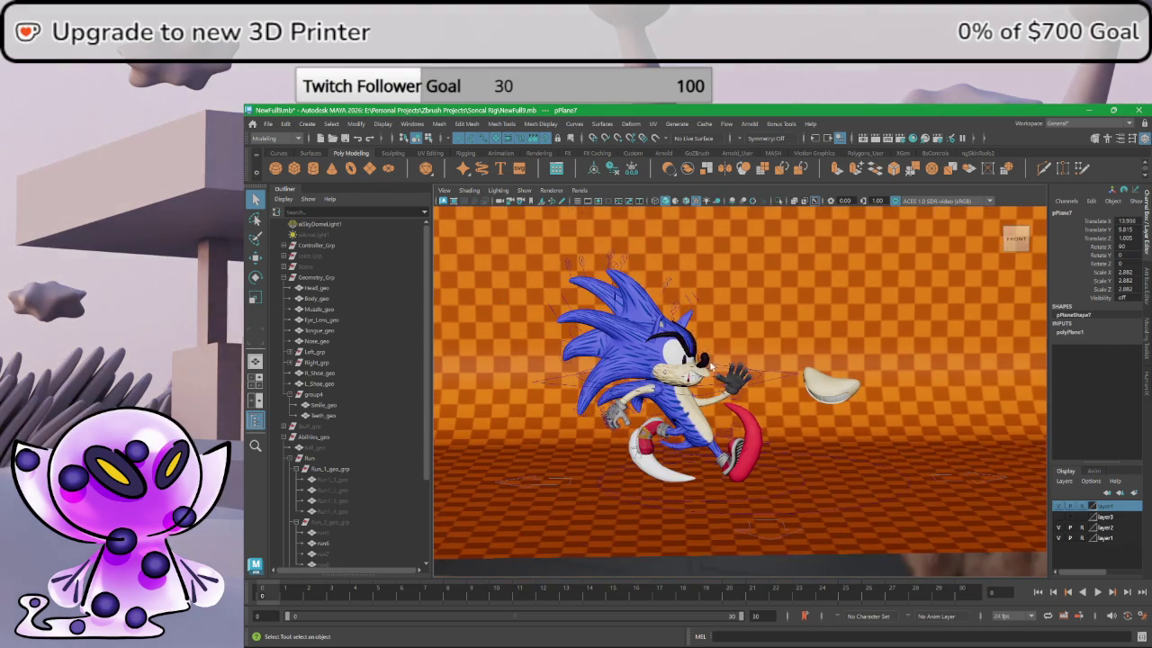
left_click_drag(539, 315, 810, 367, "alt")
right_click_drag(810, 367, 963, 409, "alt")
mouse_move(963, 409)
left_mouse_down("alt")
mouse_move(1046, 538)
mouse_move(803, 421)
mouse_move(817, 396)
mouse_move(747, 389)
mouse_move(840, 381)
left_mouse_up("alt")
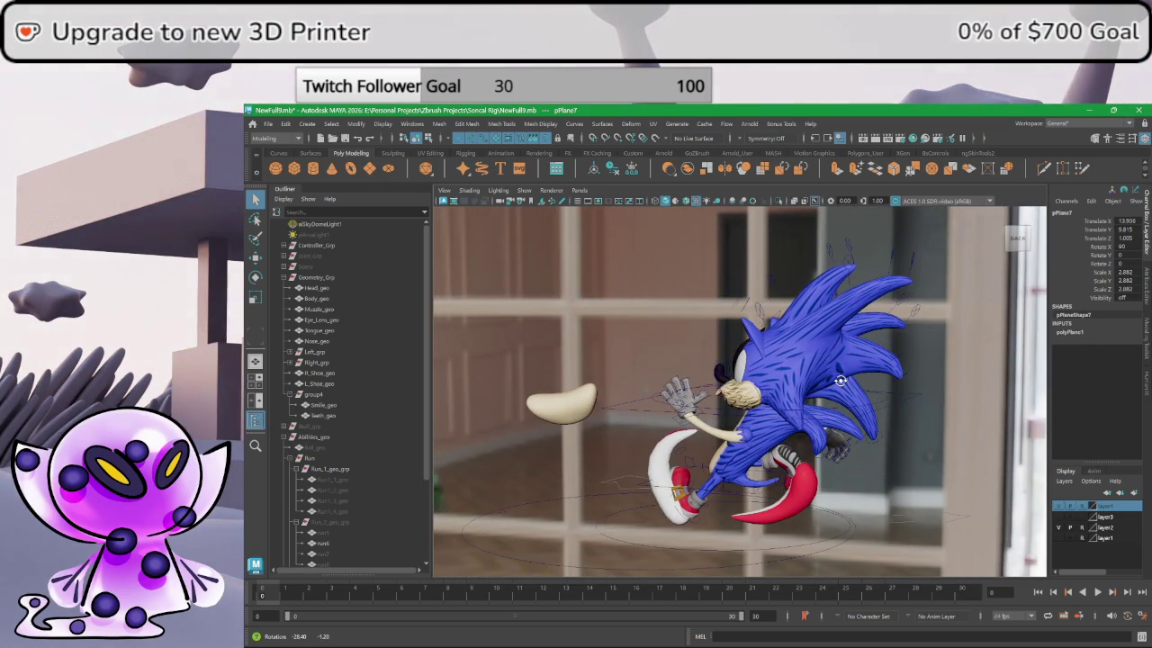
- Turn off layer4's visibility to hide the room backdrop
left_click(1059, 530)
left_click(1060, 529)
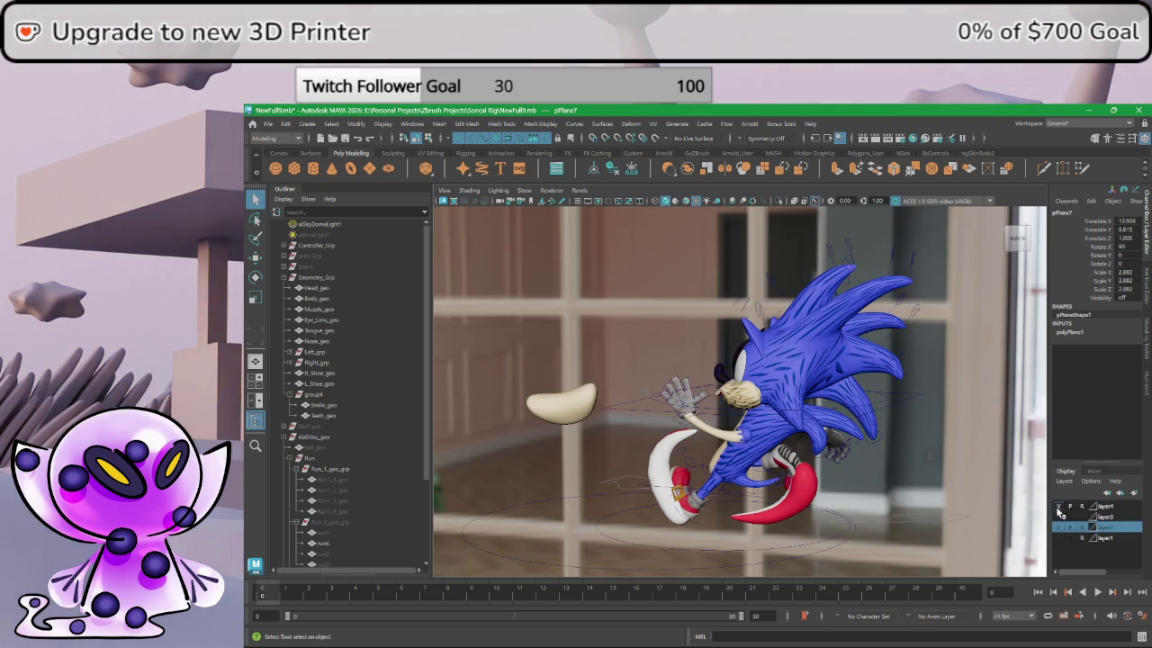
left_click(1059, 507)
left_click_drag(917, 436, 897, 438, "alt")
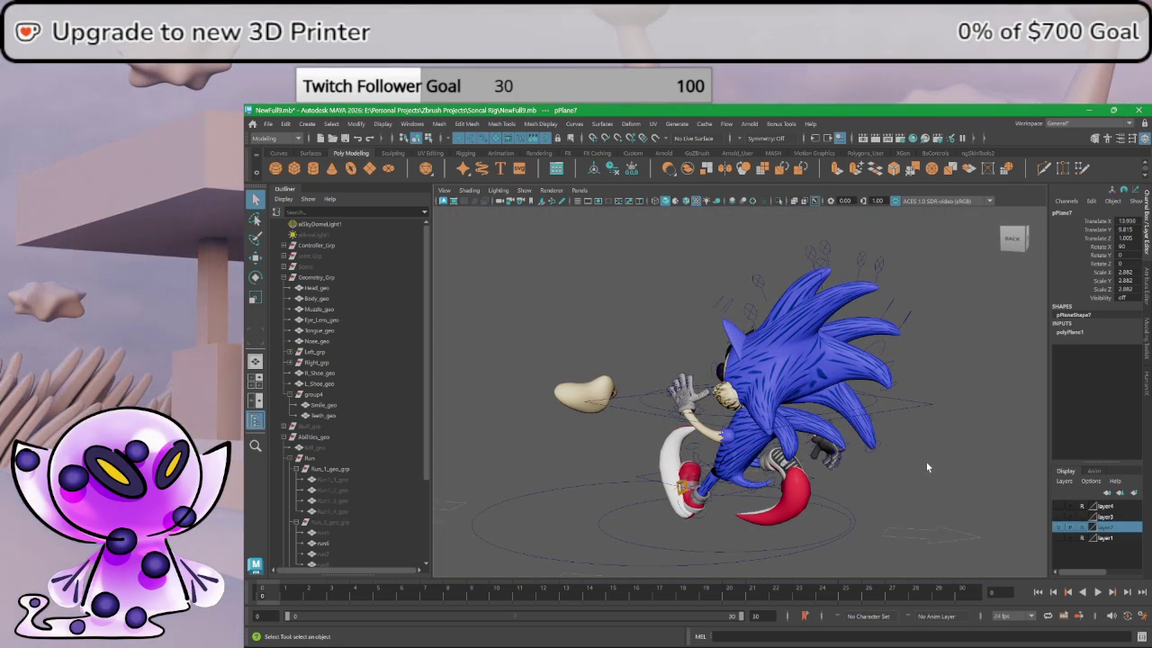
- Snip the rear view of Sonic and save it as a PNG from Snipping Tool
key("super+shift+s")
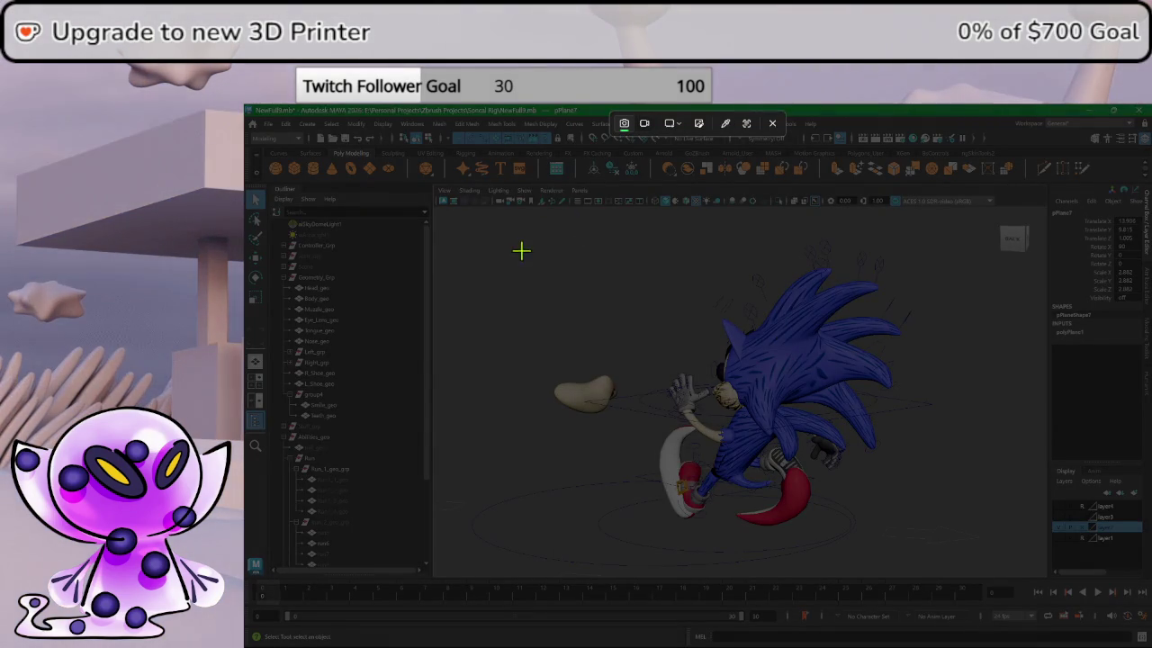
mouse_move(502, 231)
left_mouse_down()
mouse_move(954, 556)
mouse_move(934, 559)
left_mouse_up()
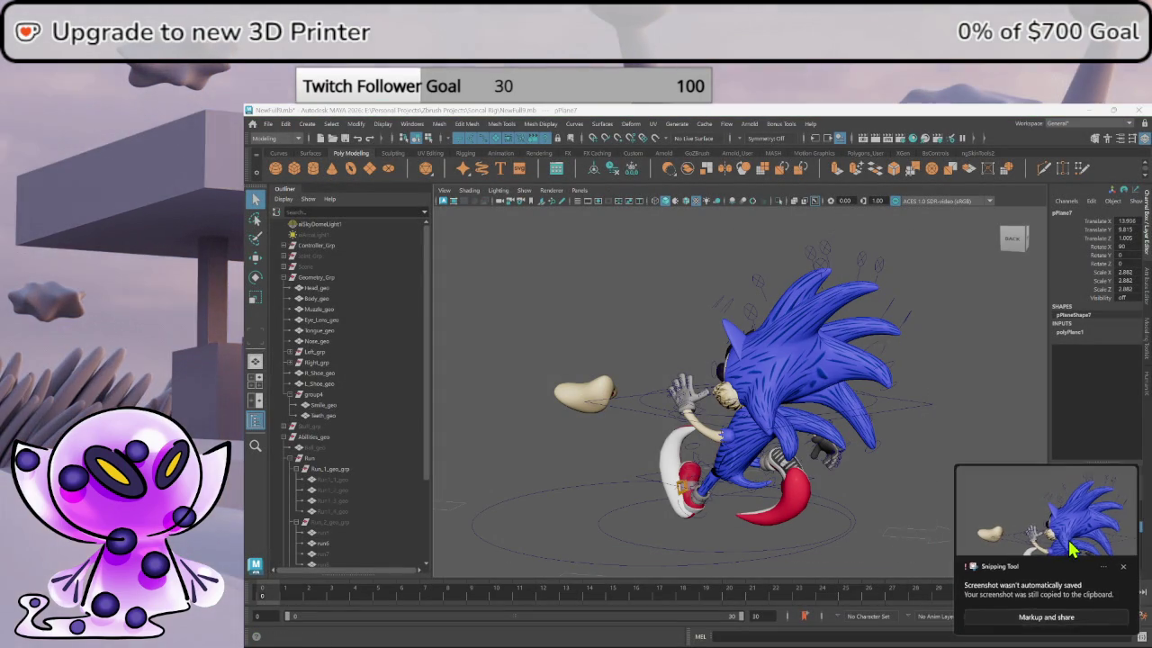
left_click(1071, 544)
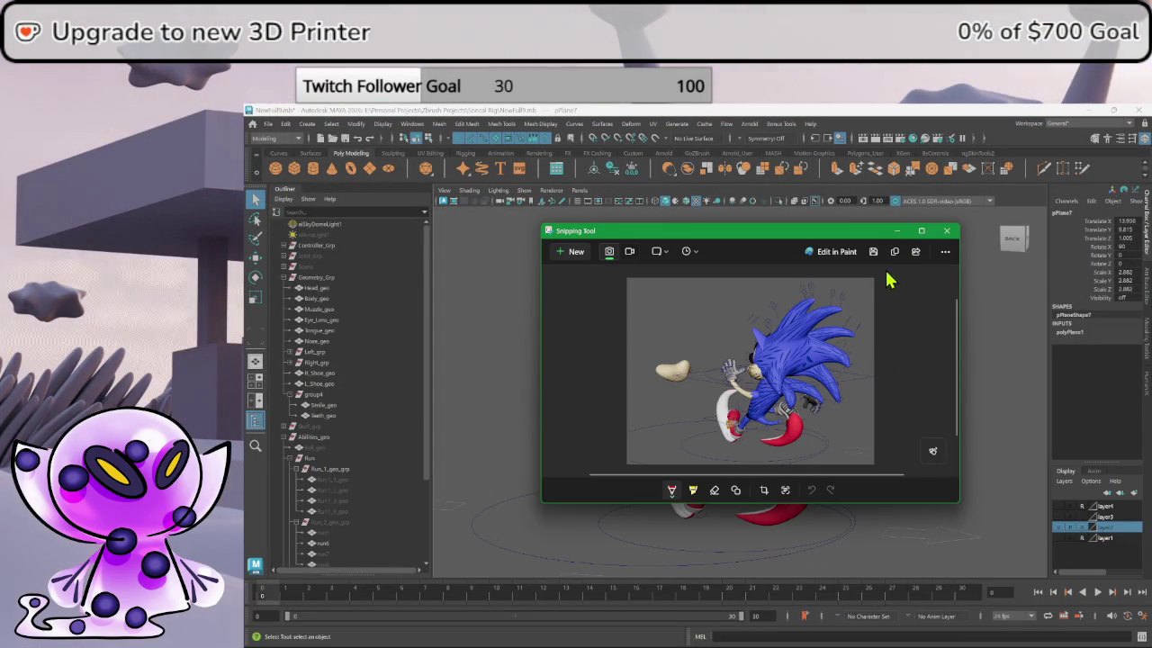
left_click(873, 251)
left_click(911, 504)
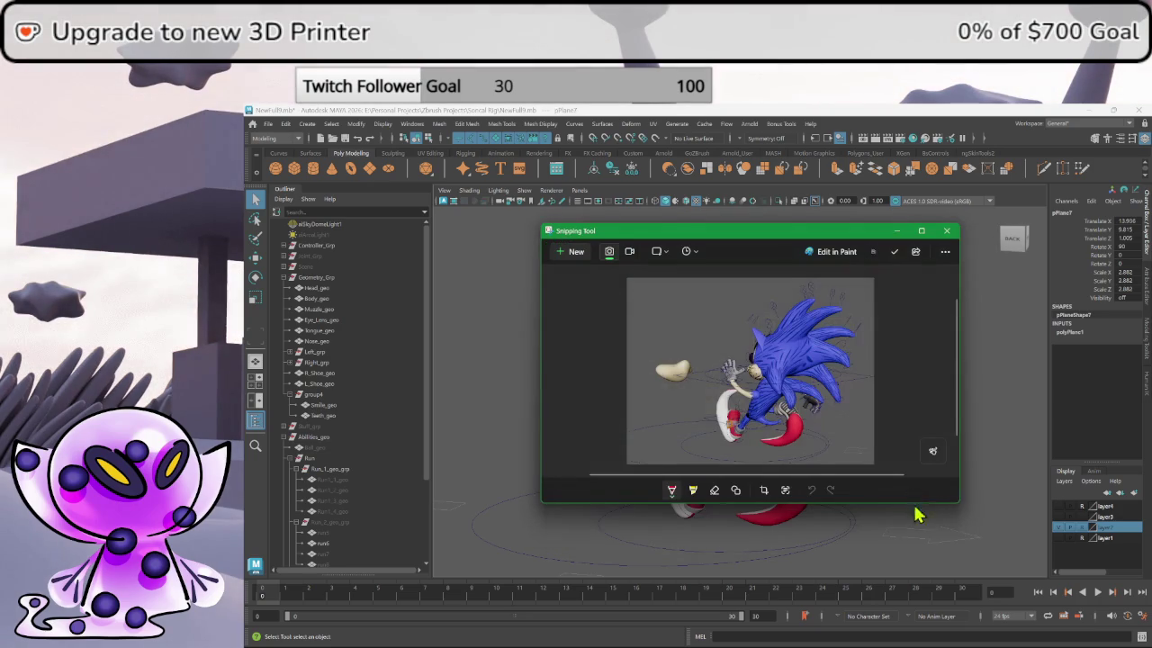
left_click(947, 232)
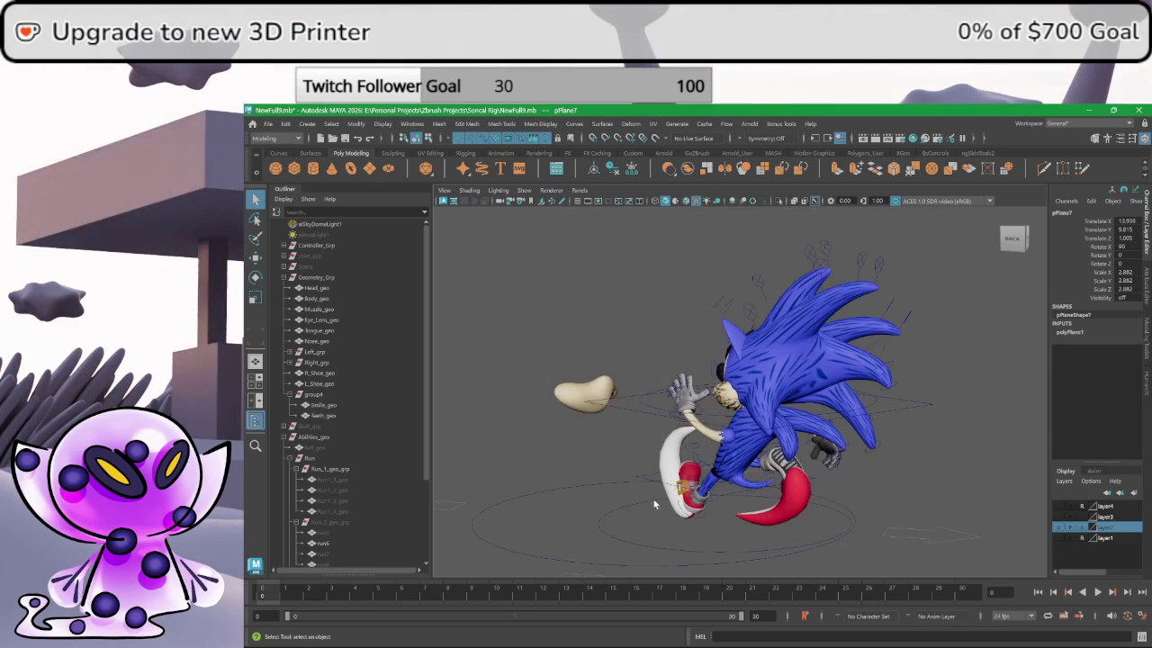
left_click(617, 538)
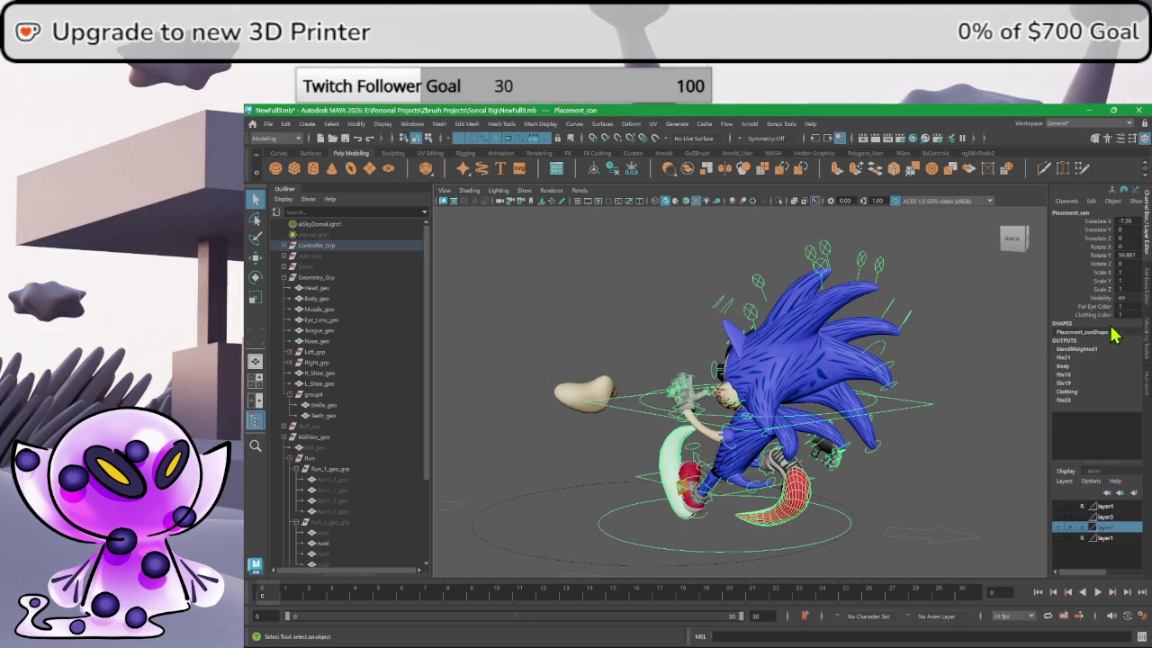
- Raise Placement_con's Fur Eye Color to 3, then orbit and zoom to see Sonic's full body
middle_click_drag(1129, 306, 1139, 306)
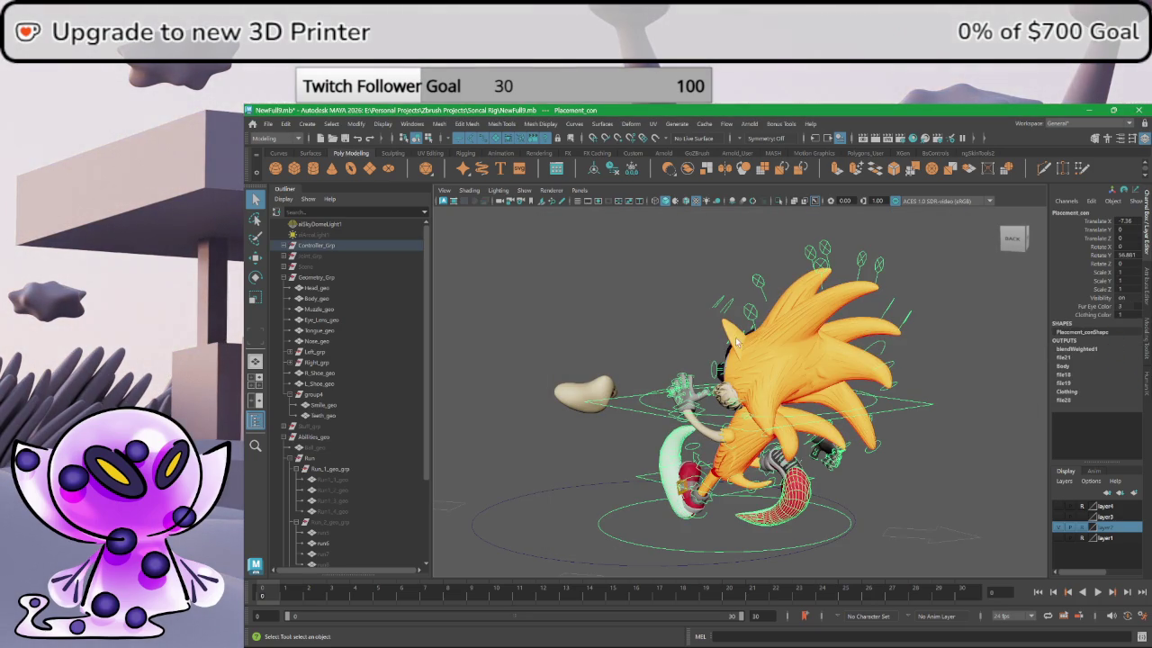
left_click_drag(737, 341, 890, 337, "alt")
left_click(889, 338)
scroll(797, 367, "up", 3)
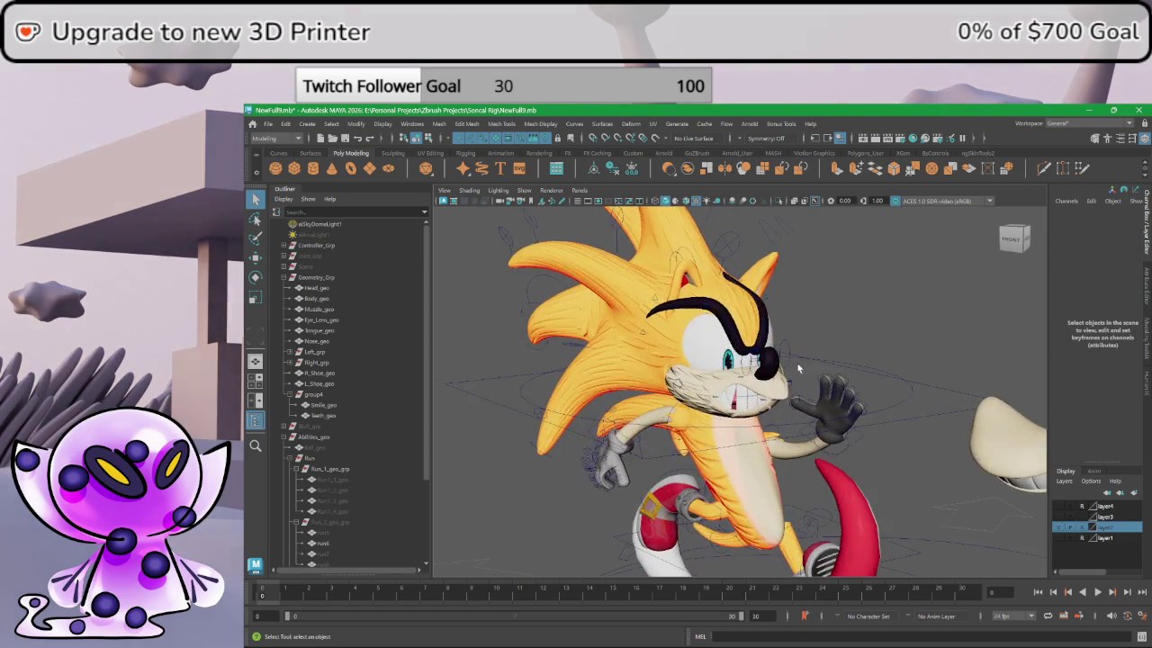
scroll(797, 368, "up", 2)
left_click_drag(798, 367, 846, 369, "alt")
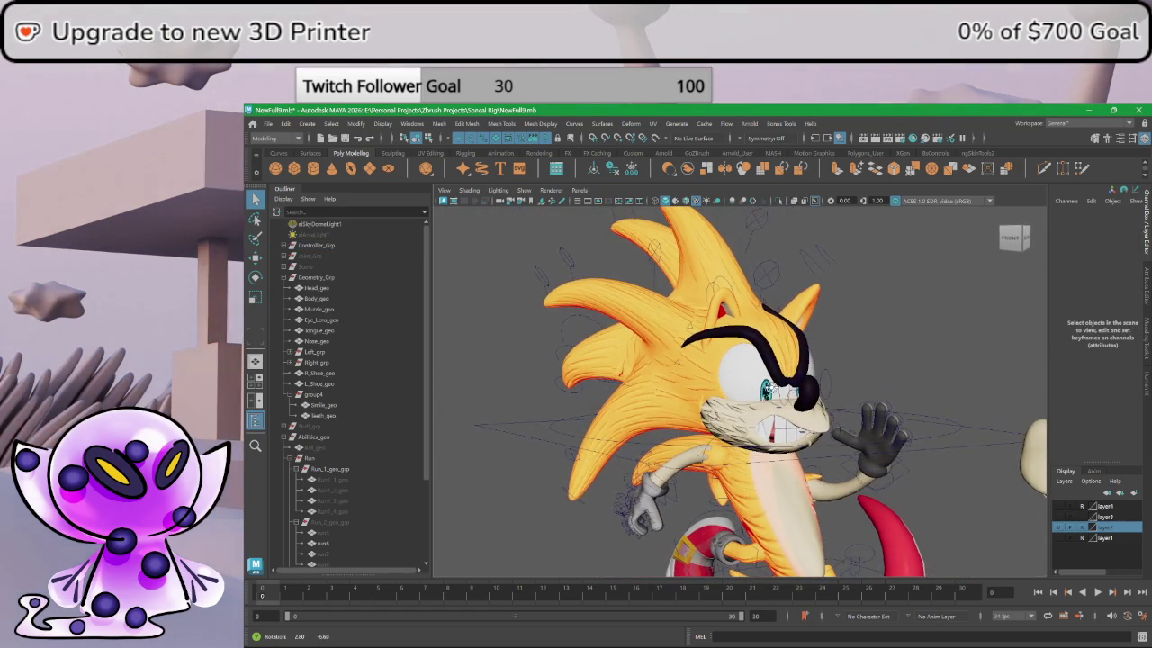
scroll(933, 394, "down", 2)
left_click_drag(892, 432, 761, 387, "alt")
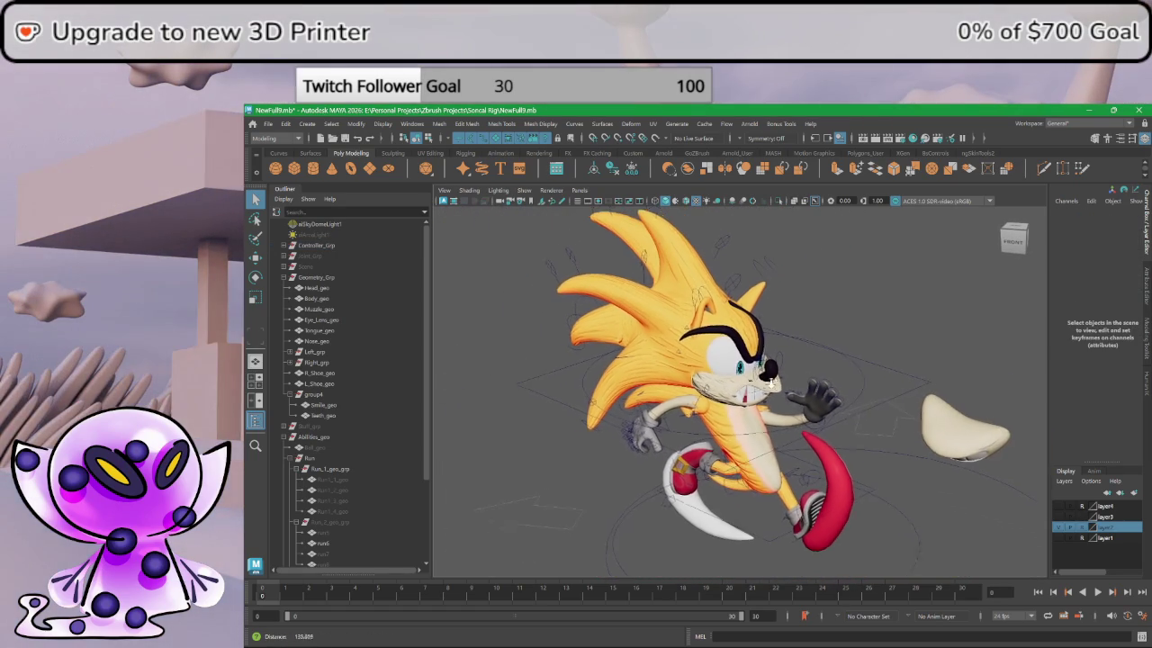
key("alt+Tab")
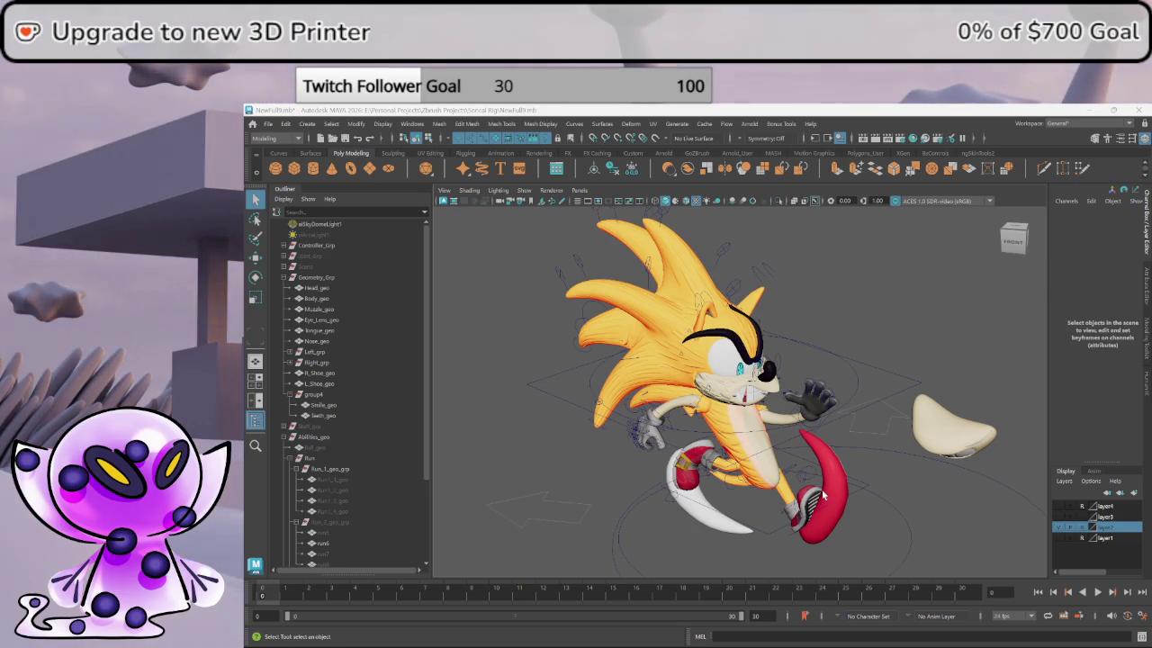
mouse_move(765, 450)
left_mouse_down("alt")
mouse_move(795, 425)
mouse_move(811, 518)
left_mouse_up("alt")
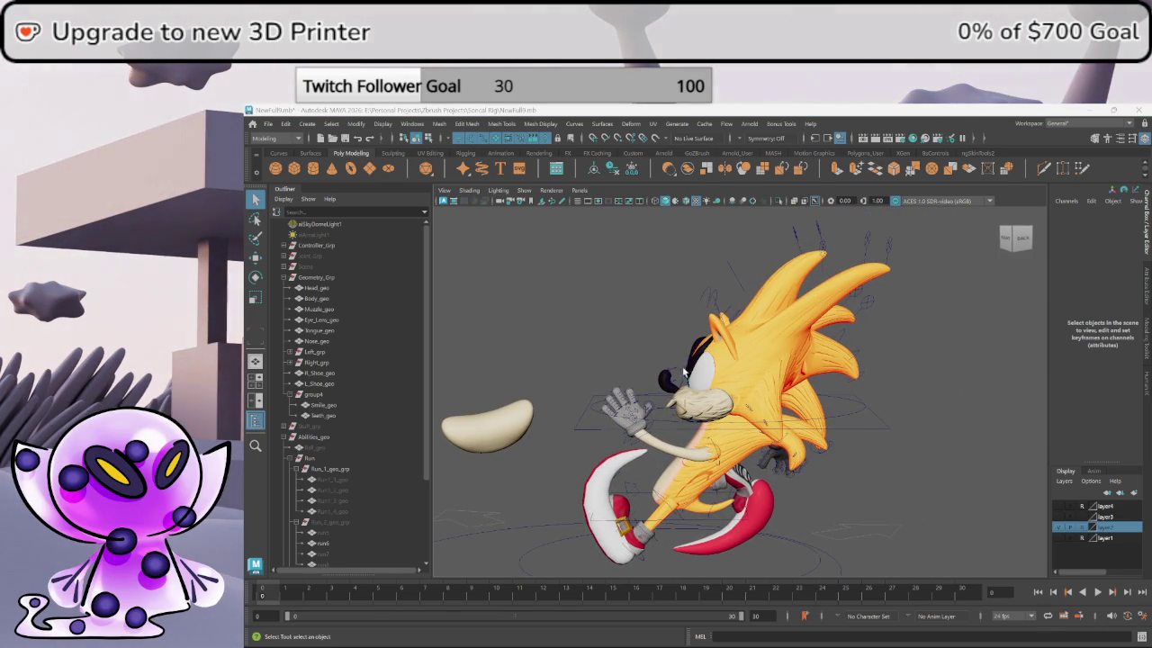
- Set Placement_con's Fur Eye Color to 2, then slide it to 4 for lilac fur
left_click_drag(702, 381, 807, 418, "alt")
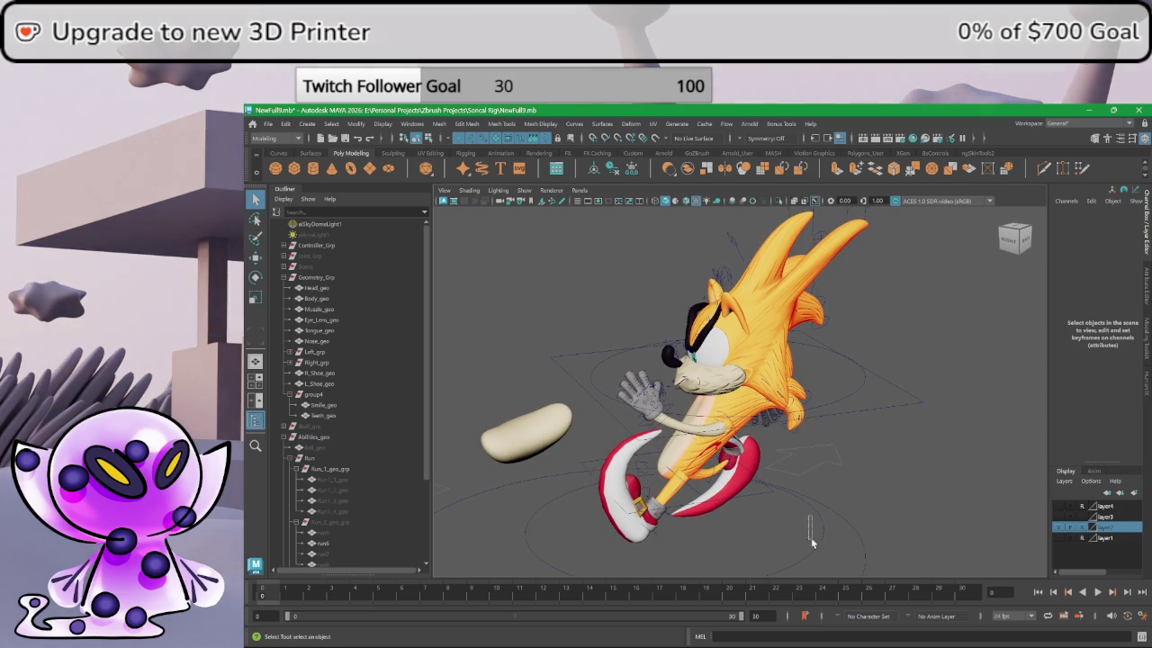
left_click(810, 536)
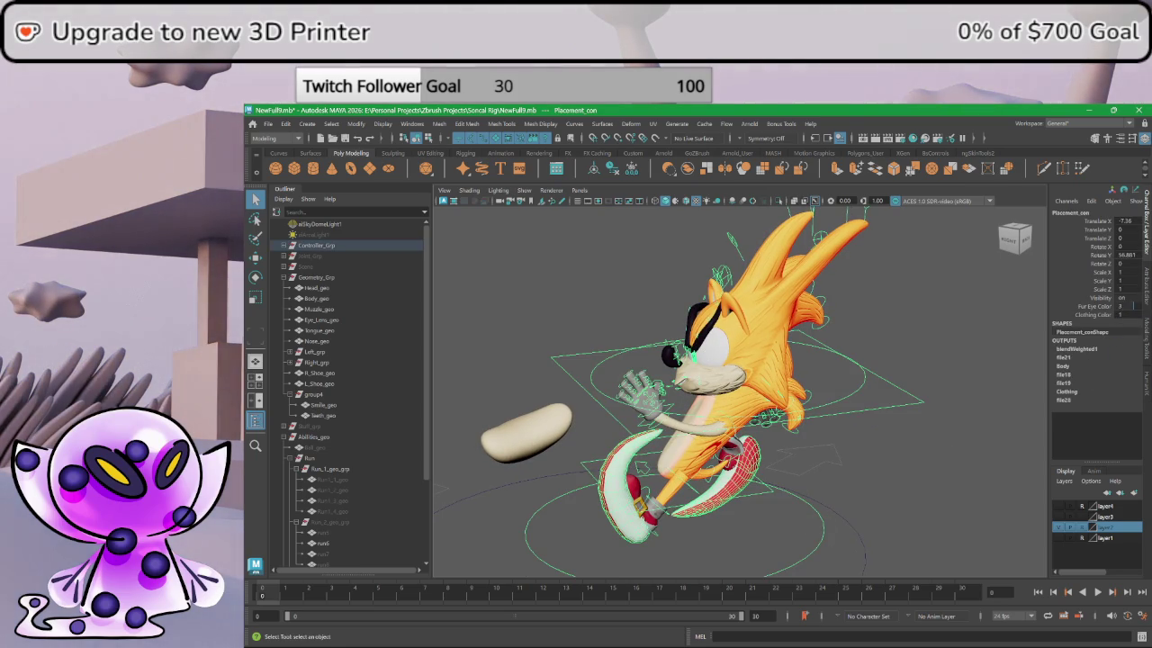
type("2")
key("Return")
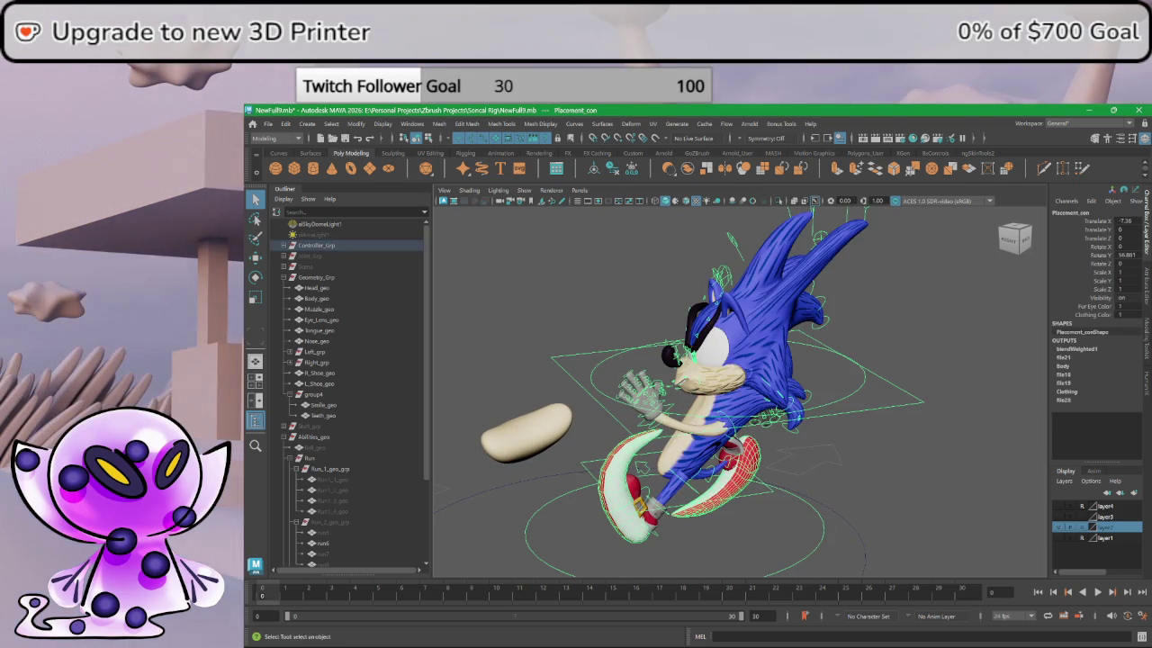
left_click_drag(1120, 306, 1125, 306)
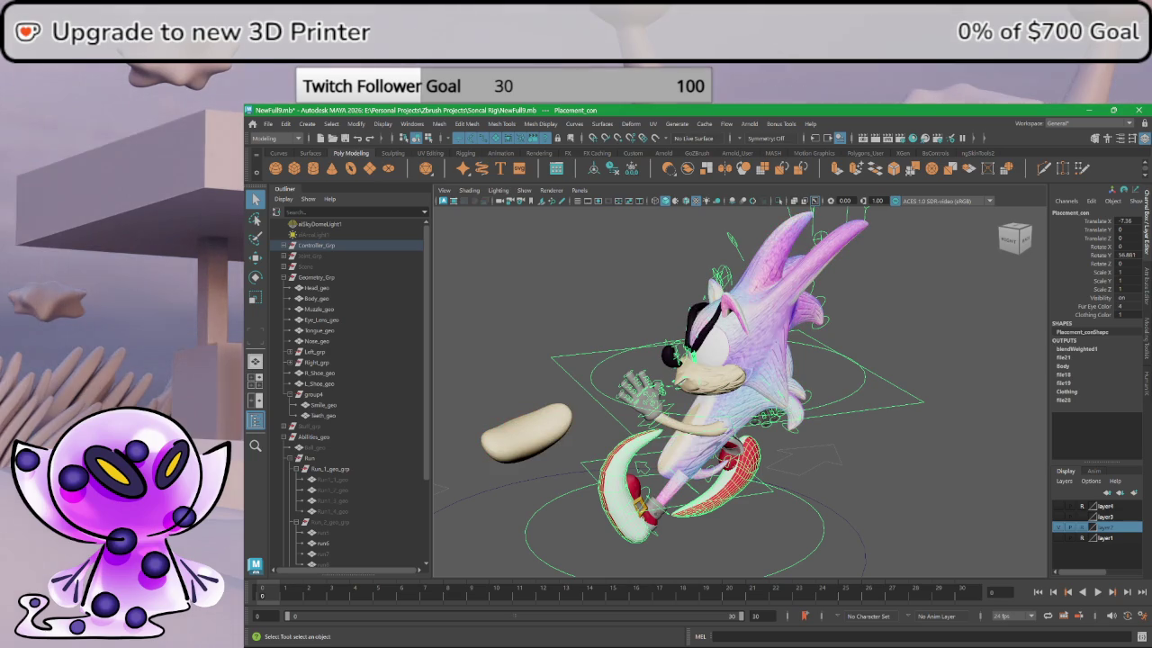
mouse_move(798, 417)
left_mouse_down("alt")
mouse_move(822, 348)
mouse_move(822, 362)
left_mouse_up("alt")
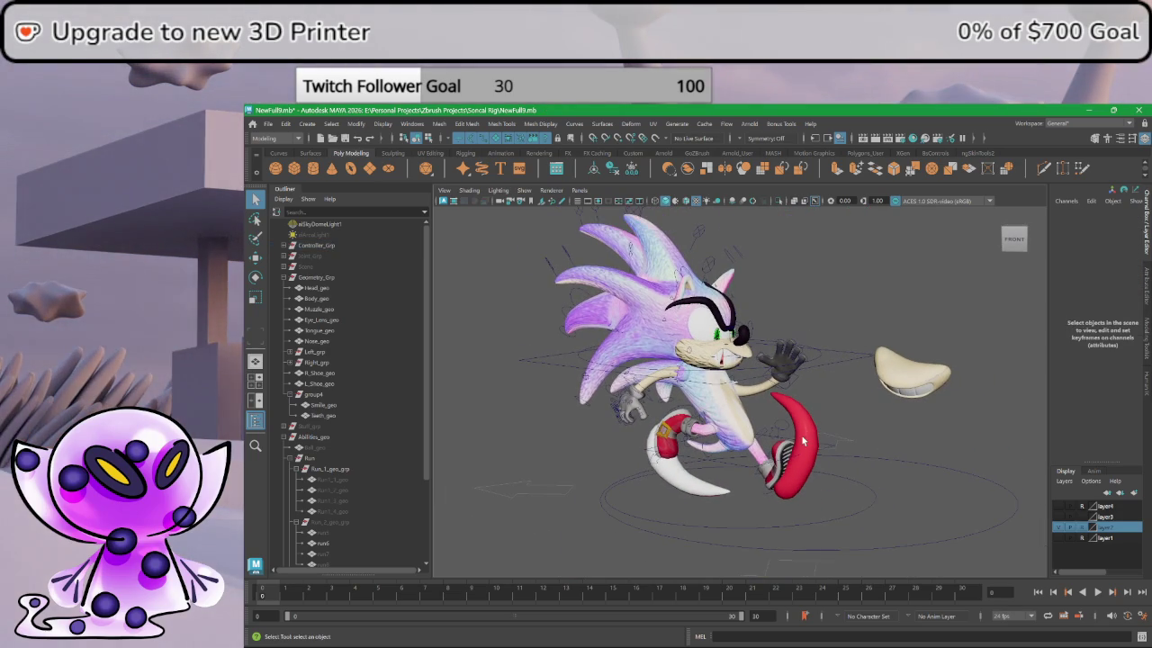
middle_click_drag(804, 441, 768, 455, "alt")
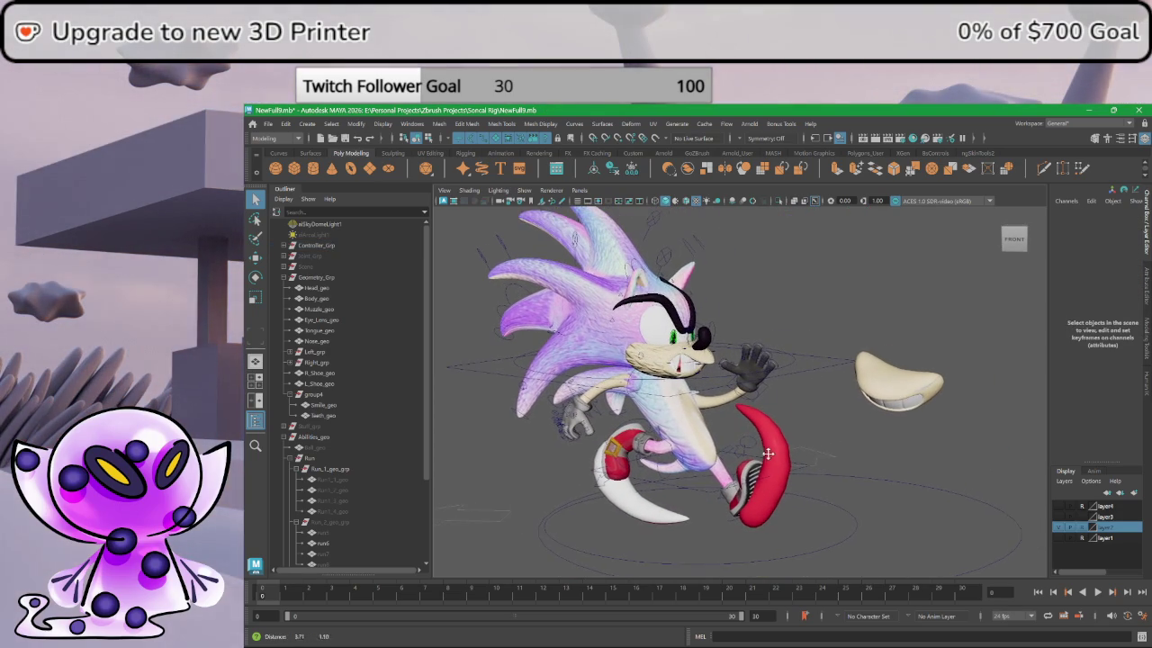
left_click_drag(768, 455, 875, 436, "alt")
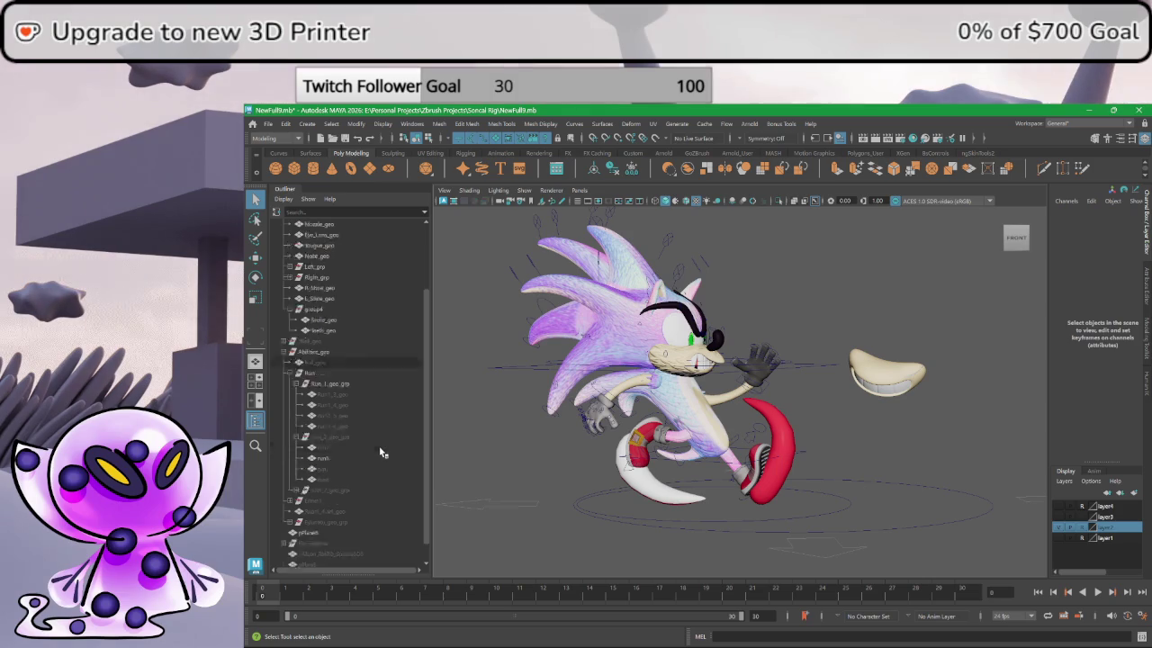
- Unhide pPlane7 with Shift+H, deselect it, and turn on layer1's checkered backdrop
scroll(360, 486, "down", 3)
left_click(346, 543)
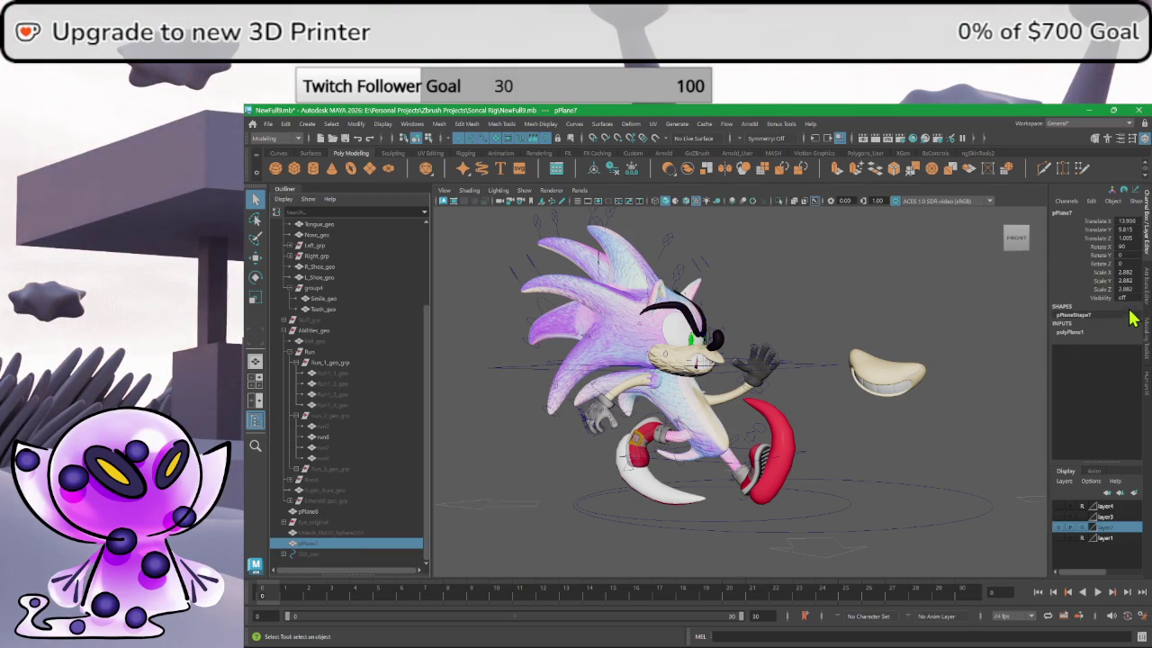
key("shift+h")
left_click(853, 251)
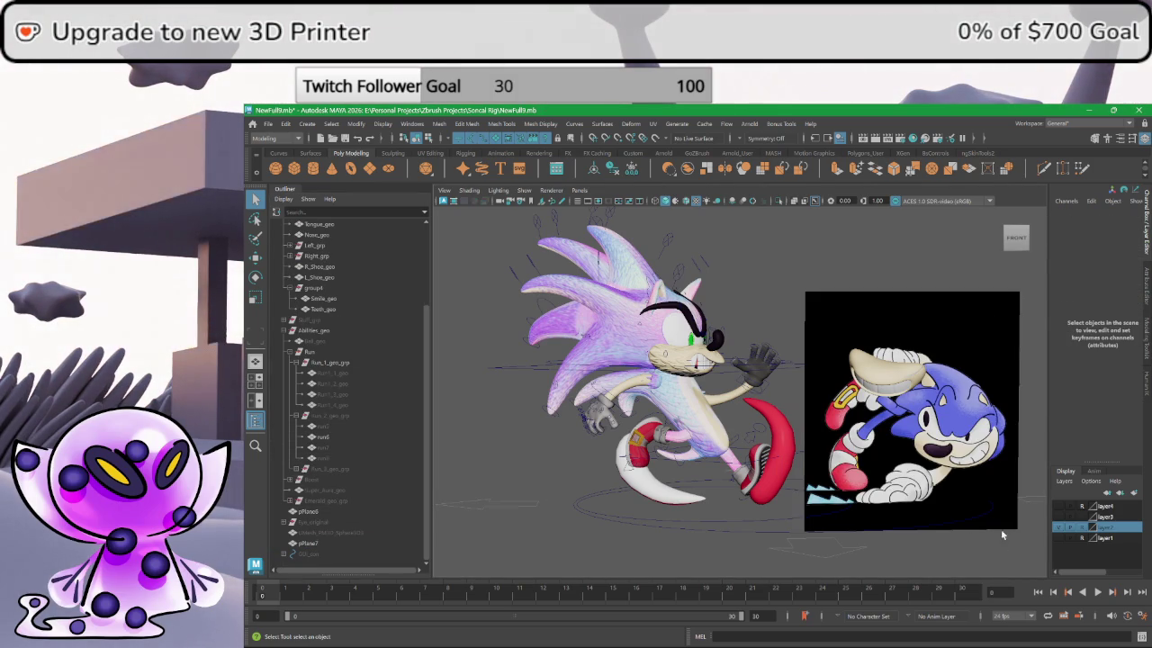
left_click(1059, 538)
- Start a live Arnold IPR render of the scene in the viewport
scroll(869, 439, "up", 3)
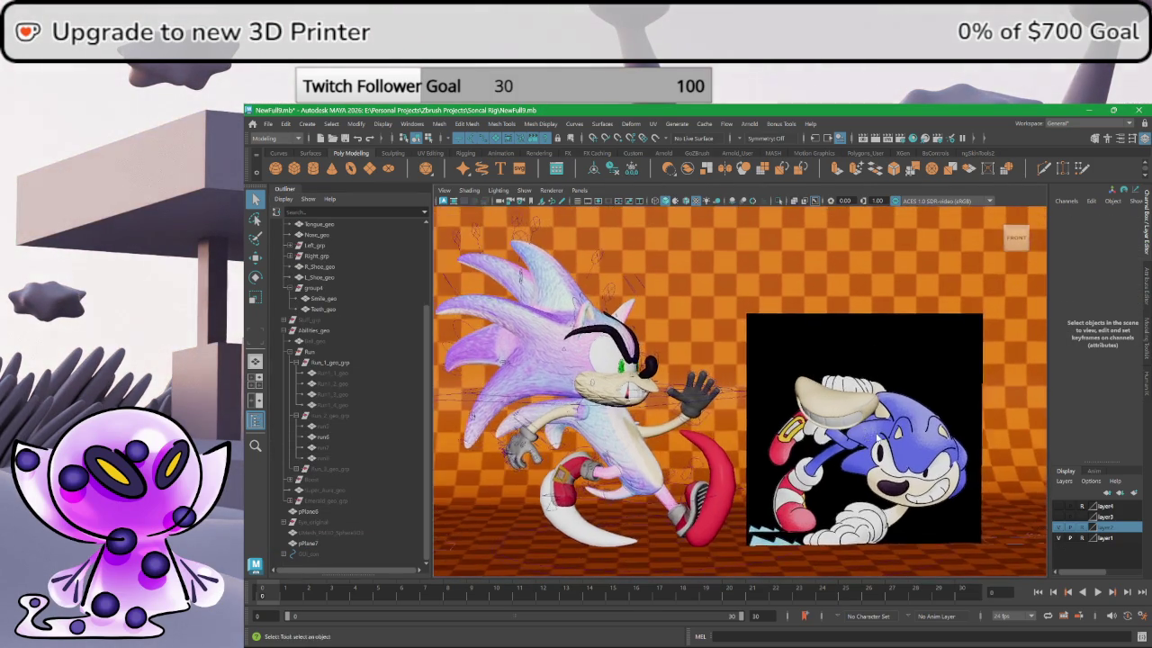
scroll(747, 311, "down", 2)
scroll(856, 288, "down", 3)
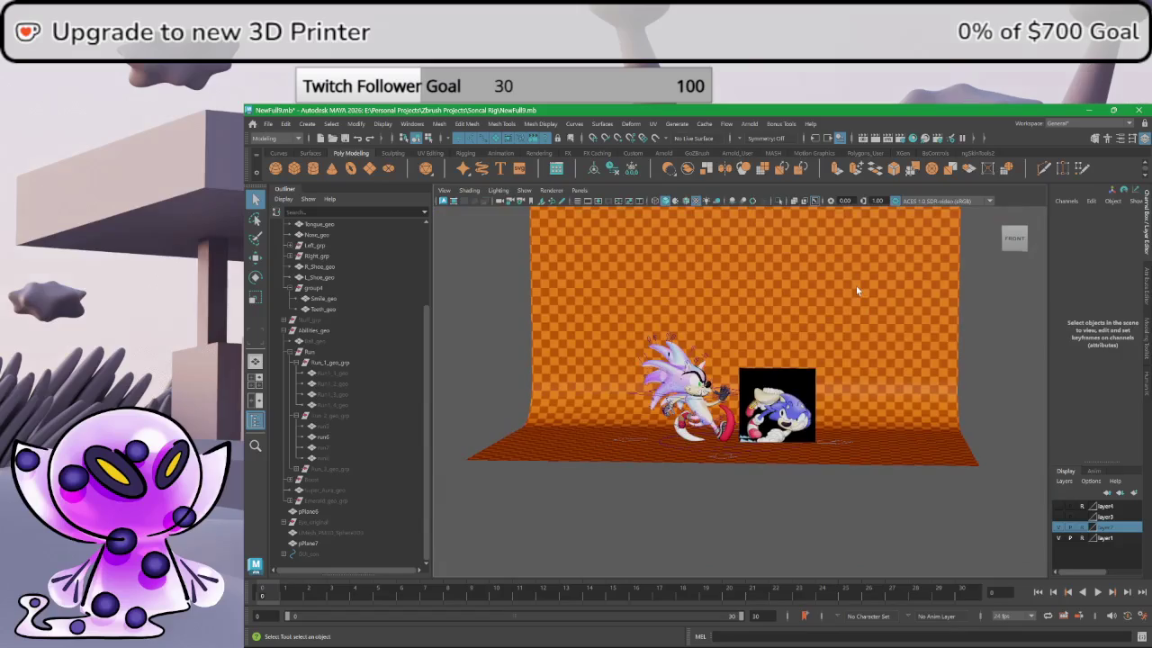
scroll(828, 288, "up", 4)
scroll(745, 282, "up", 1)
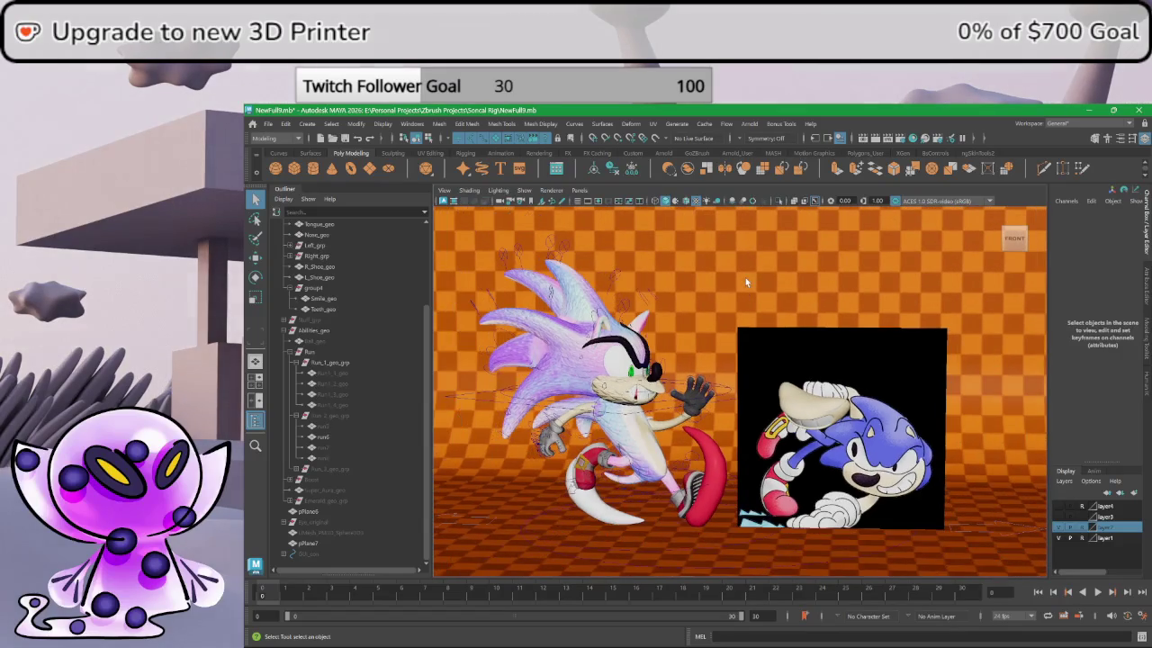
left_click(443, 204)
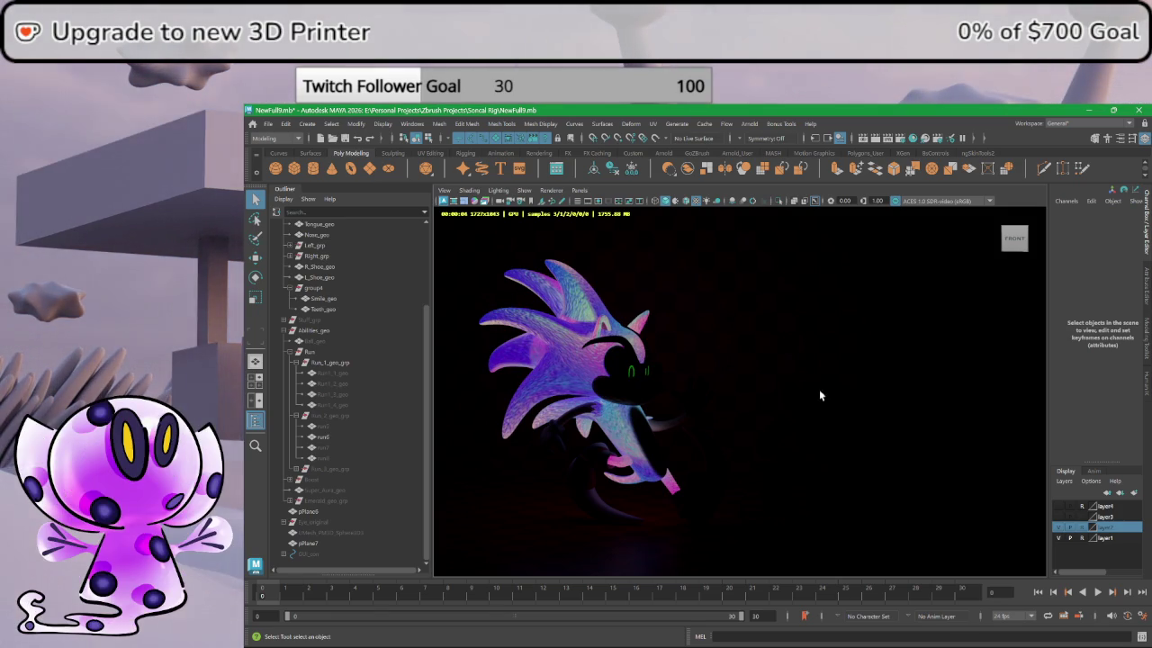
- Orbit around Sonic and stop the Arnold IPR render, returning to the shaded checker-set viewport
left_click_drag(817, 368, 772, 347, "alt")
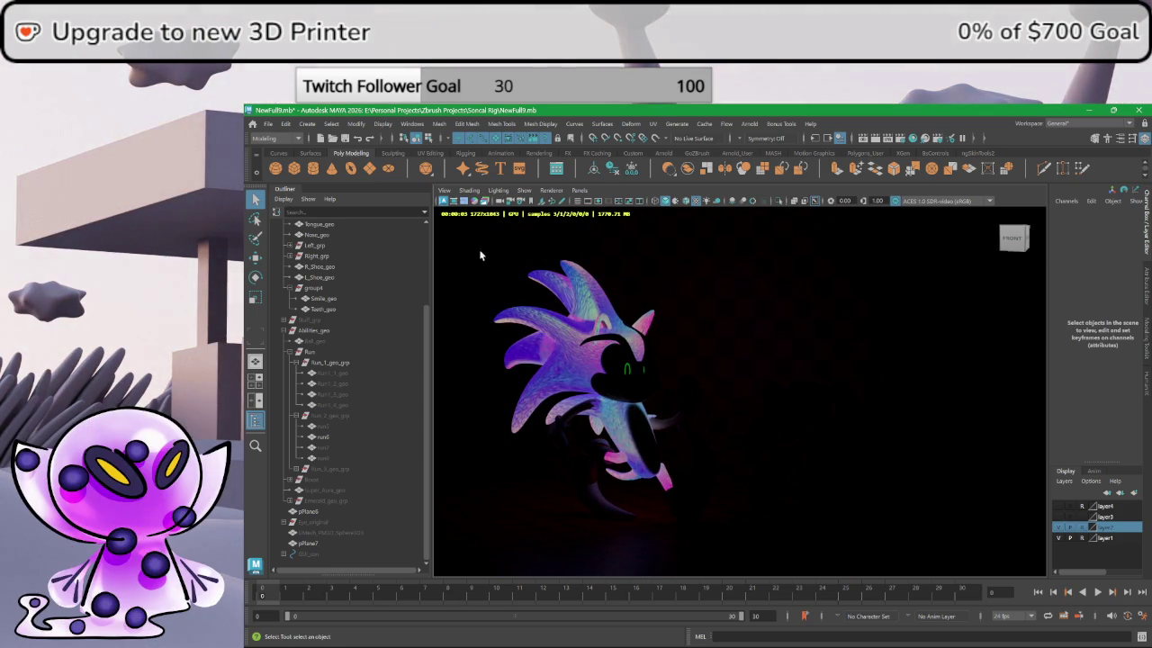
left_click(444, 202)
scroll(608, 385, "down", 3)
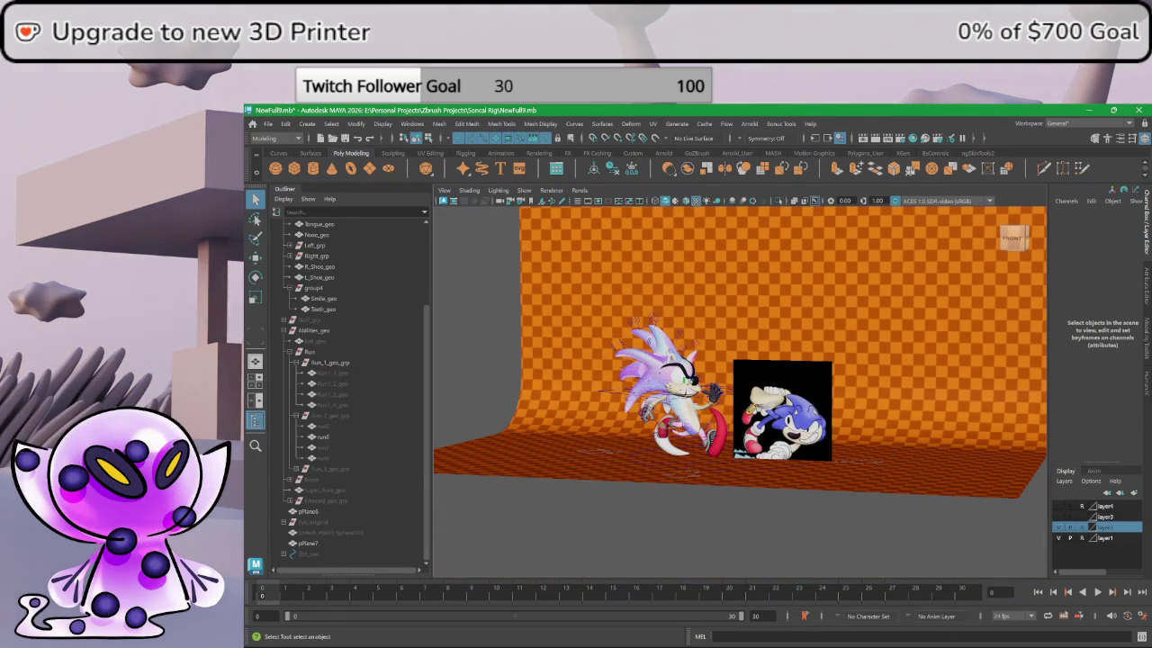
- Select Placement_con and raise its Fur Eye Color from 4 to 5 so Sonic turns cyan
key("alt+Tab")
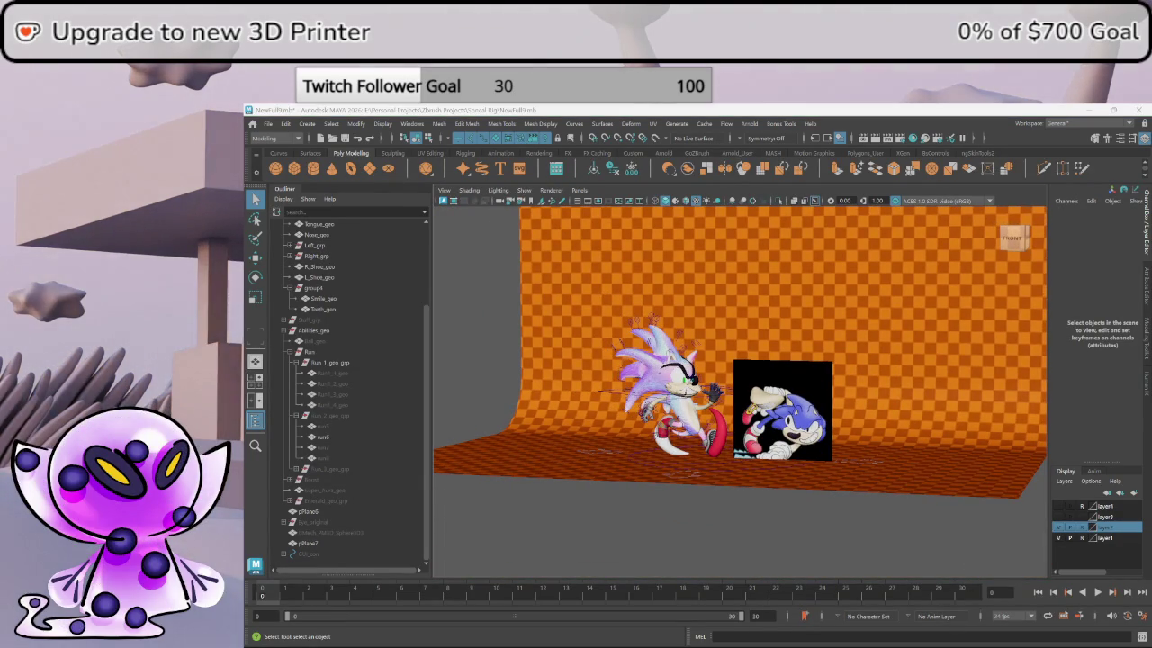
scroll(752, 366, "up", 1)
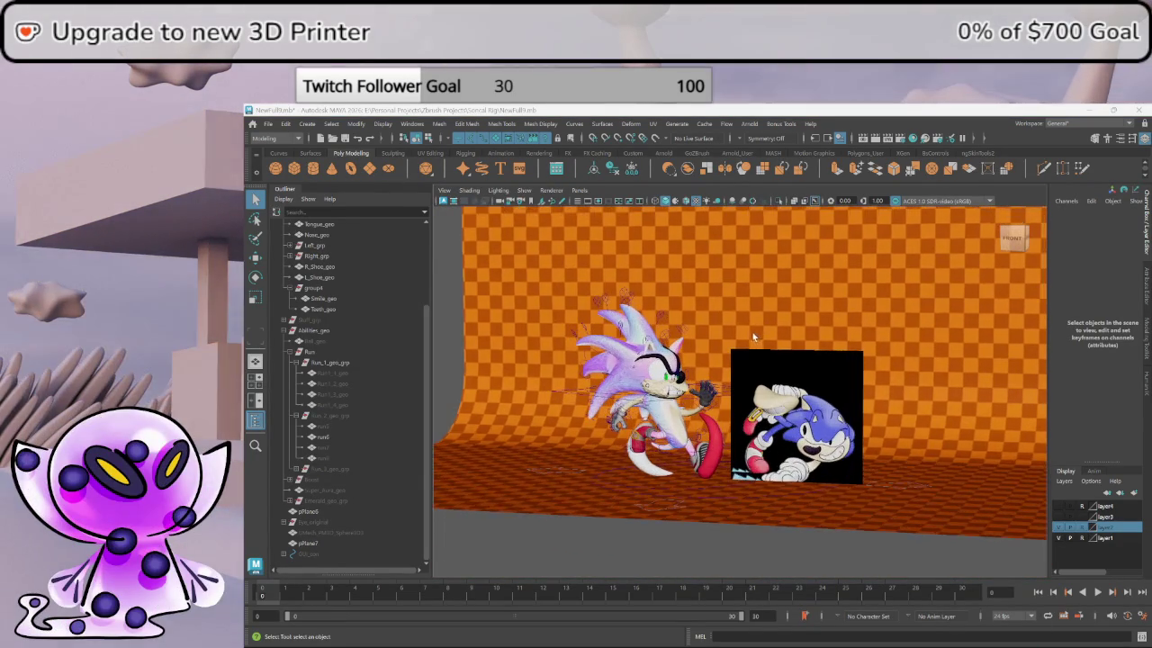
scroll(745, 369, "up", 1)
scroll(738, 370, "up", 1)
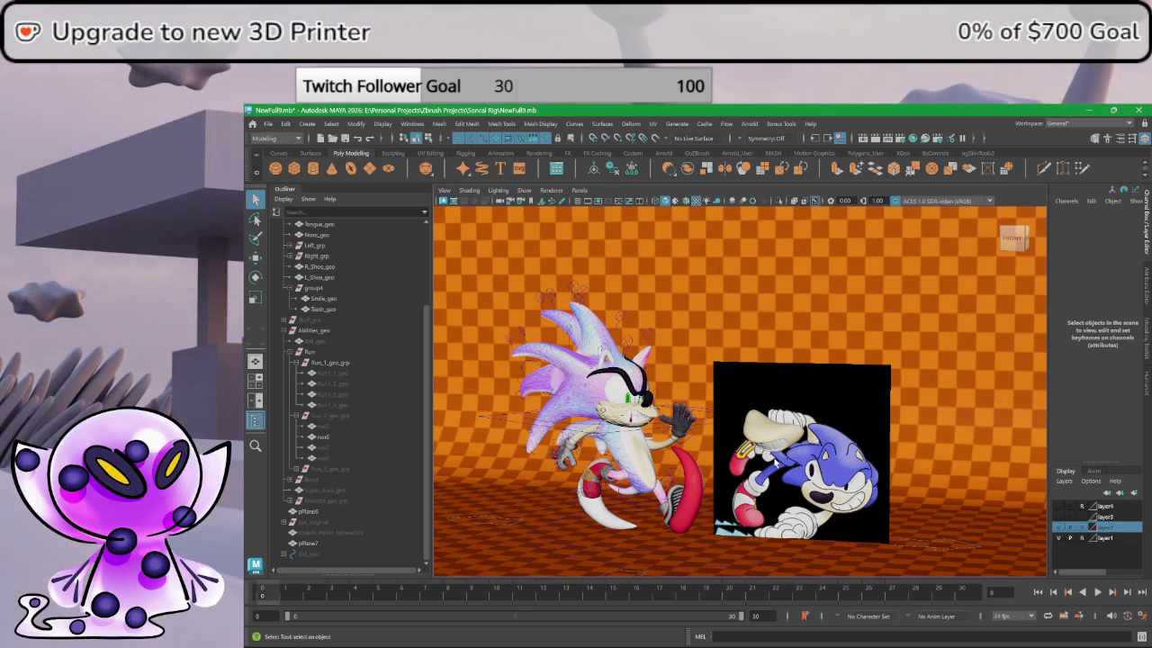
left_click_drag(540, 450, 589, 496, "alt")
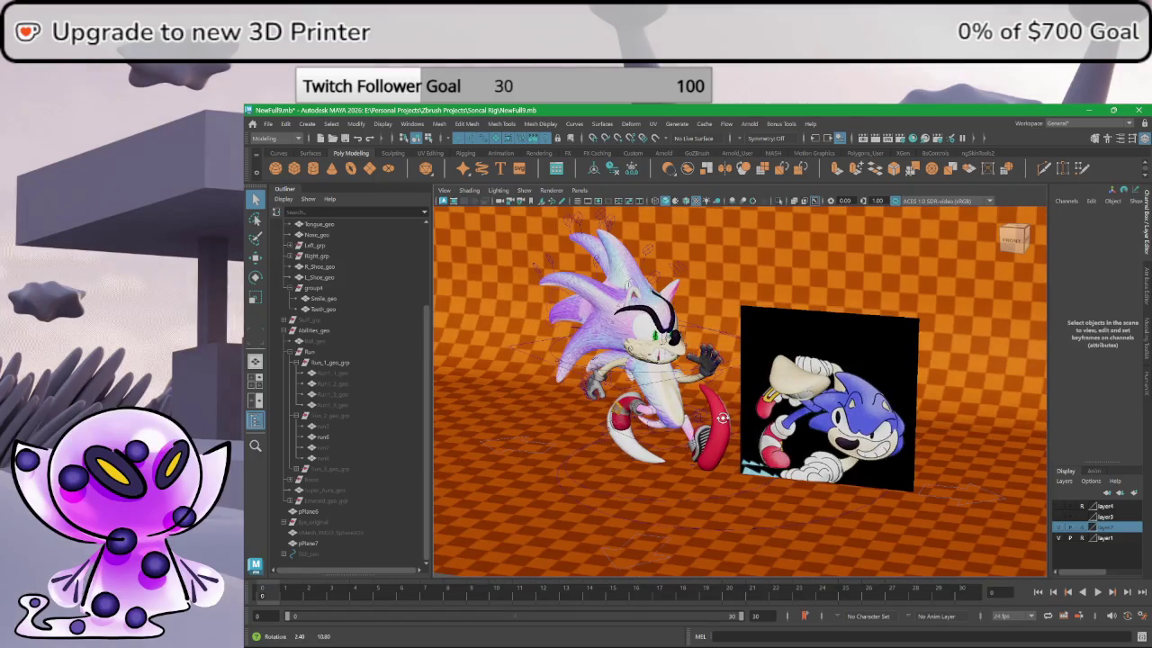
left_click(605, 496)
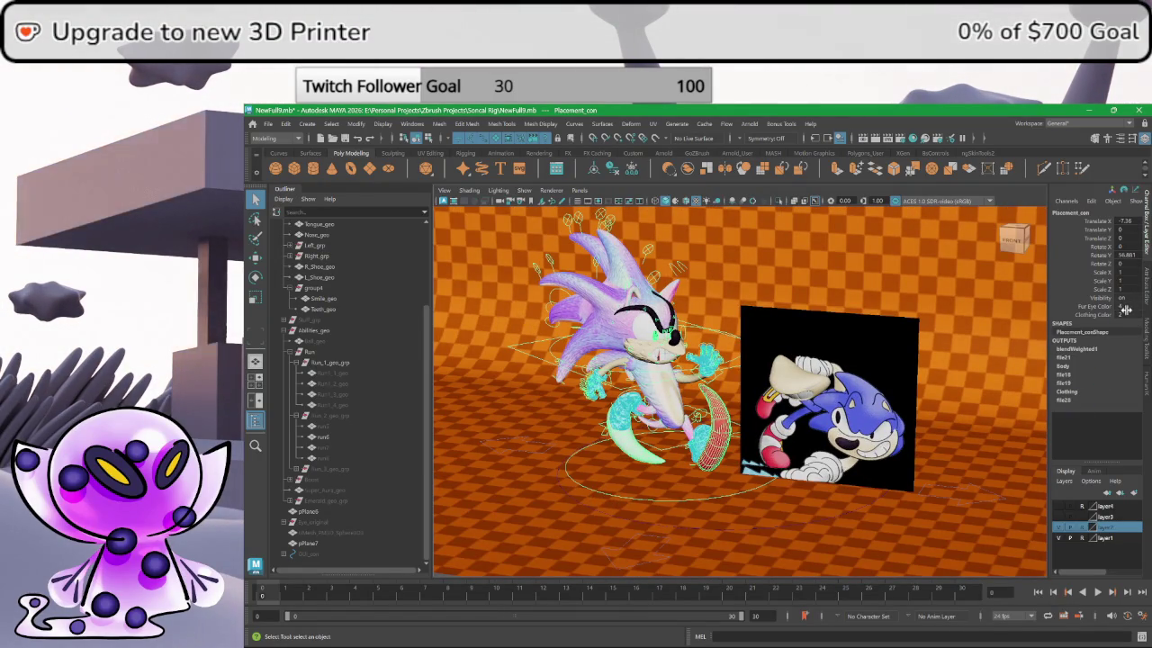
middle_click_drag(1125, 310, 1136, 309)
left_click_drag(558, 342, 565, 349, "alt")
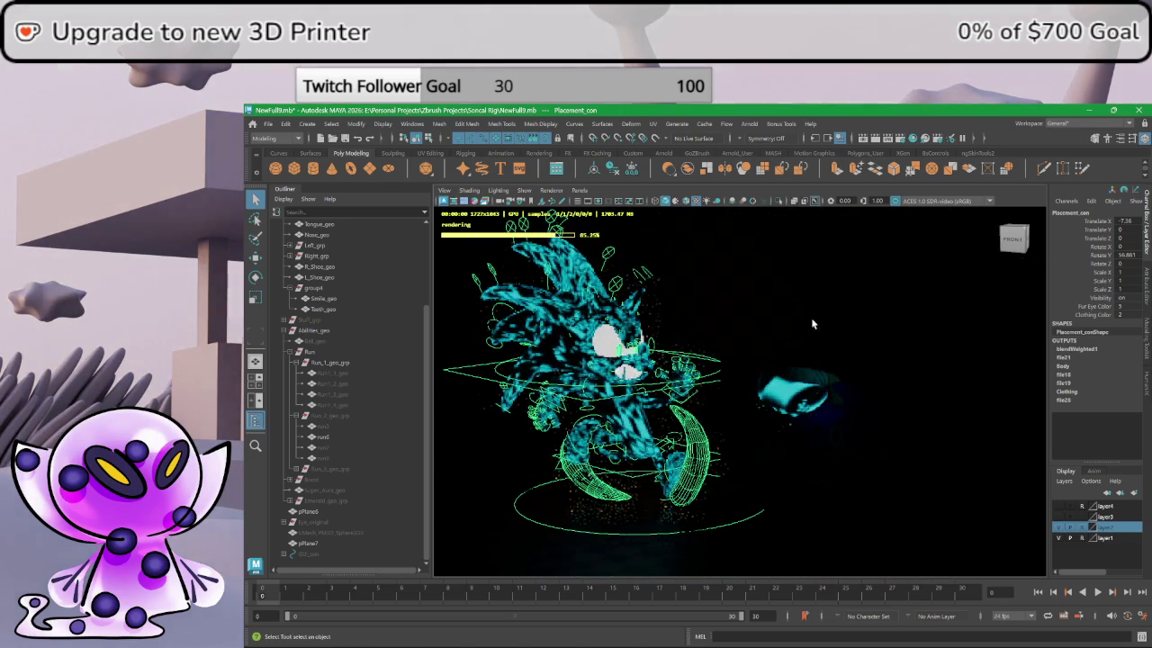
- Preview cyan Sonic in an Arnold IPR render, hide layer4, then stop the render
left_click(798, 270)
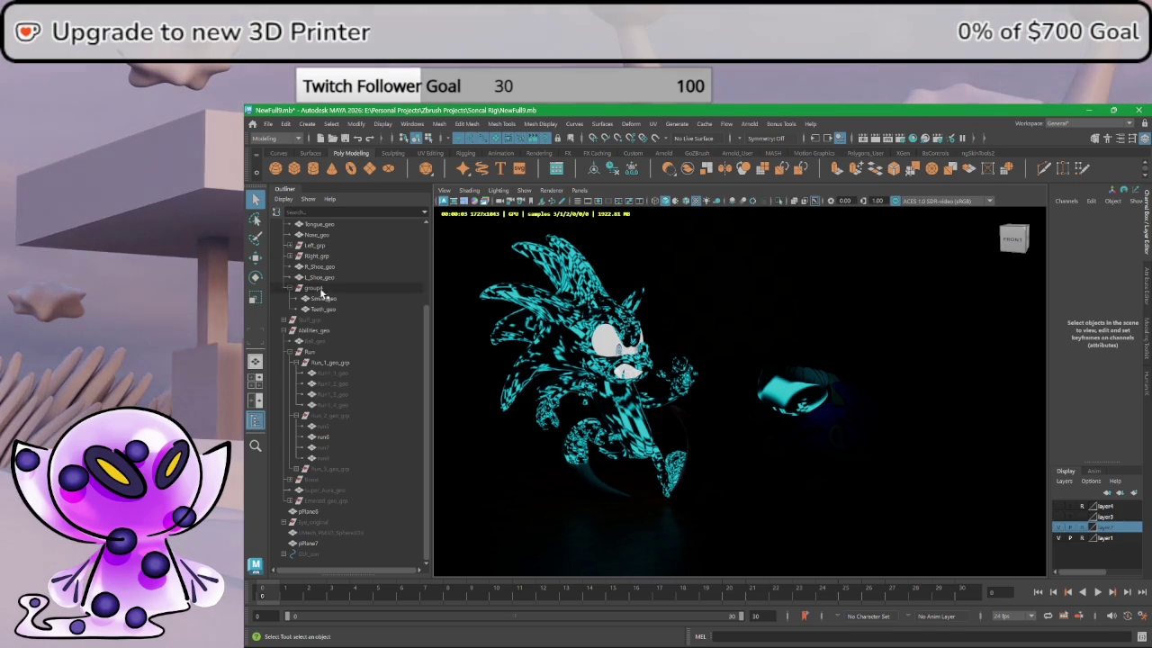
scroll(309, 280, "up", 5)
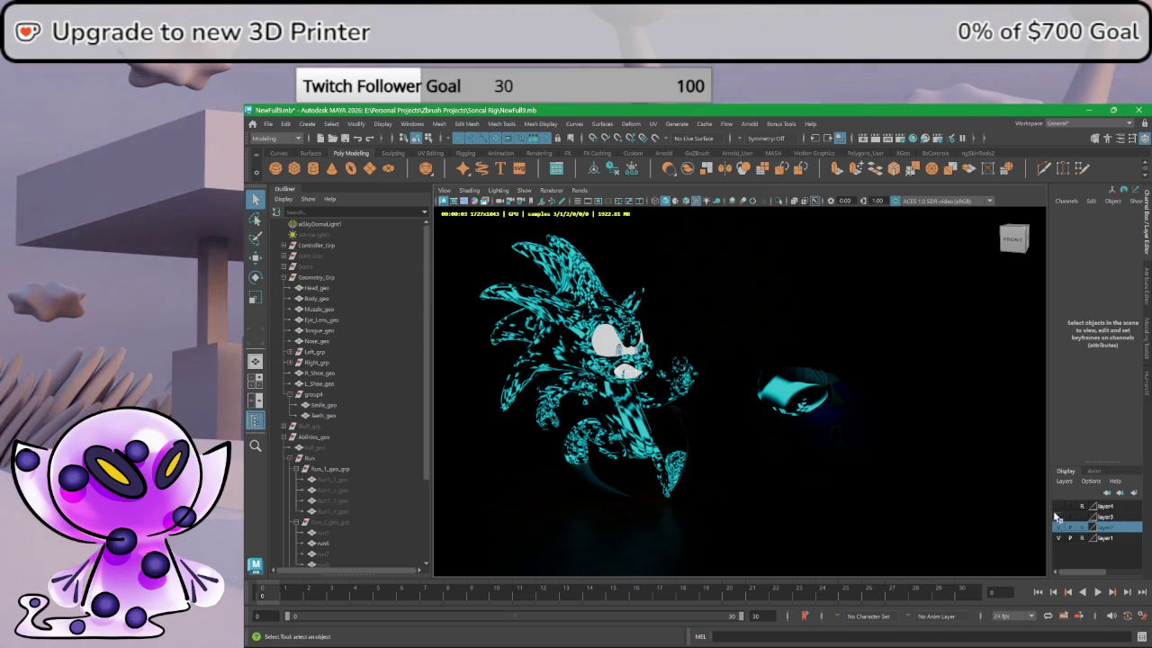
left_click(1060, 506)
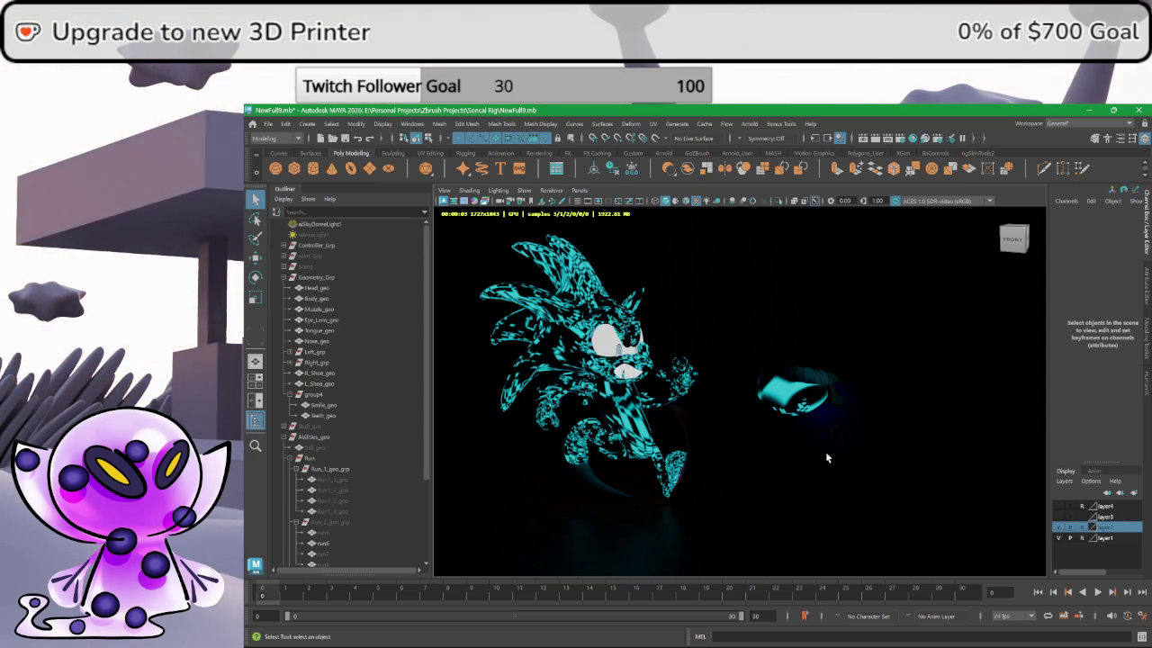
left_click(442, 200)
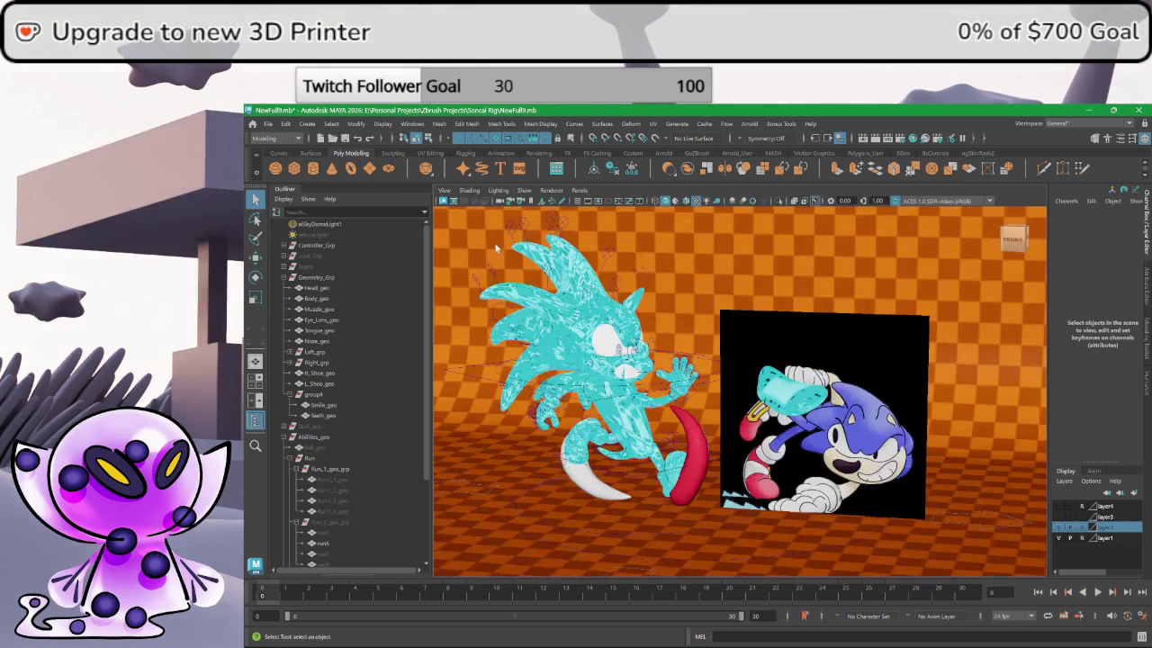
- Turn layer4 back on, zoom in, and restart the live Arnold IPR render
left_click(1059, 506)
scroll(519, 257, "up", 2)
scroll(518, 258, "up", 3)
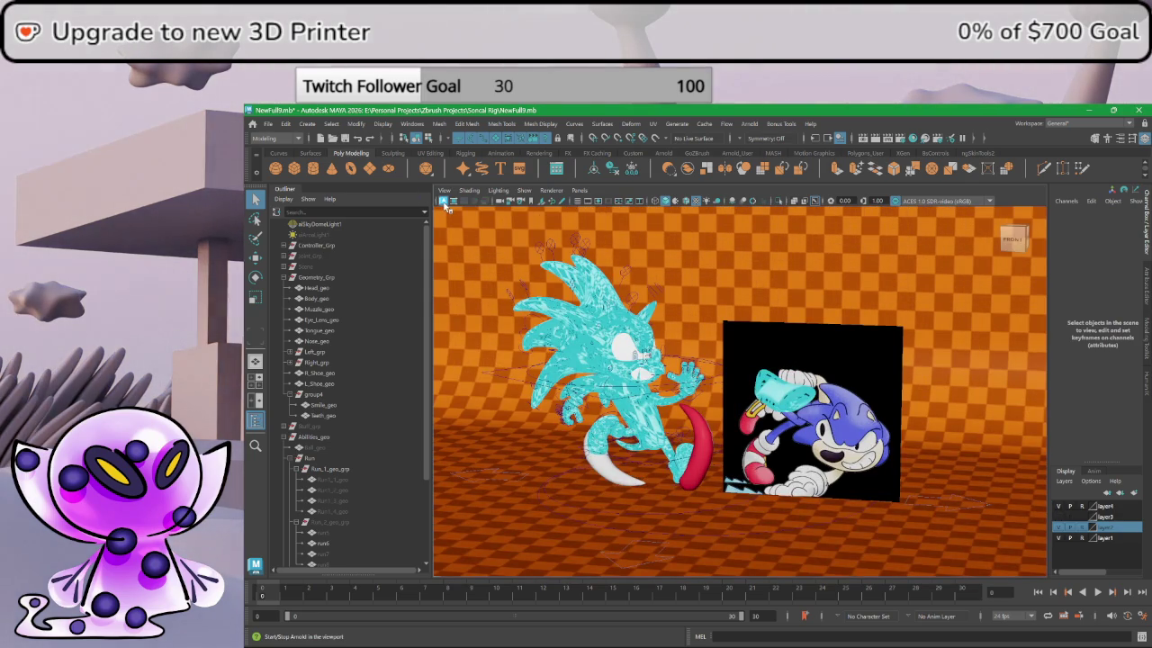
left_click(443, 200)
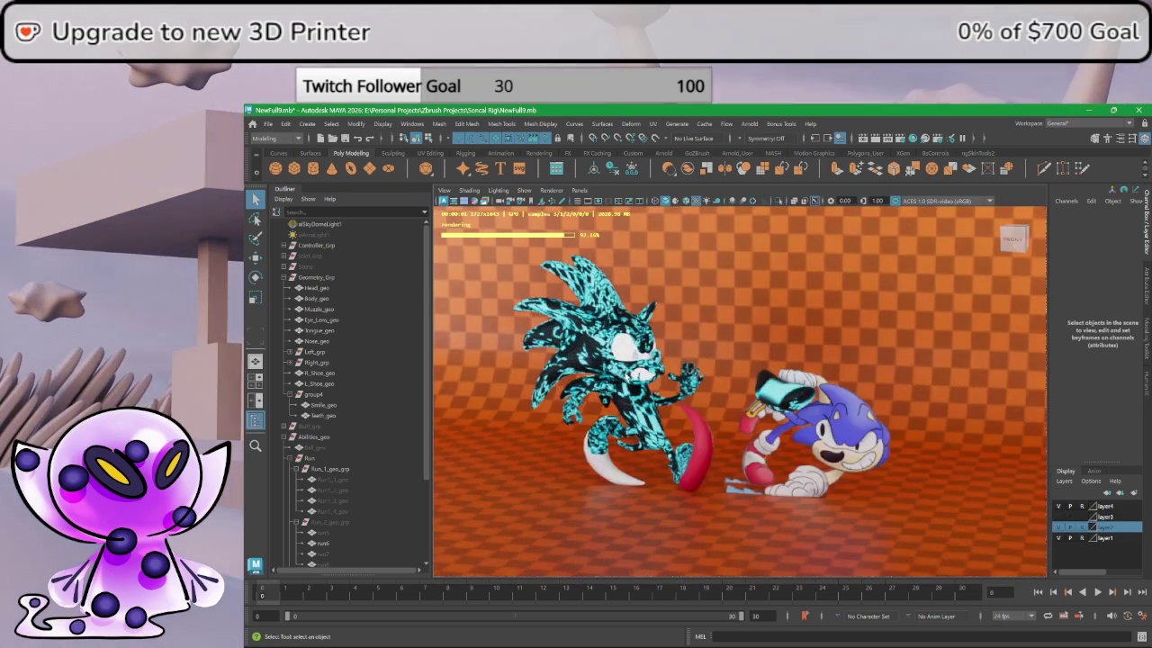
scroll(717, 408, "up", 1)
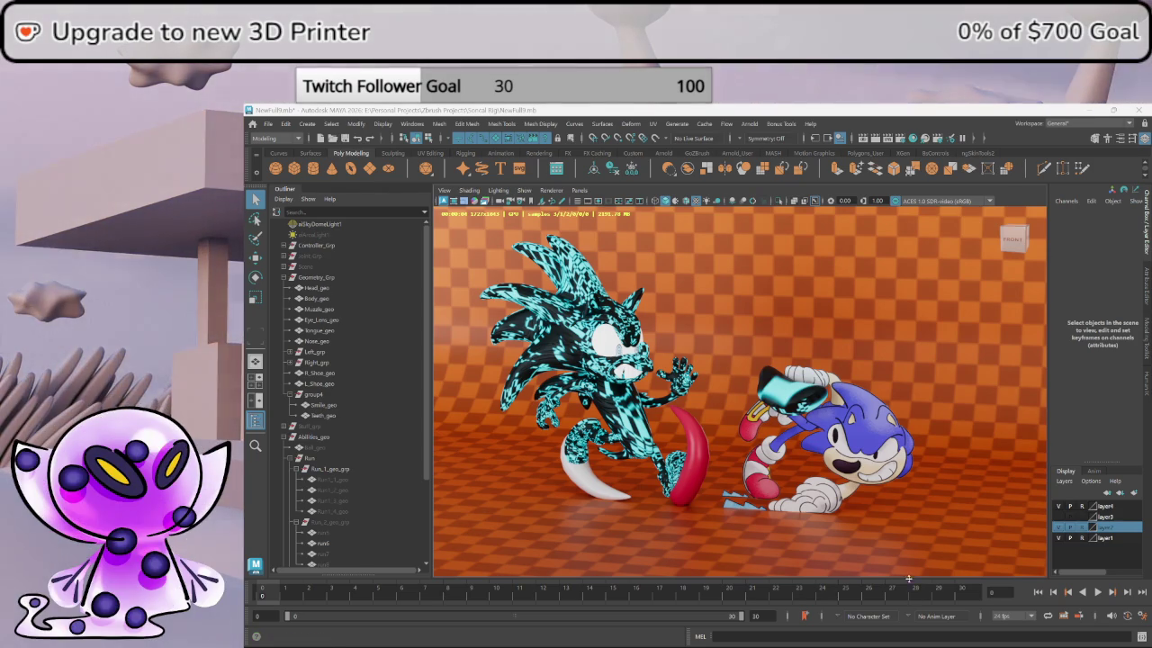
- Stop the render preview and hide the image plane pPlane7
left_click(717, 448)
left_click_drag(716, 447, 900, 405, "alt")
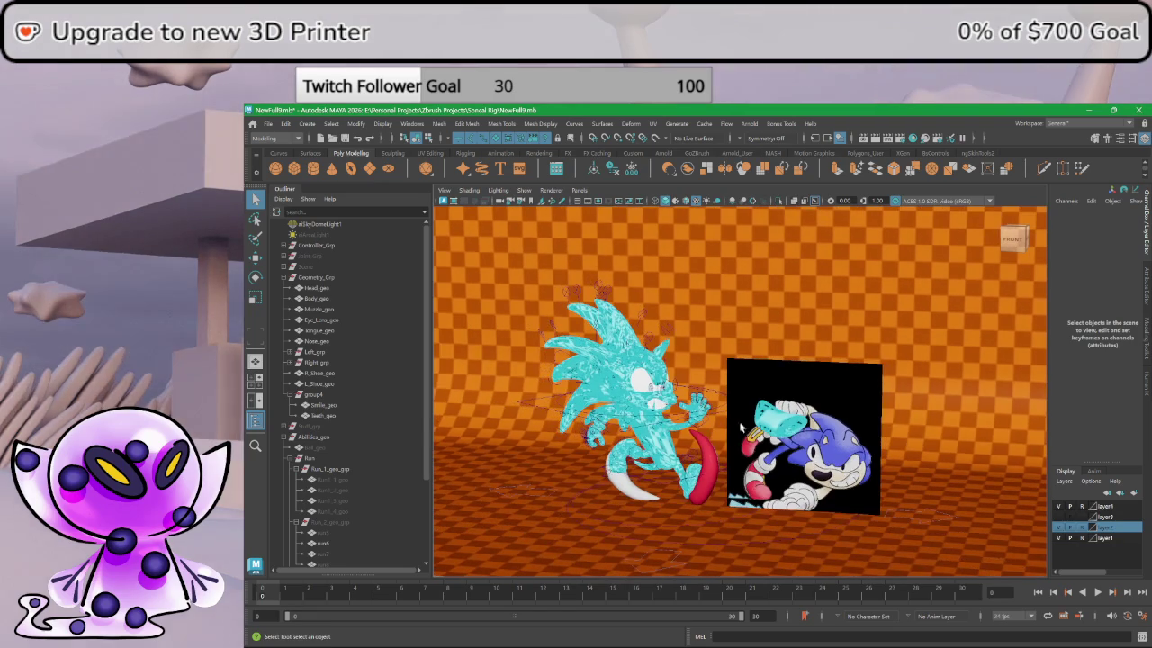
left_click(806, 437)
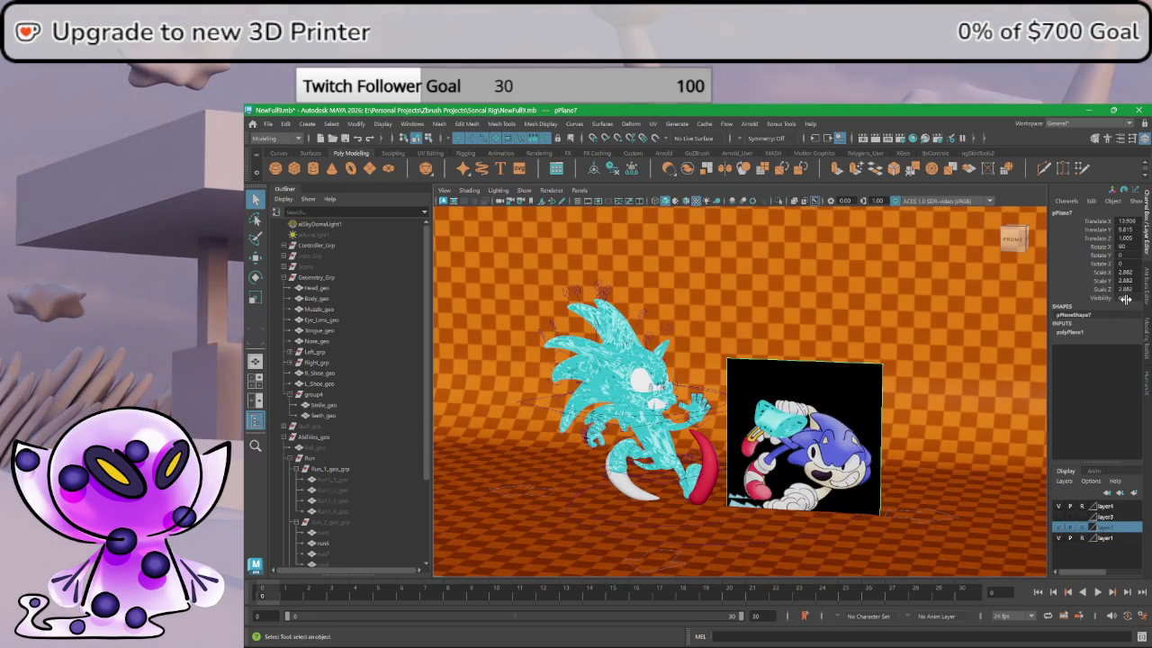
key("ctrl+h")
left_click(777, 441)
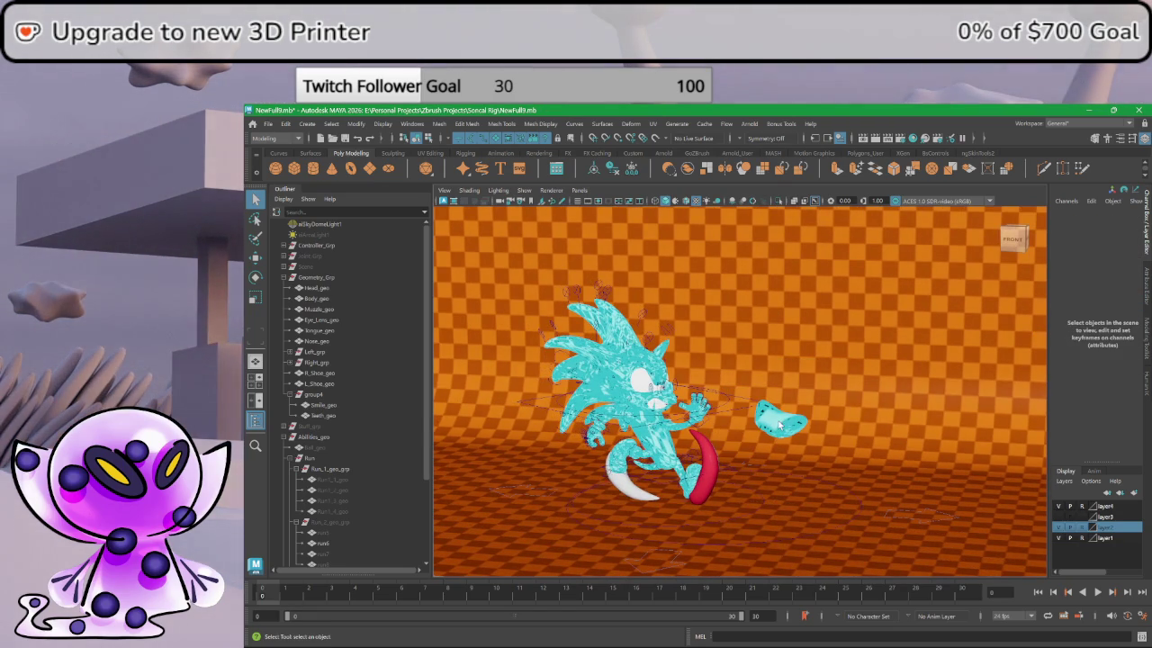
- Select group4 and Placement_con, switching Sonic's colours back to classic blue
left_click(313, 394)
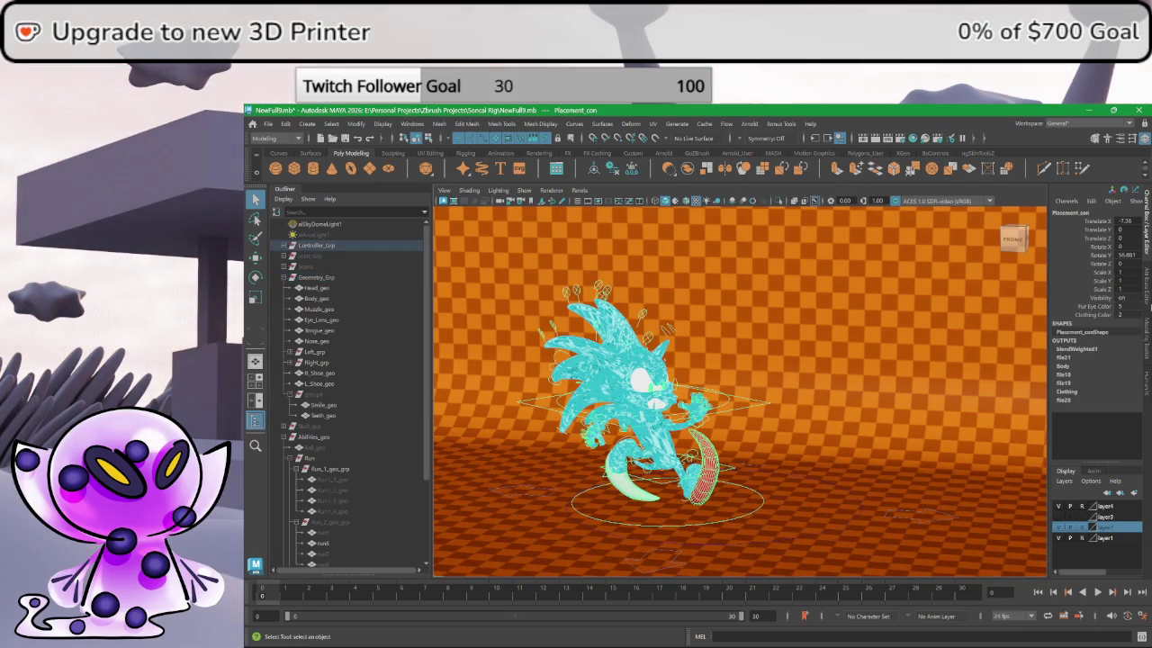
left_click(761, 501)
mouse_move(1120, 307)
middle_mouse_down()
mouse_move(1141, 307)
mouse_move(915, 368)
middle_mouse_up()
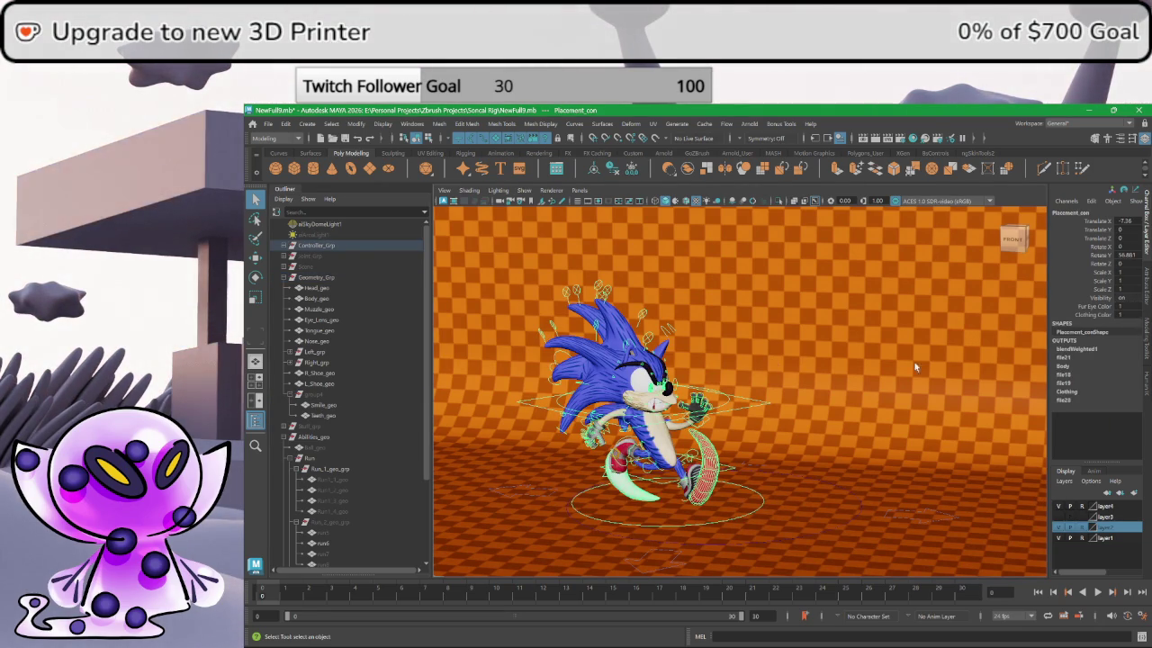
left_click(765, 393)
mouse_move(772, 310)
left_mouse_down("alt")
mouse_move(739, 253)
mouse_move(535, 543)
left_mouse_up("alt")
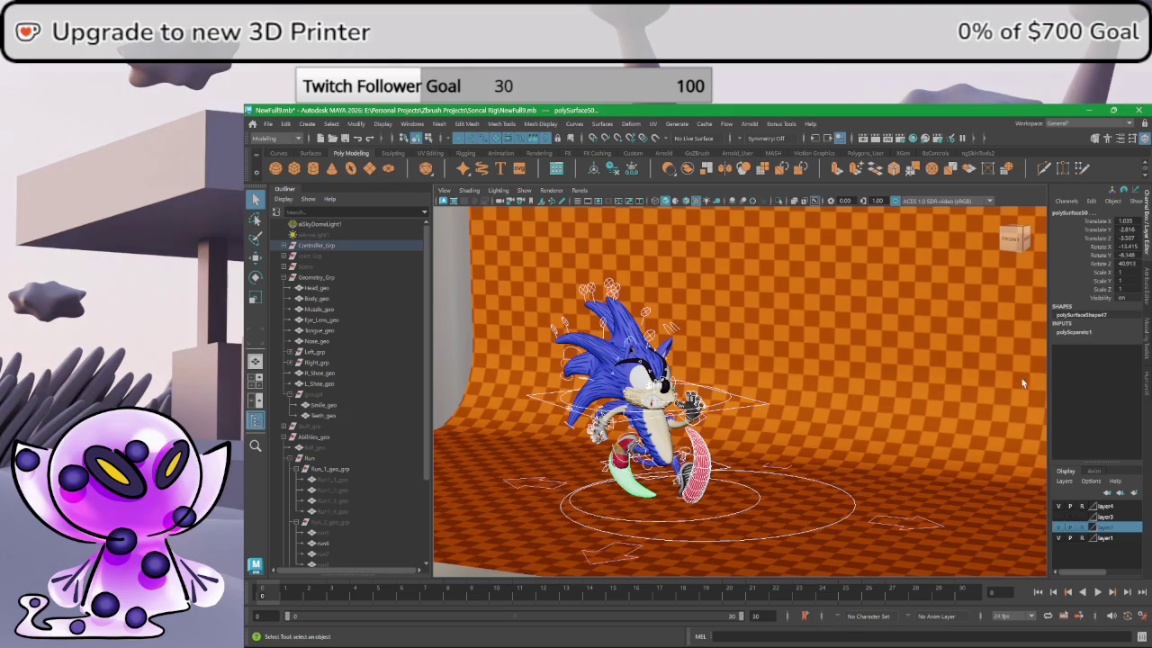
- Set the rig's translate and rotate values to 0 to restore the default T-pose
left_click(1130, 263)
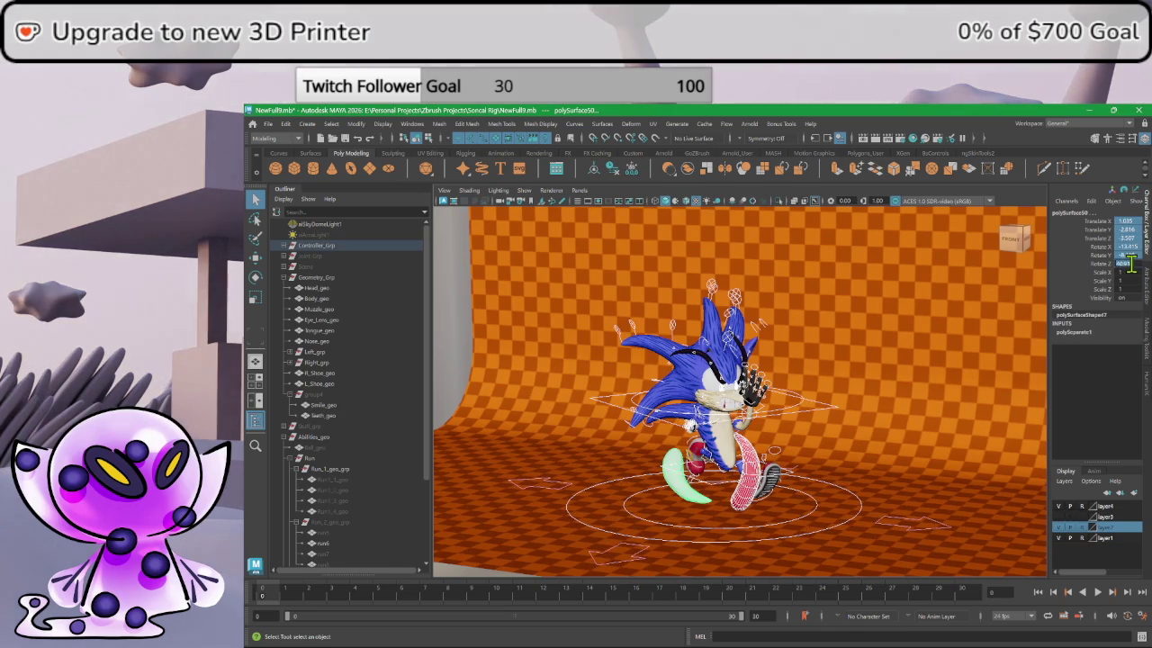
type("0")
key("Return")
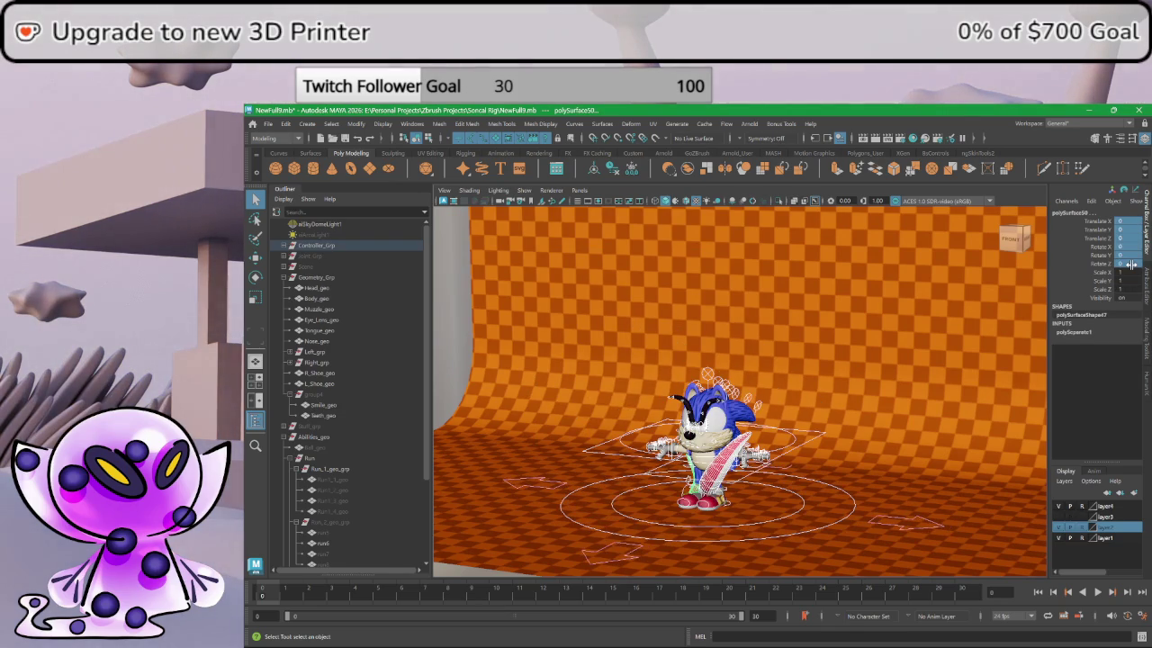
scroll(833, 418, "up", 5)
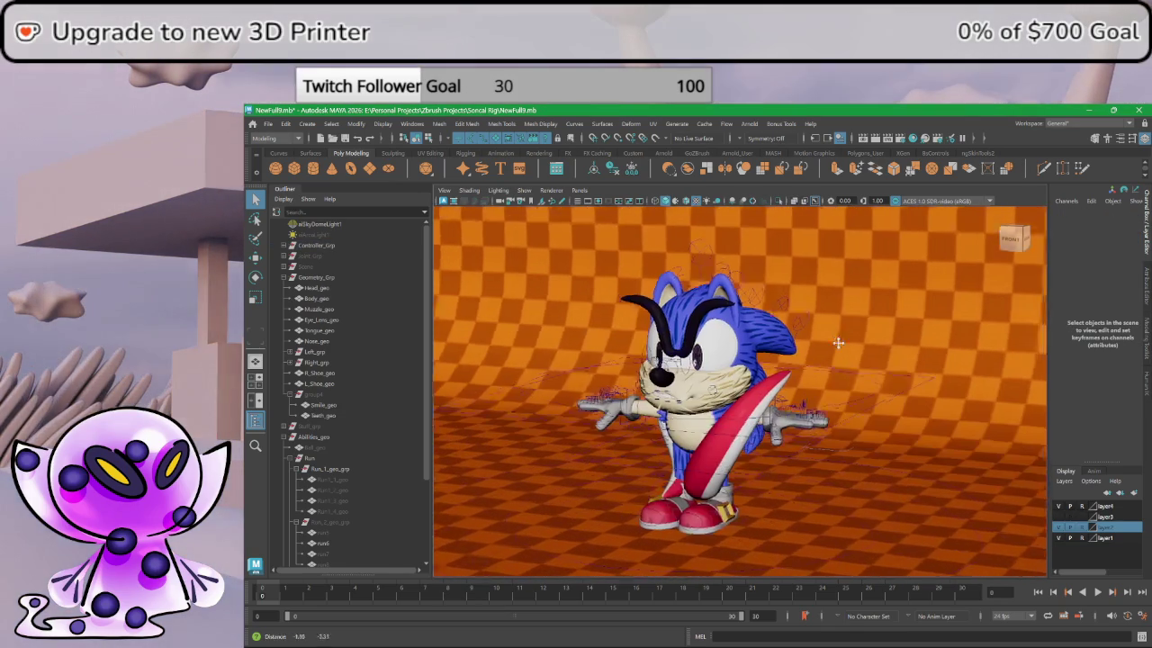
- Select both swords, polySurface49 and polySurface50, and hide them
left_click(728, 434)
left_click_drag(727, 434, 701, 462, "alt")
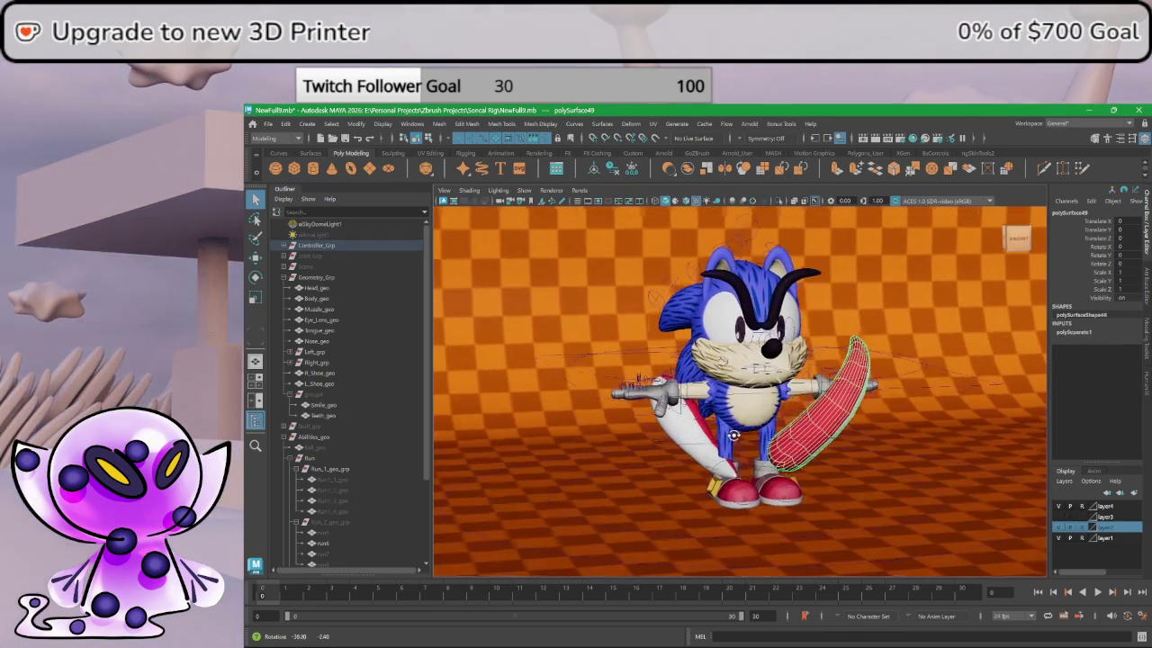
left_click(701, 462)
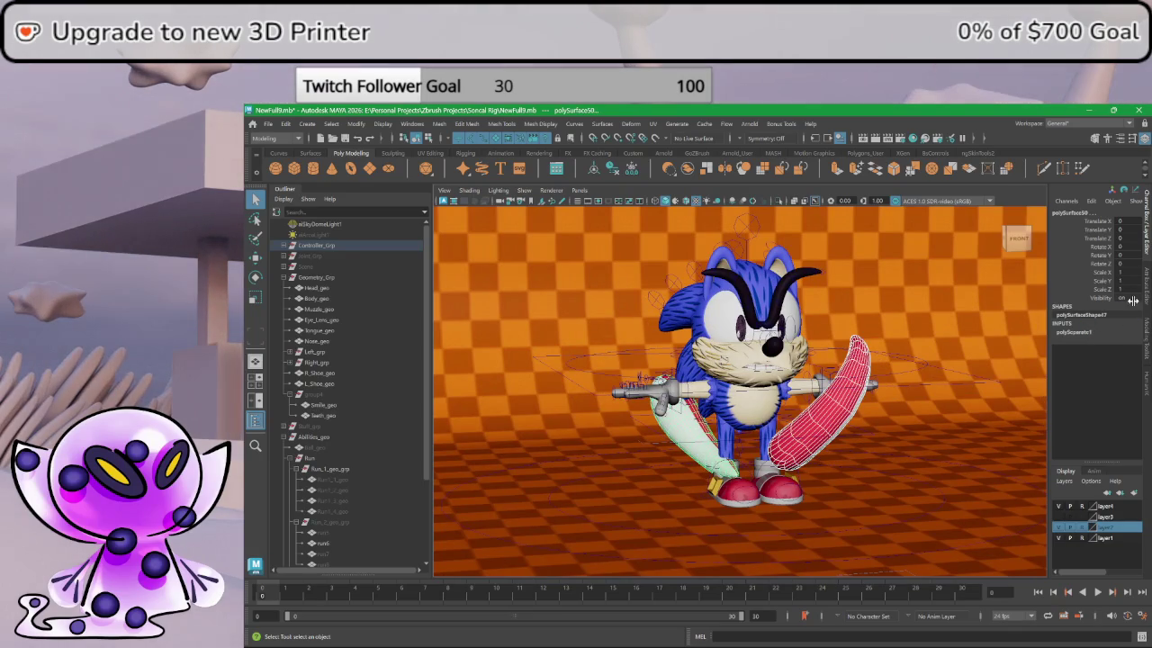
left_click(283, 245)
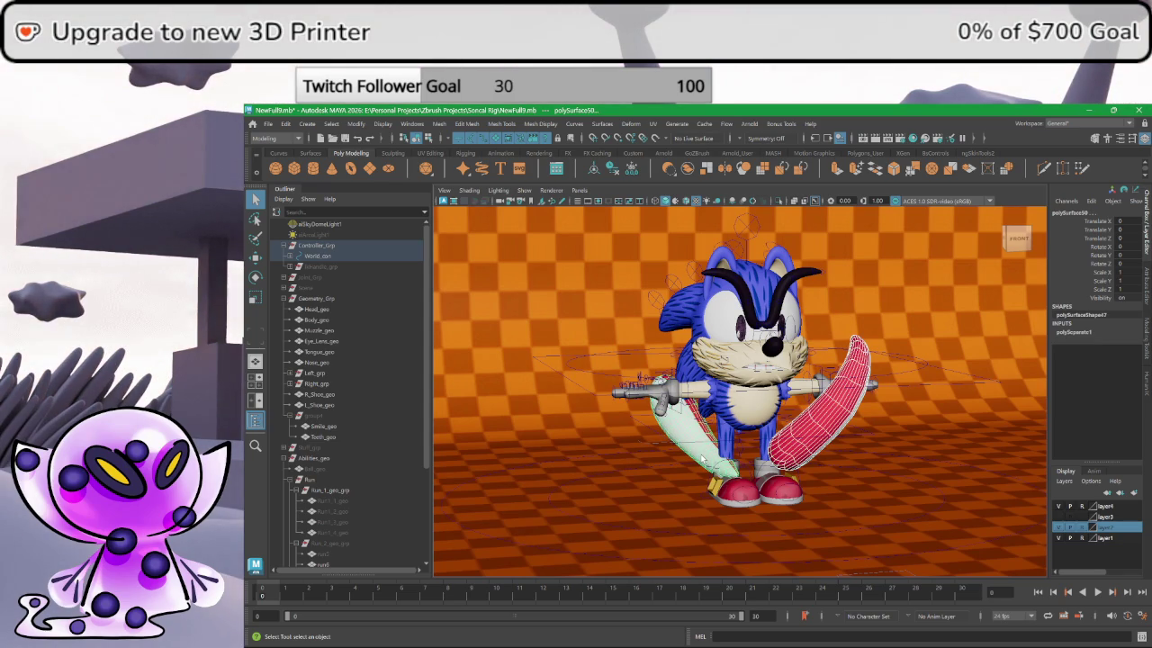
left_click(701, 455)
- Tilt the view down onto Sonic and marquee-select all the rig's controls
scroll(697, 456, "down", 2)
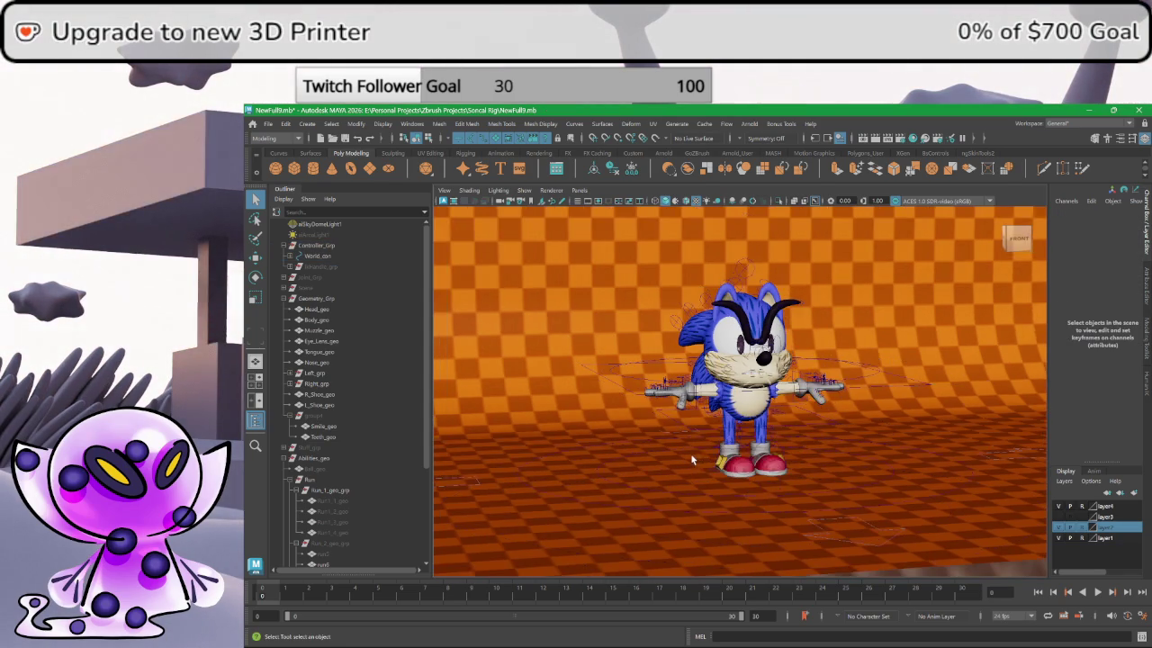
scroll(695, 464, "up", 3)
scroll(701, 472, "up", 1)
scroll(704, 481, "up", 1)
scroll(715, 486, "up", 1)
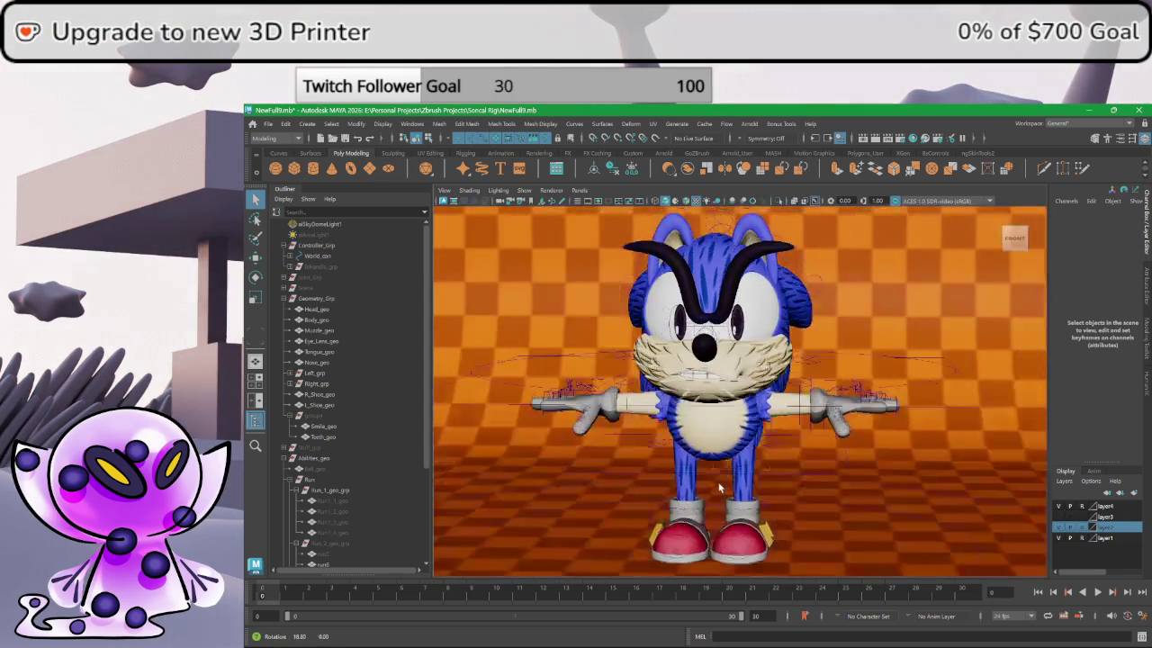
left_click_drag(719, 488, 753, 423, "alt")
left_click_drag(796, 383, 723, 459)
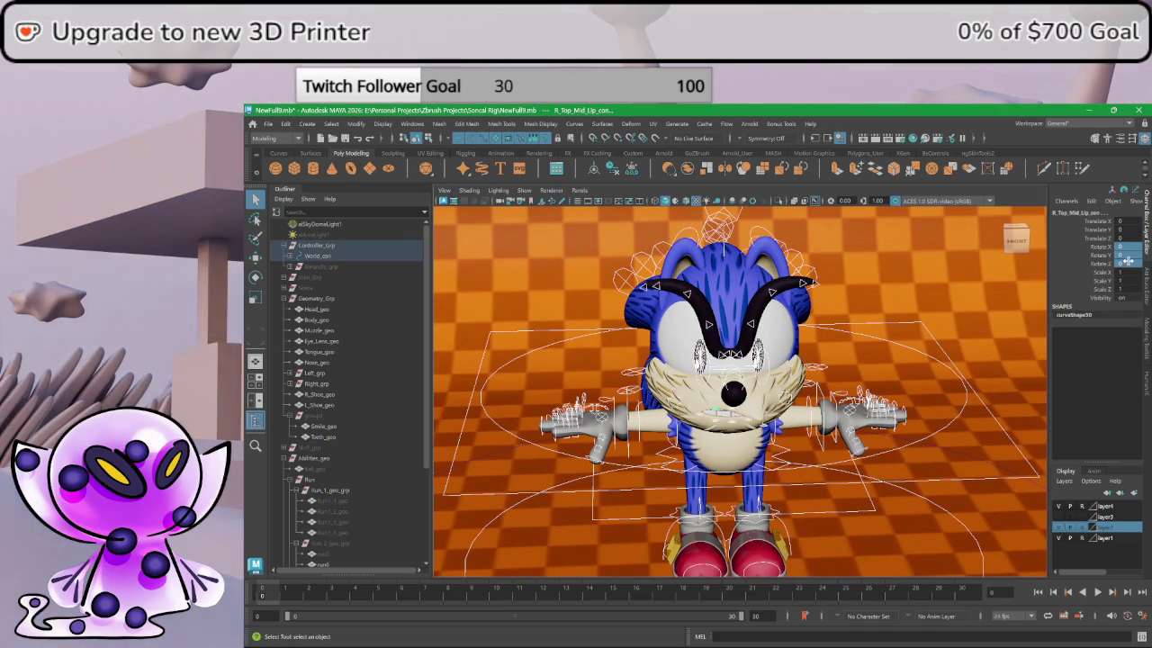
- Pick the rig controls' Translate channels, then hide and restore them with Ctrl+H and Ctrl+Shift+H
left_click_drag(1125, 221, 1134, 235)
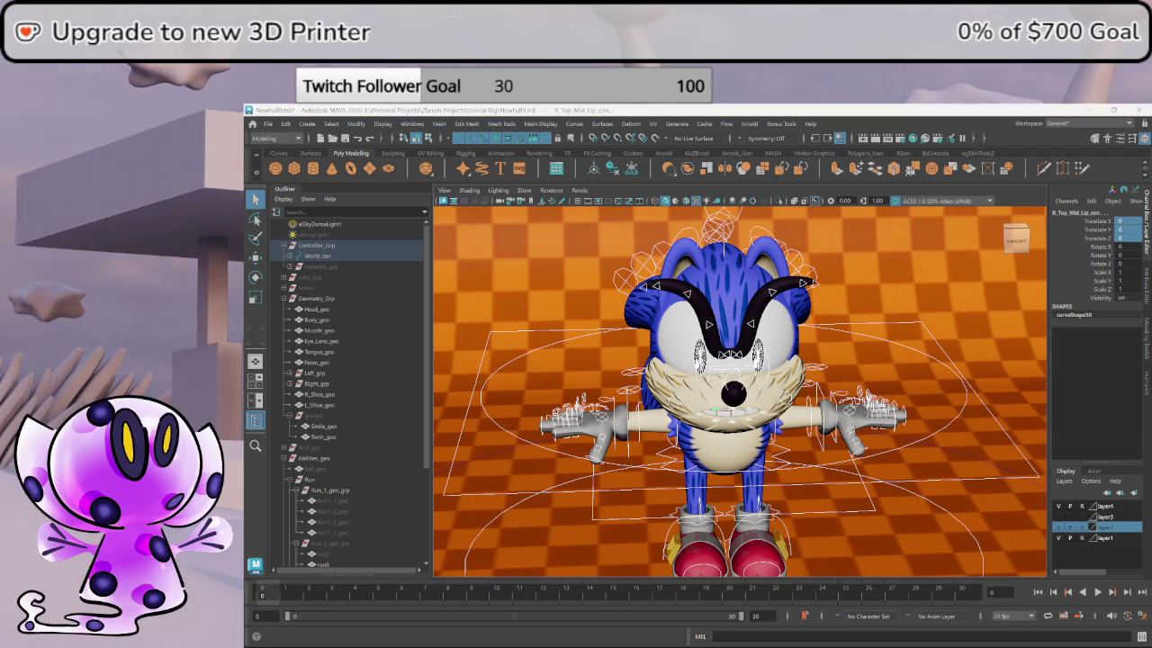
mouse_move(855, 429)
left_mouse_down("alt")
mouse_move(969, 441)
mouse_move(797, 441)
mouse_move(793, 341)
left_mouse_up("alt")
key("ctrl+h")
key("ctrl+shift+h")
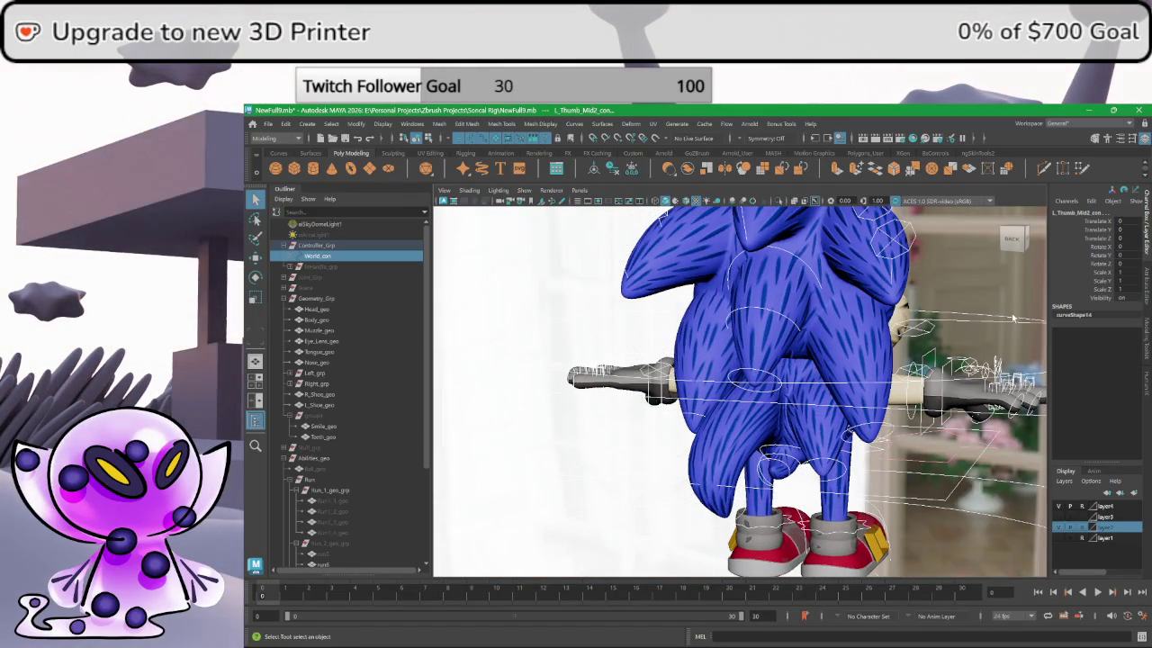
- Select the lower head quill tip control and zero its translate and rotate channels
left_click(1133, 262)
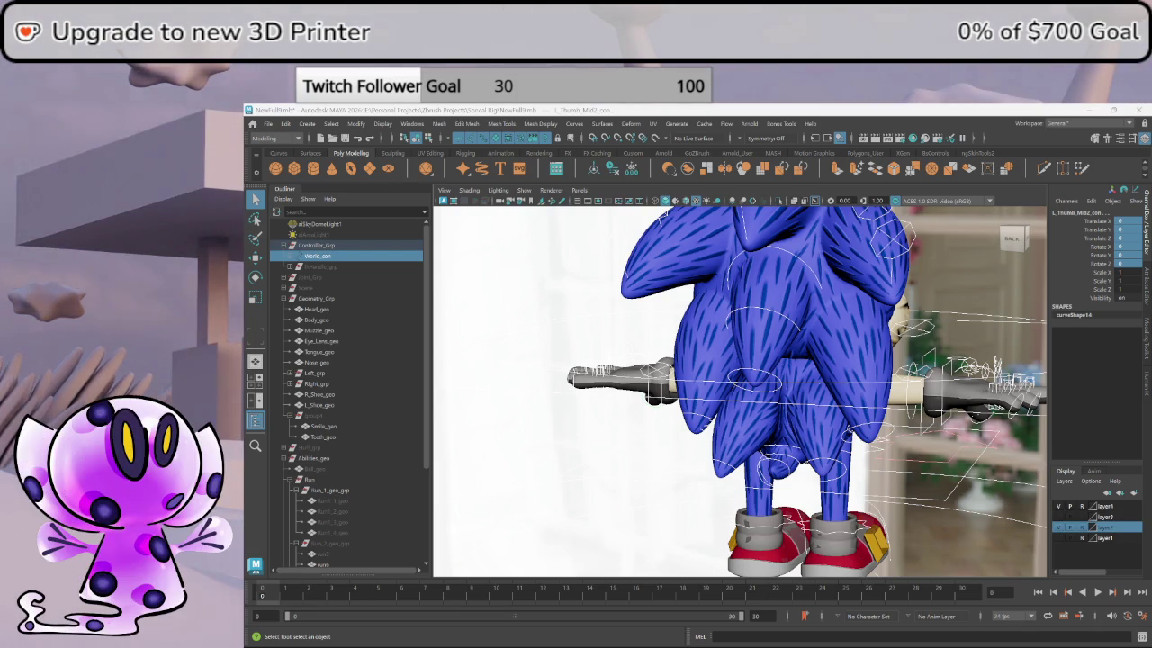
left_click_drag(704, 433, 725, 415, "alt")
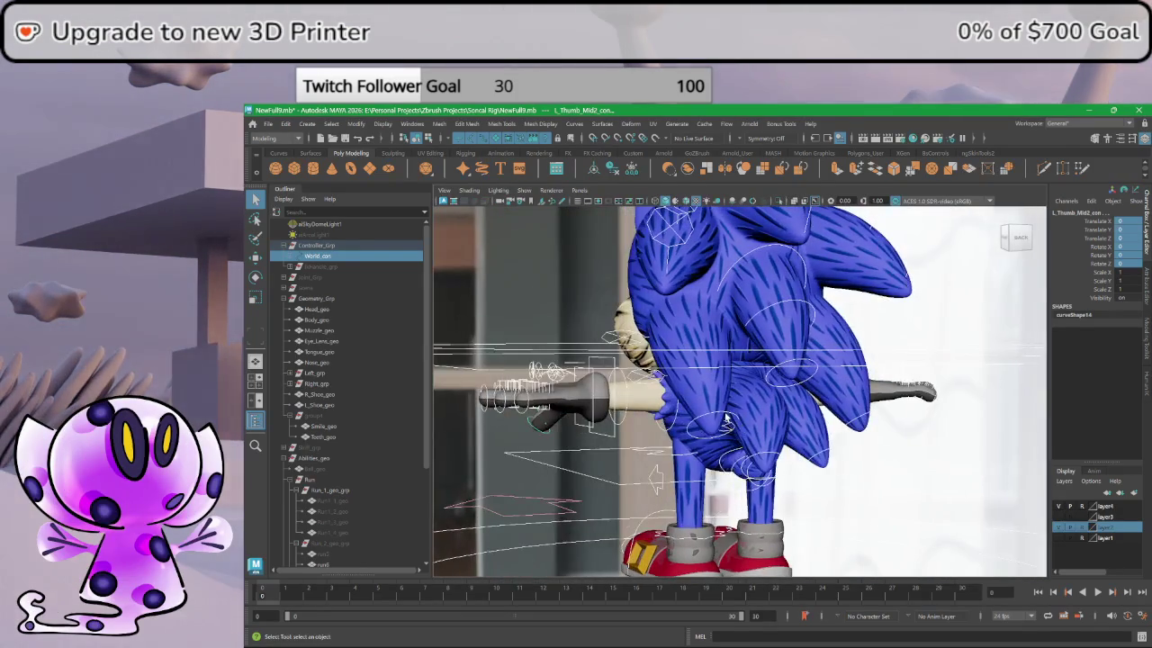
left_click(725, 416)
left_click(724, 419)
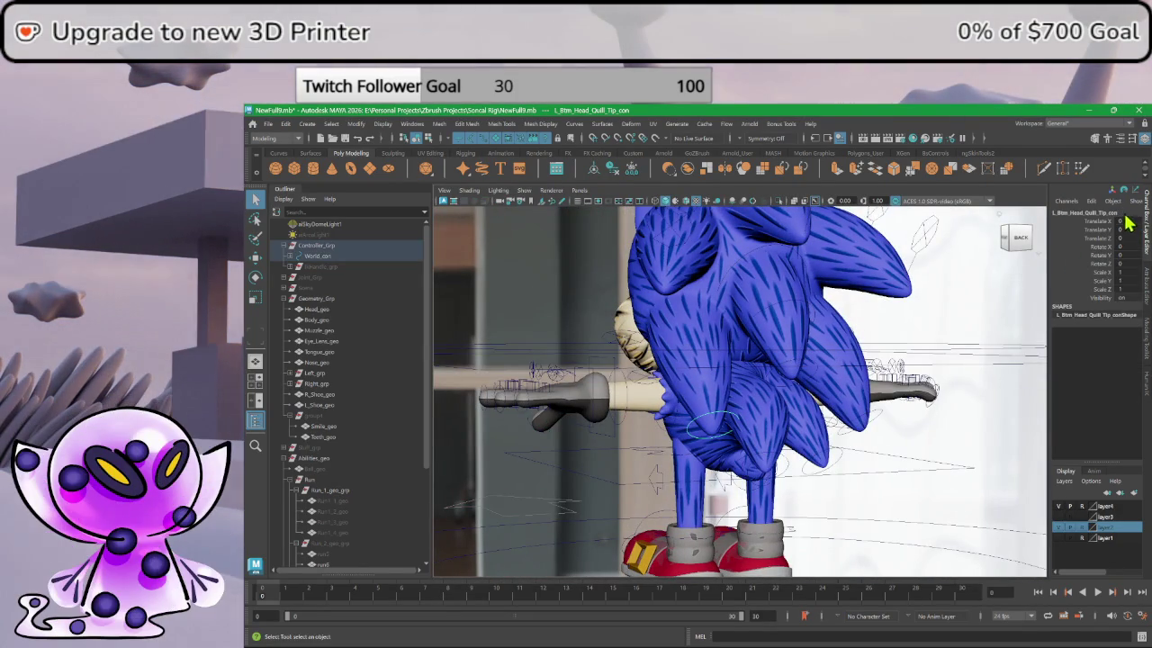
left_click_drag(1124, 219, 1128, 265)
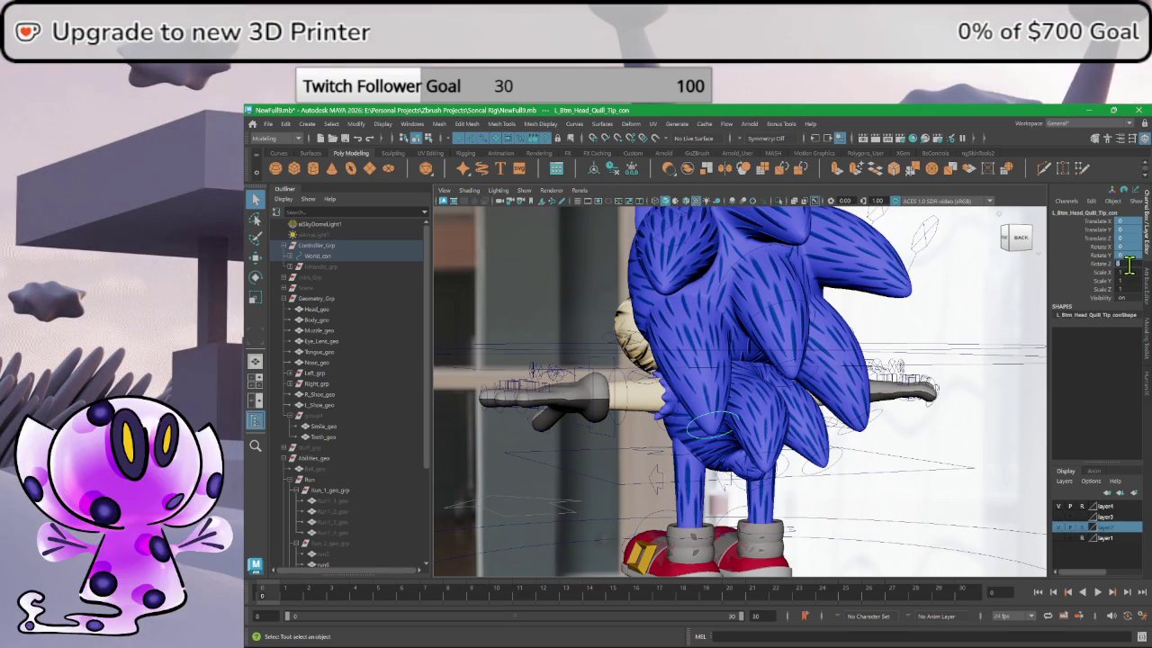
mouse_move(864, 360)
left_mouse_down("alt")
mouse_move(699, 368)
mouse_move(700, 392)
left_mouse_up("alt")
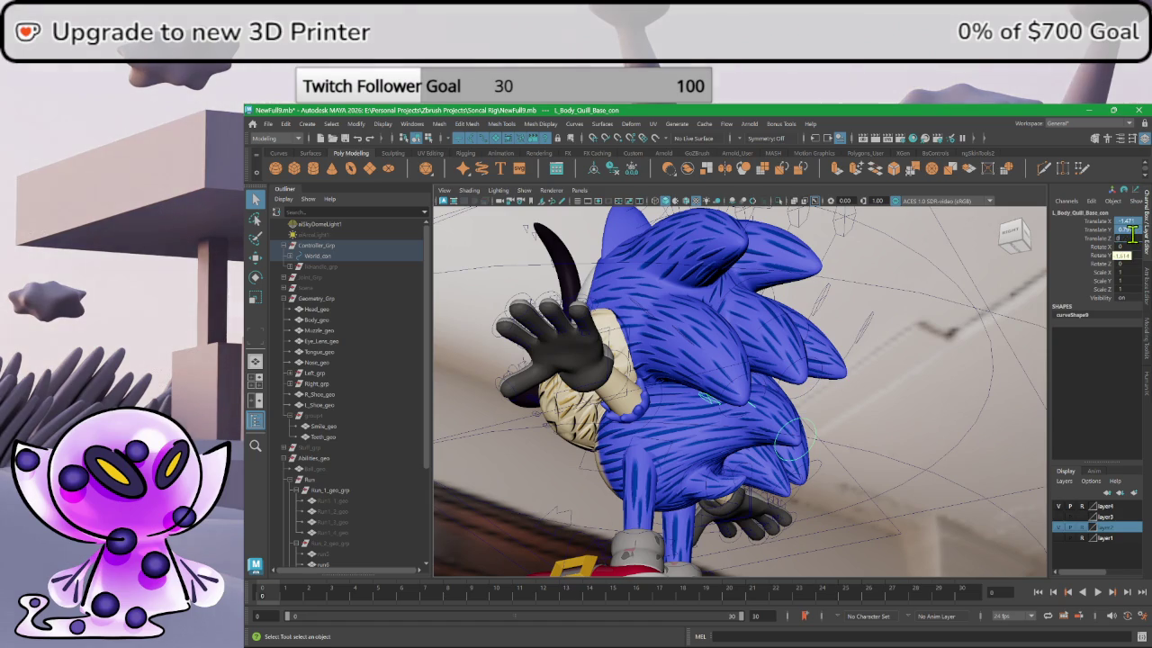
type("0")
key("Return")
left_click(894, 410)
left_click_drag(894, 411, 807, 360, "alt")
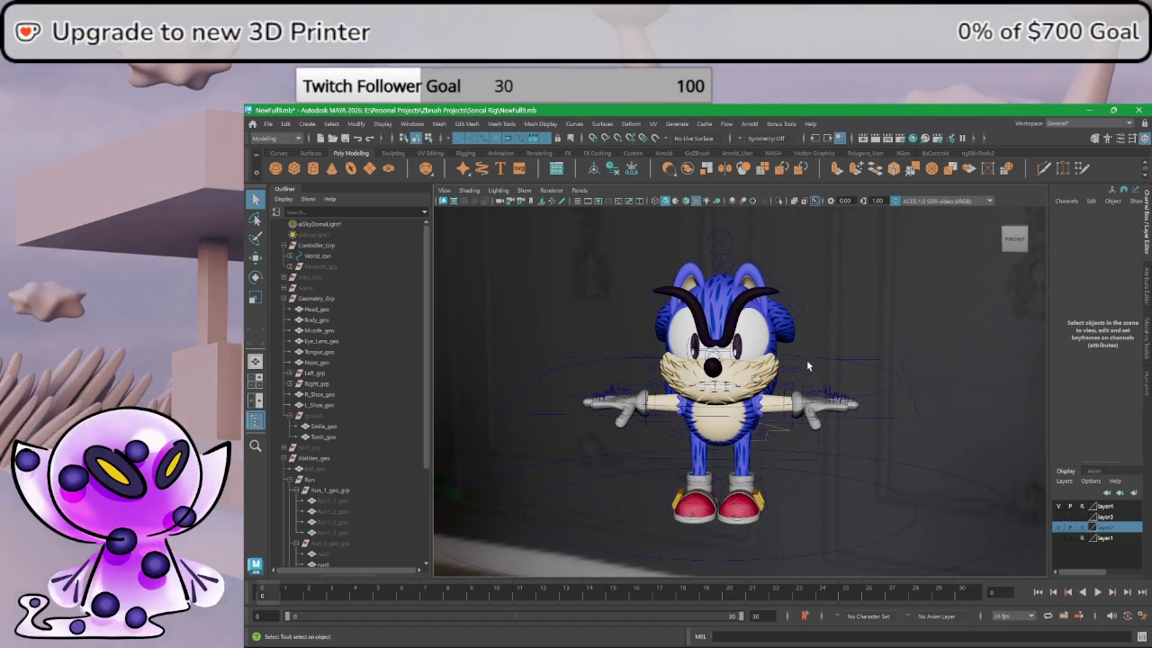
- Collapse Run_1_geo_grp, unhide Run_2_geo_grp with Shift+H, and select its run5 and run7 ribbons
scroll(761, 348, "up", 2)
scroll(761, 348, "up", 2)
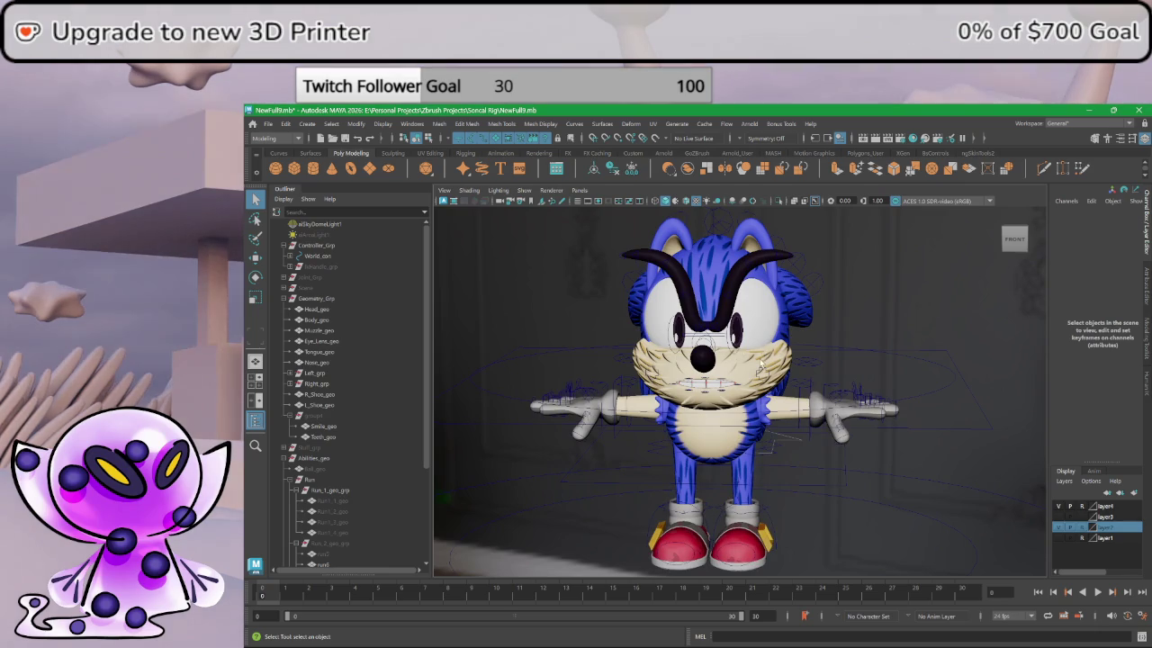
left_click_drag(760, 349, 774, 358, "alt")
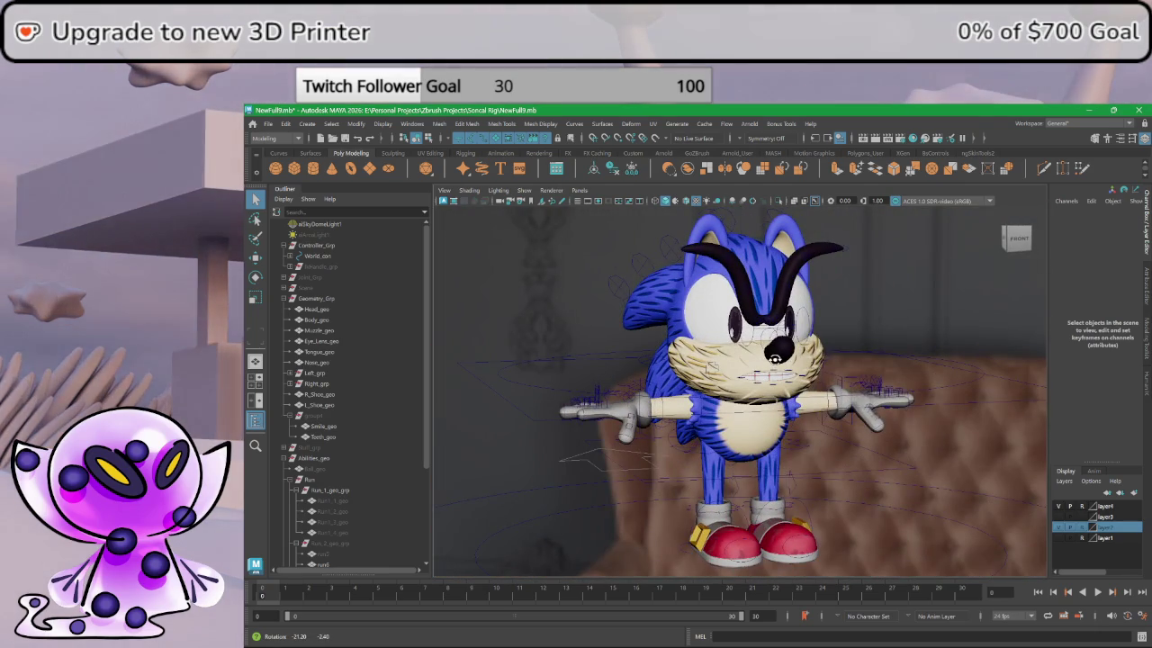
scroll(775, 359, "down", 2)
scroll(792, 387, "down", 2)
scroll(348, 474, "down", 3)
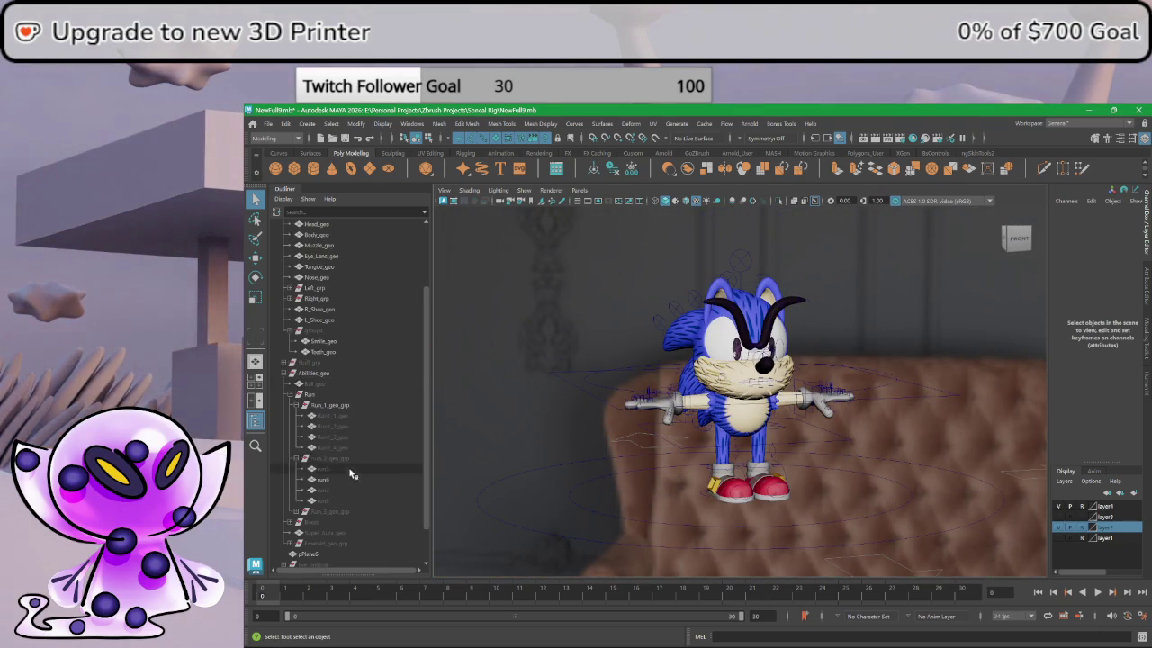
left_click(296, 405)
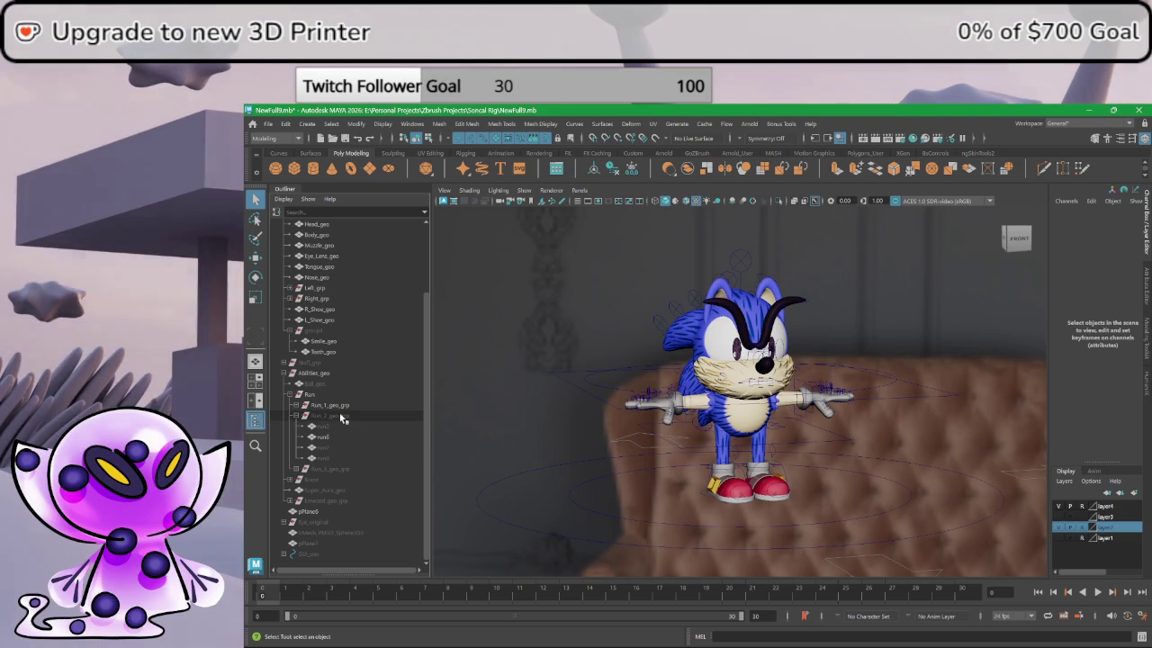
left_click(324, 416)
key("shift+h")
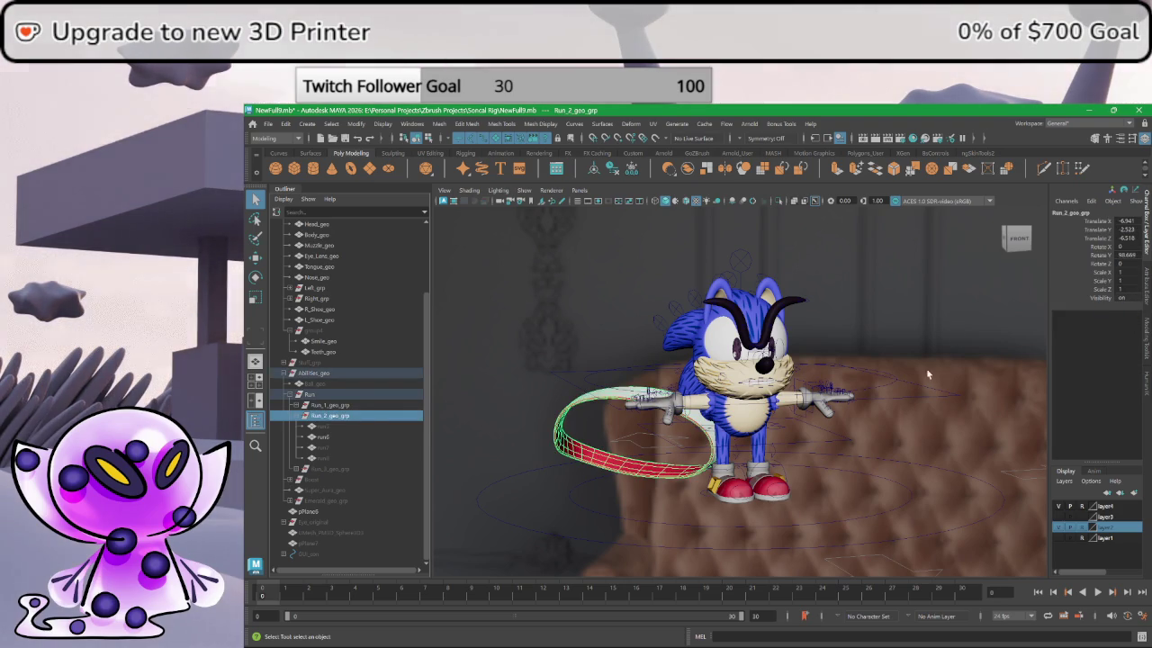
left_click(378, 425)
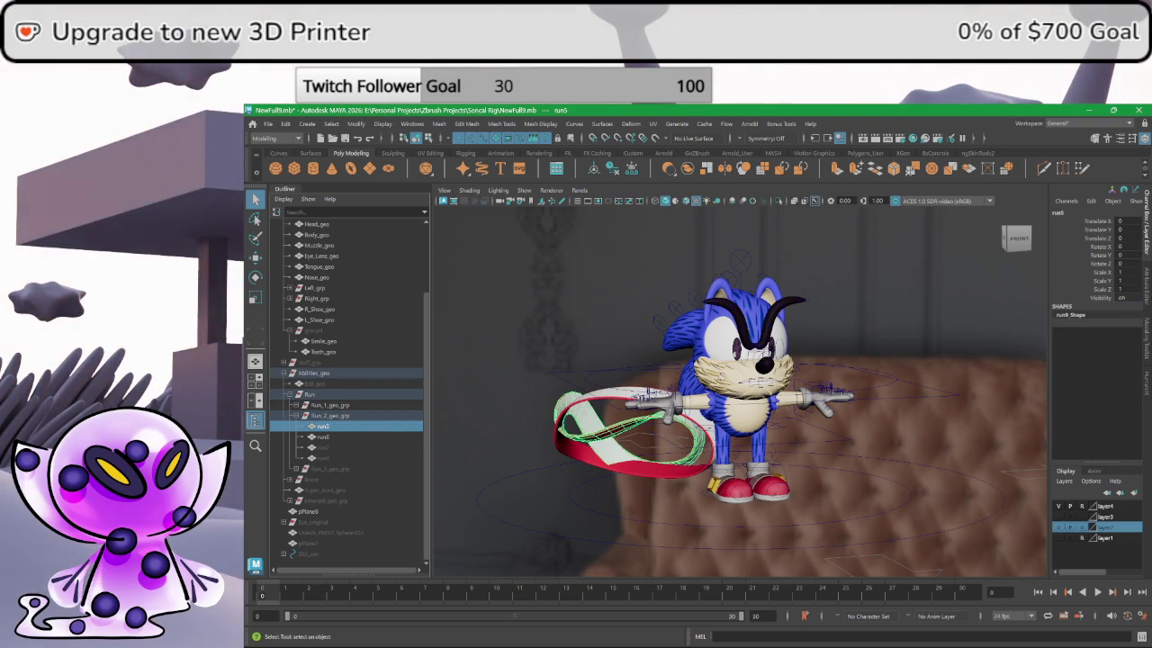
left_click(347, 448)
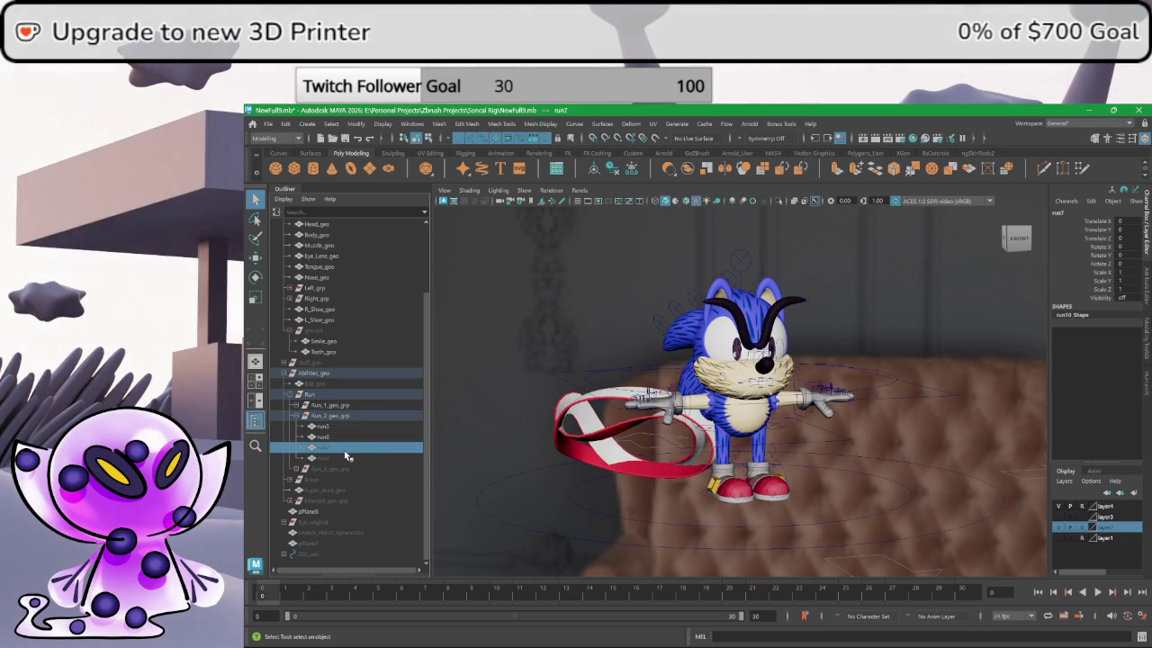
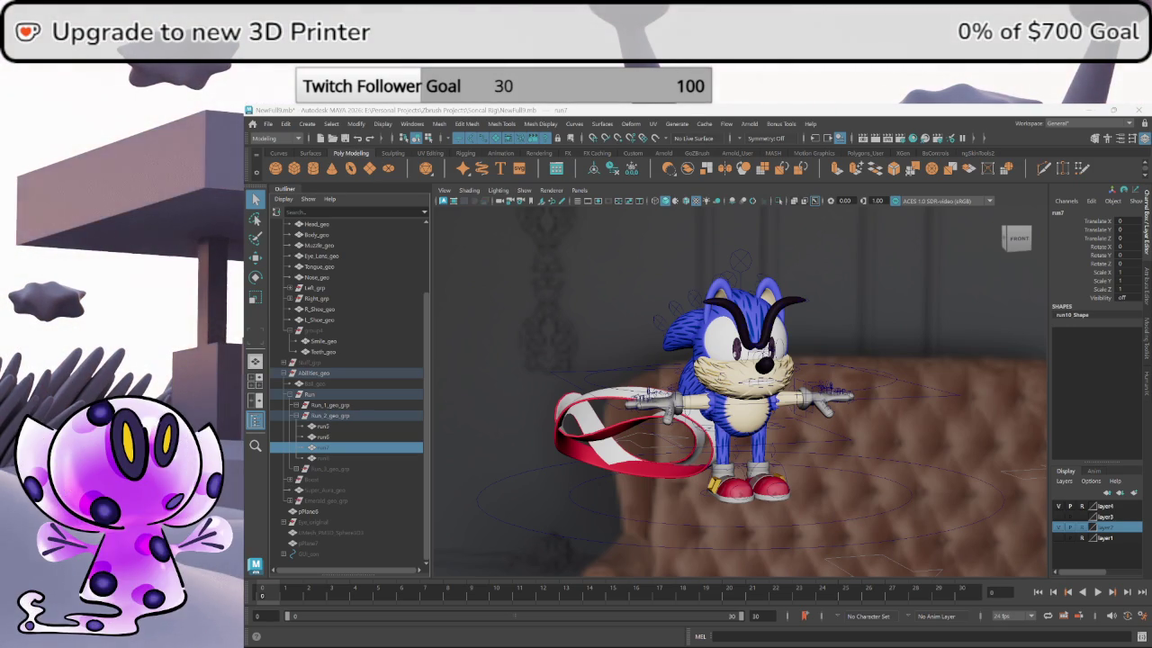
- Leave the Maya Sonic rig scene and bring the Streamlabs Desktop window to the front
left_click(955, 523)
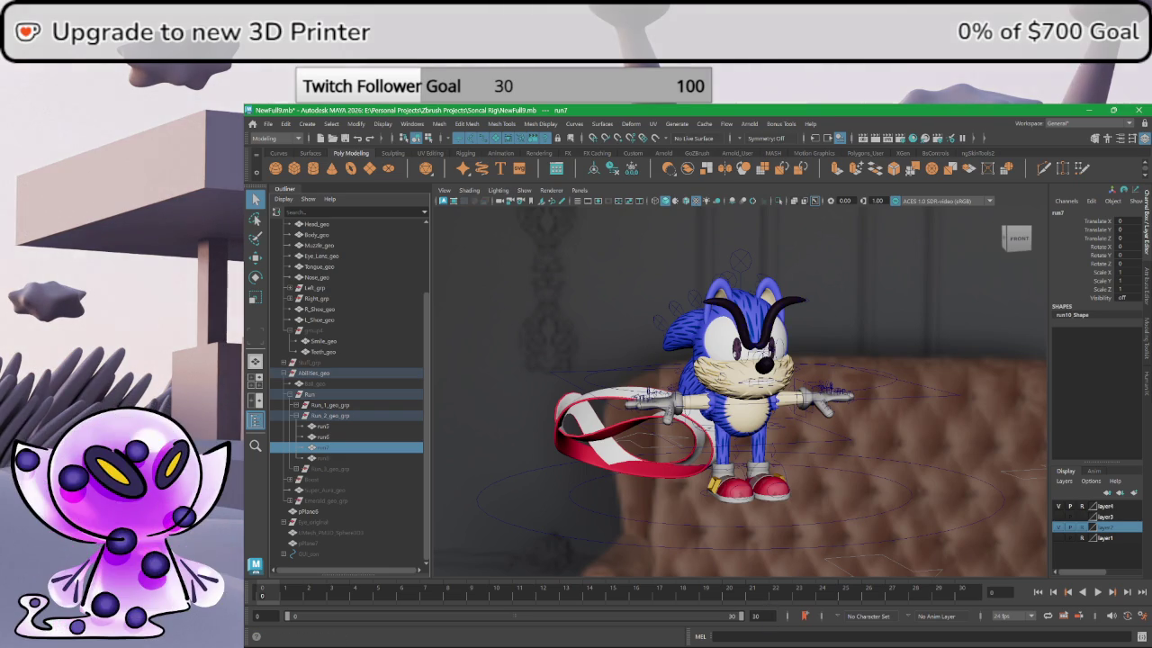
key("alt+Tab")
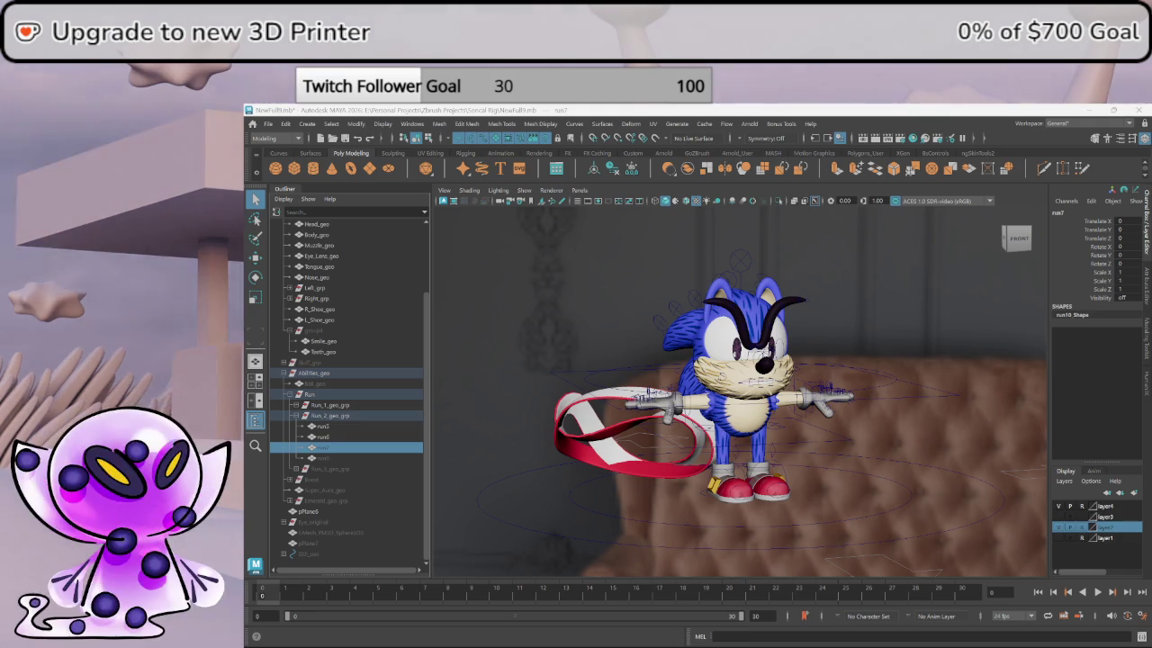
key("alt+Tab")
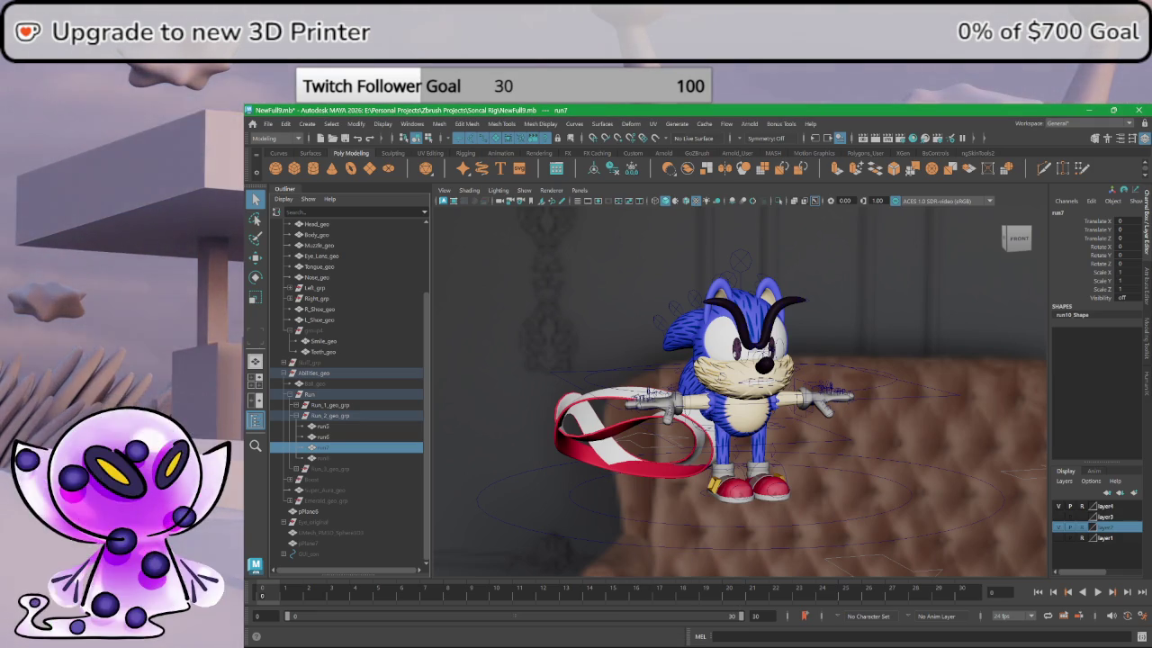
key("alt+Tab")
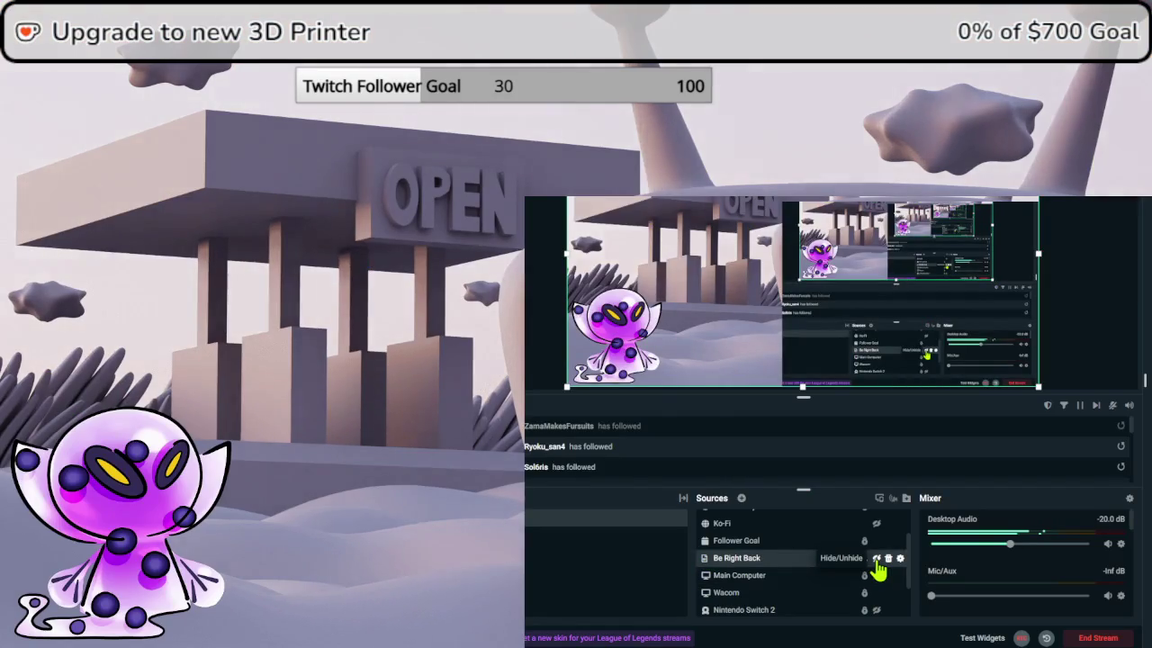
- Unhide the Be Right Back source so the stream shows it
left_click(875, 558)
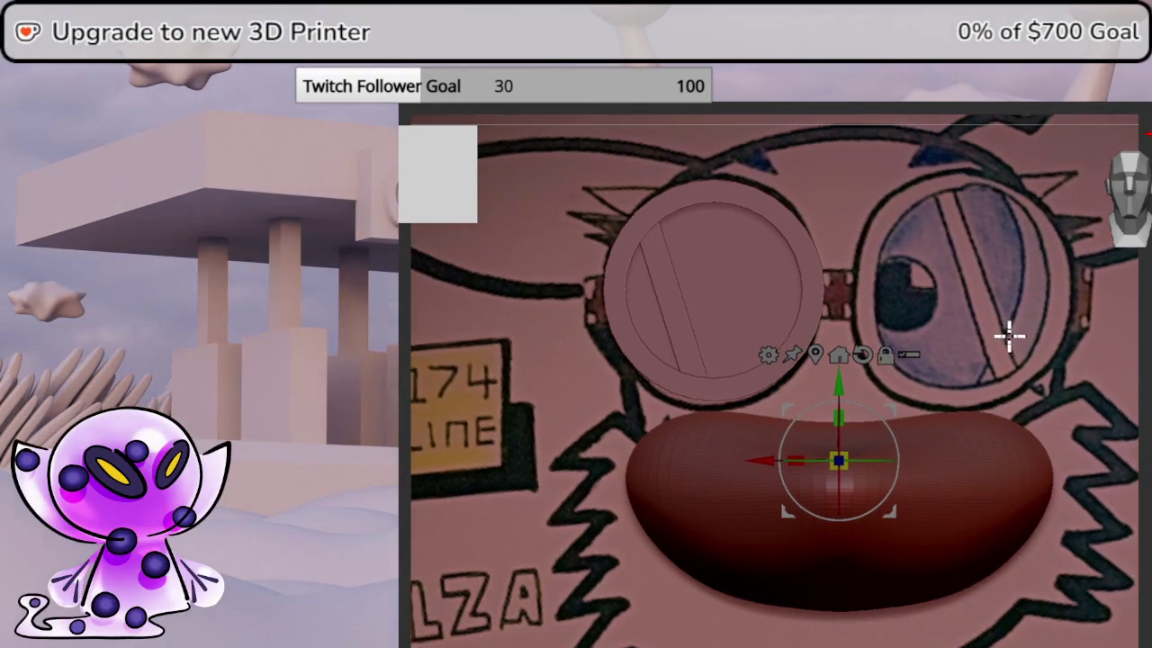
- Orbit and pan the view to face the reference drawing head-on
scroll(964, 317, "down", 2)
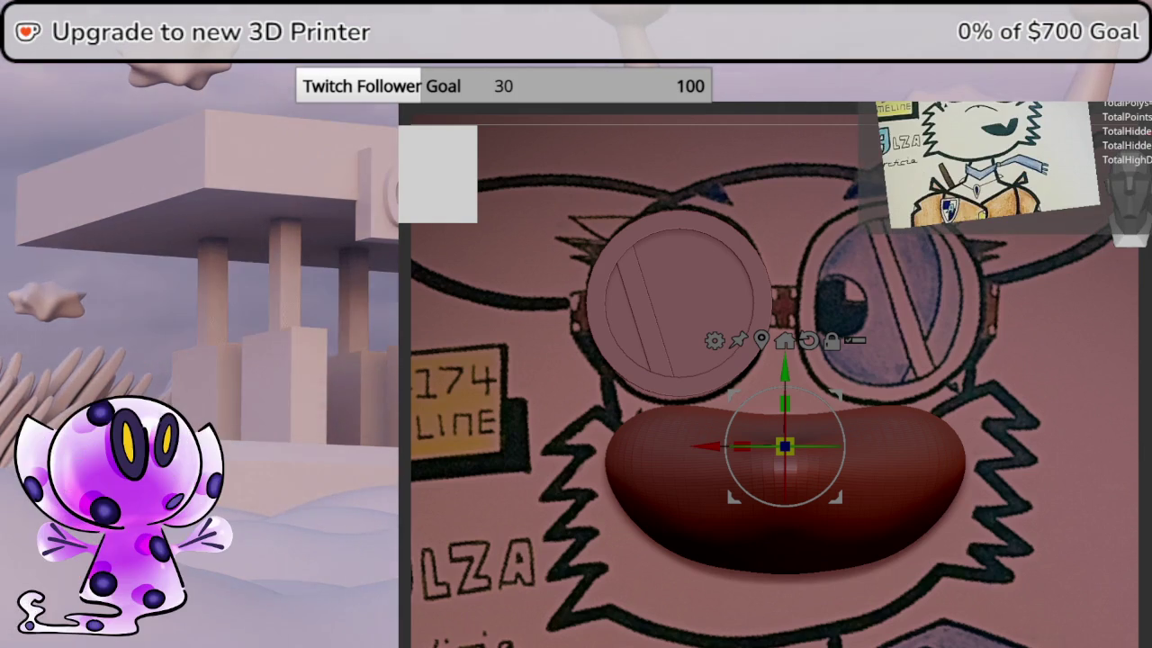
mouse_move(1038, 457)
left_mouse_down()
mouse_move(1059, 430)
mouse_move(1029, 430)
mouse_move(1049, 432)
mouse_move(1140, 306)
mouse_move(1150, 230)
left_mouse_up()
left_click_drag(1113, 326, 941, 311, "alt")
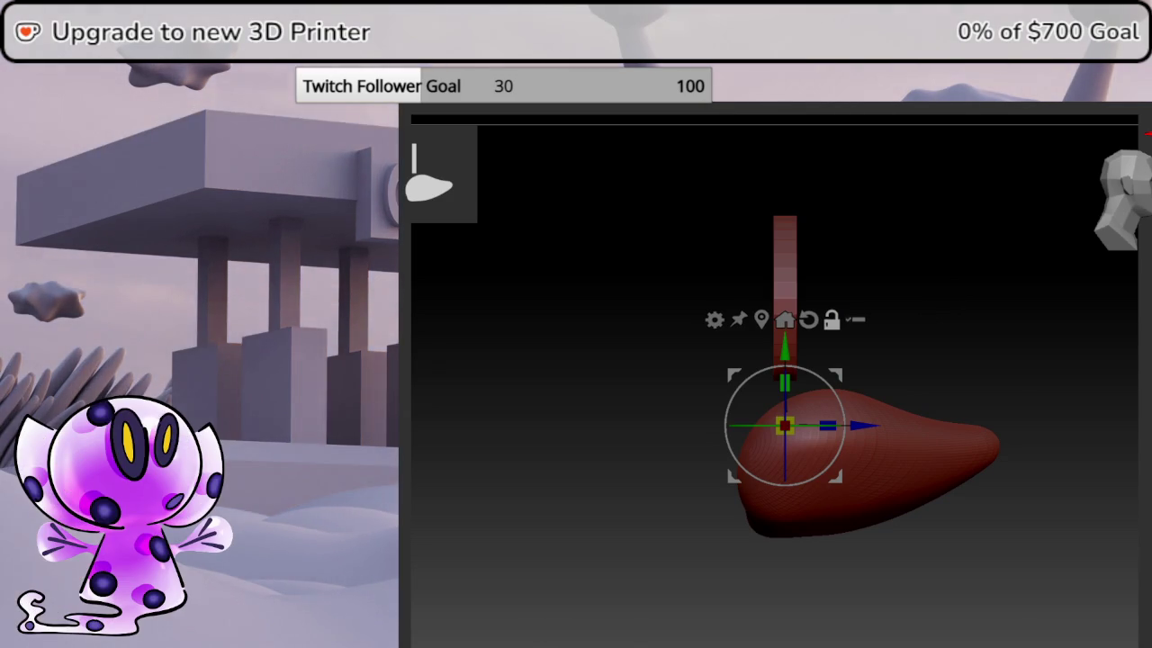
key("q")
mouse_move(1143, 315)
left_mouse_down()
mouse_move(1139, 414)
mouse_move(1128, 418)
mouse_move(1143, 423)
left_mouse_up()
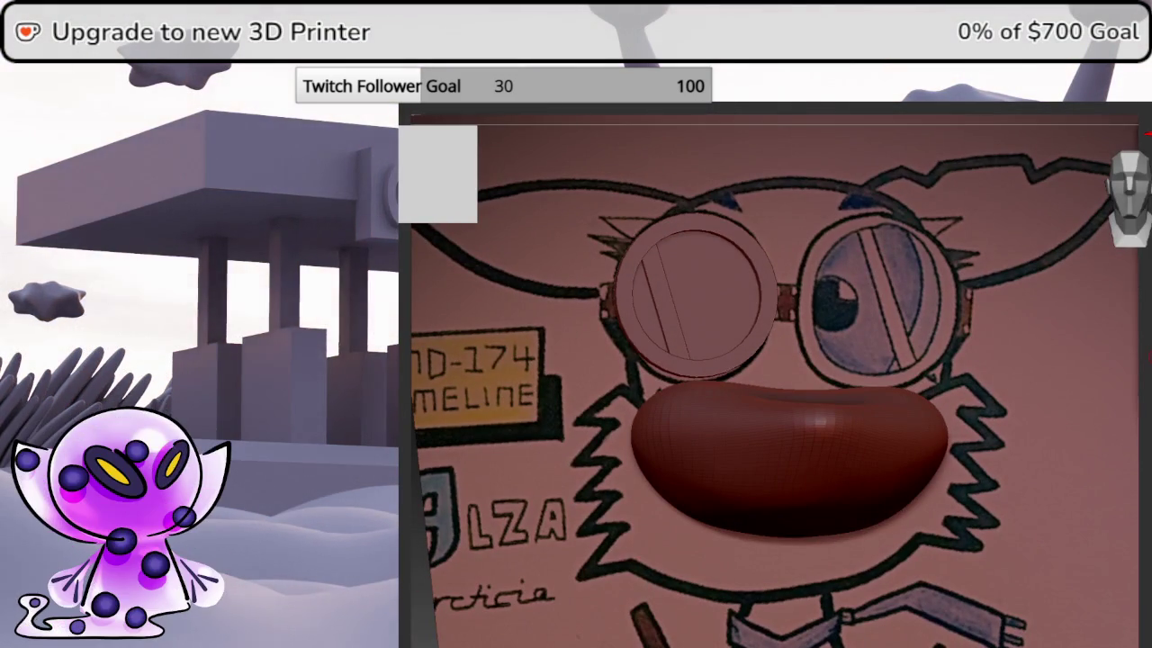
- Hide the dome subtool over the goggles and bring up the 3D mesh primitive list
key("ctrl+z")
left_click_drag(1143, 337, 1141, 414)
left_click_drag(1141, 297, 1132, 220)
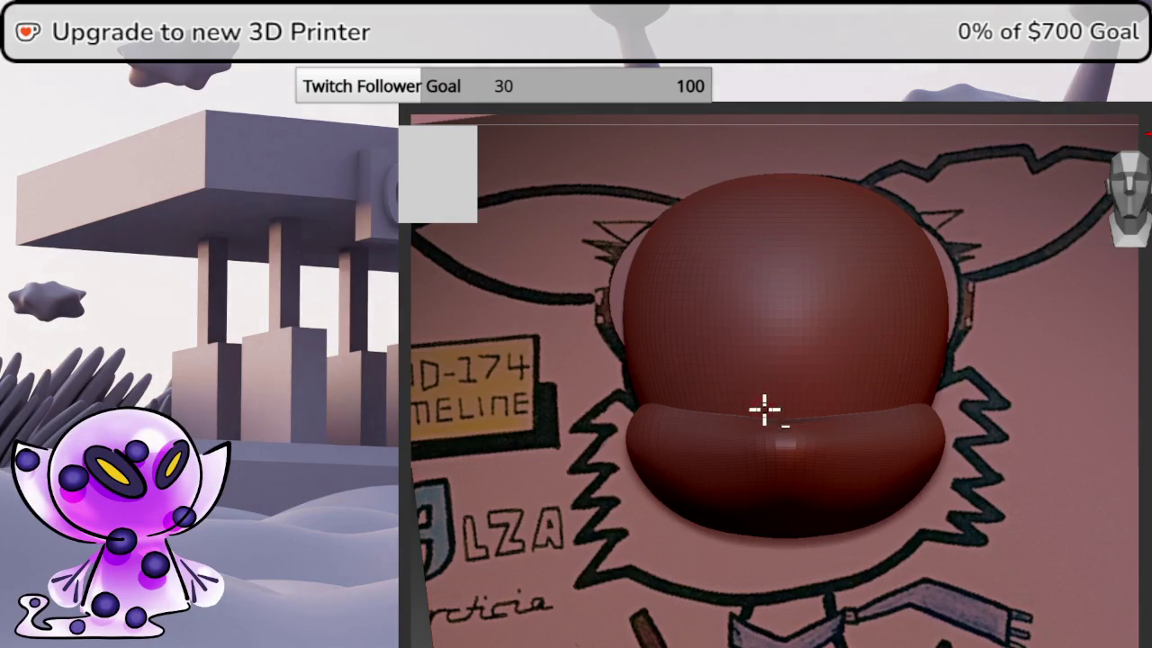
right_click_drag(762, 408, 805, 381)
right_click_drag(900, 401, 908, 387)
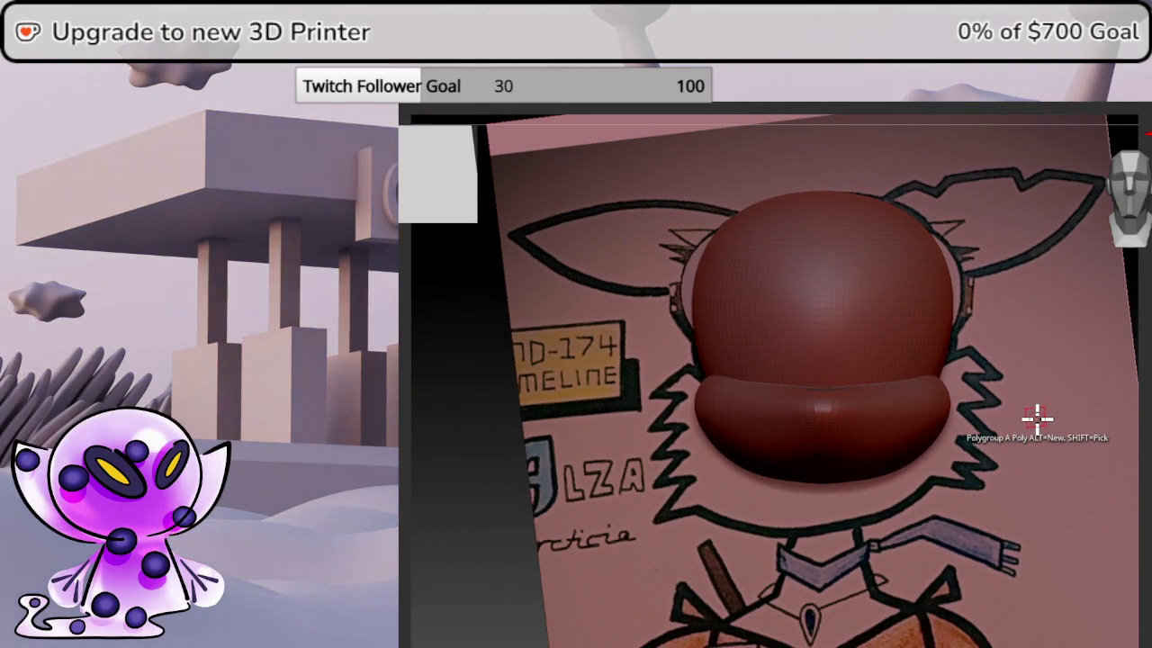
mouse_move(1036, 418)
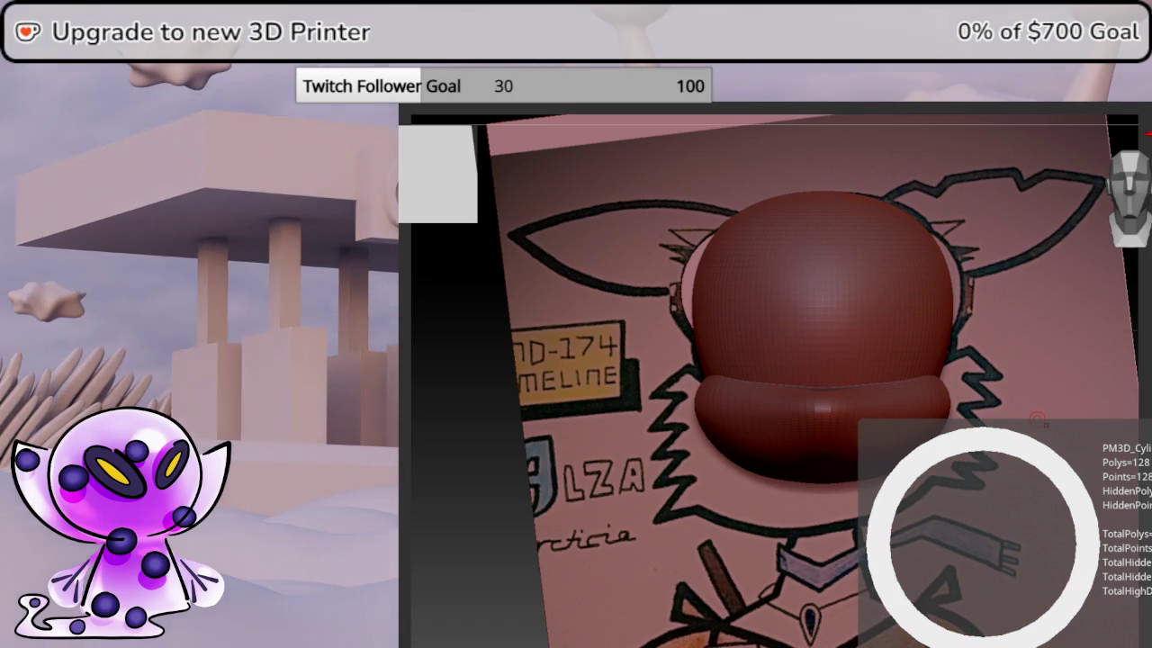
left_click(1038, 420)
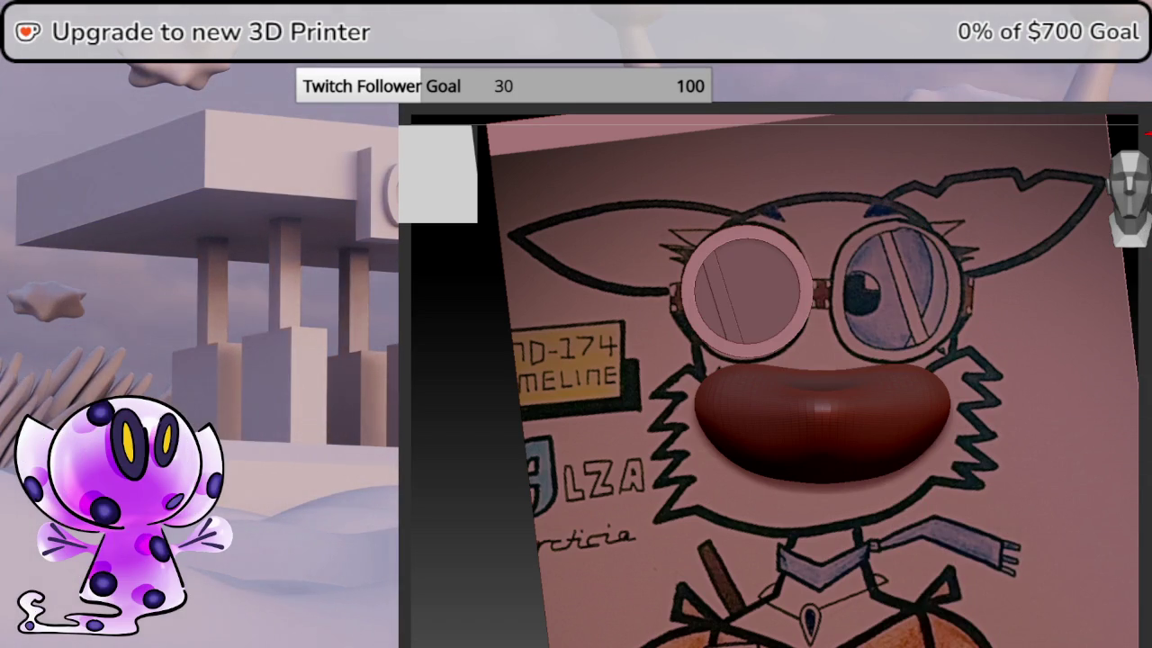
key("F4")
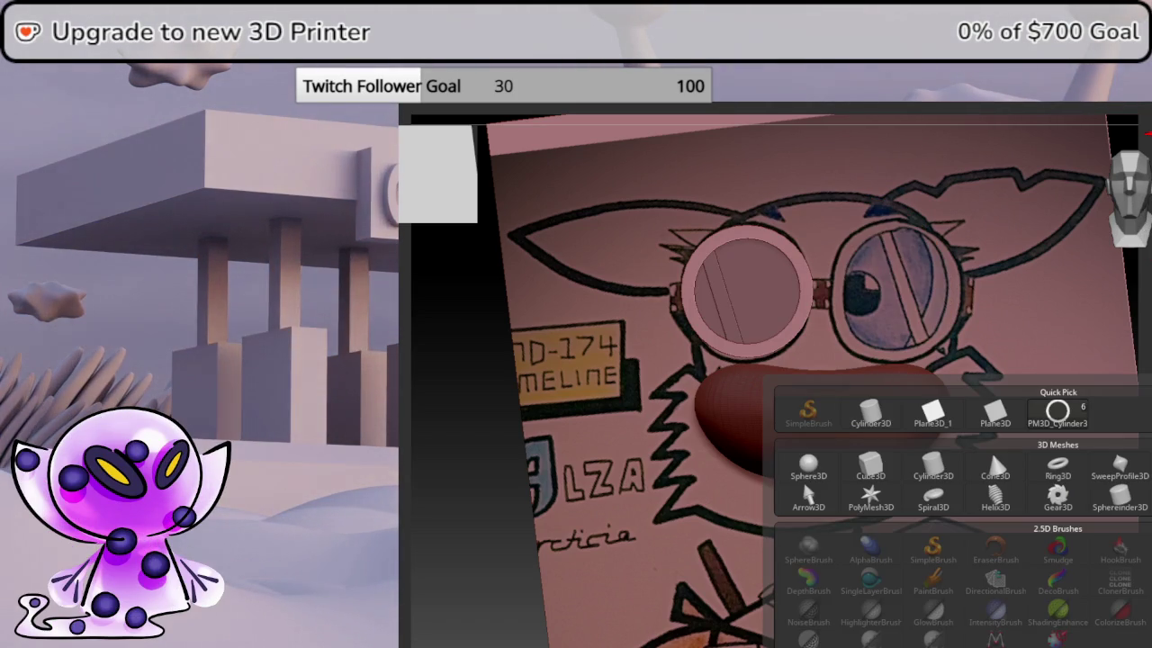
- Add a Sphere3D, shrink it to about a fifth, and place it over the right goggle
left_click(809, 477)
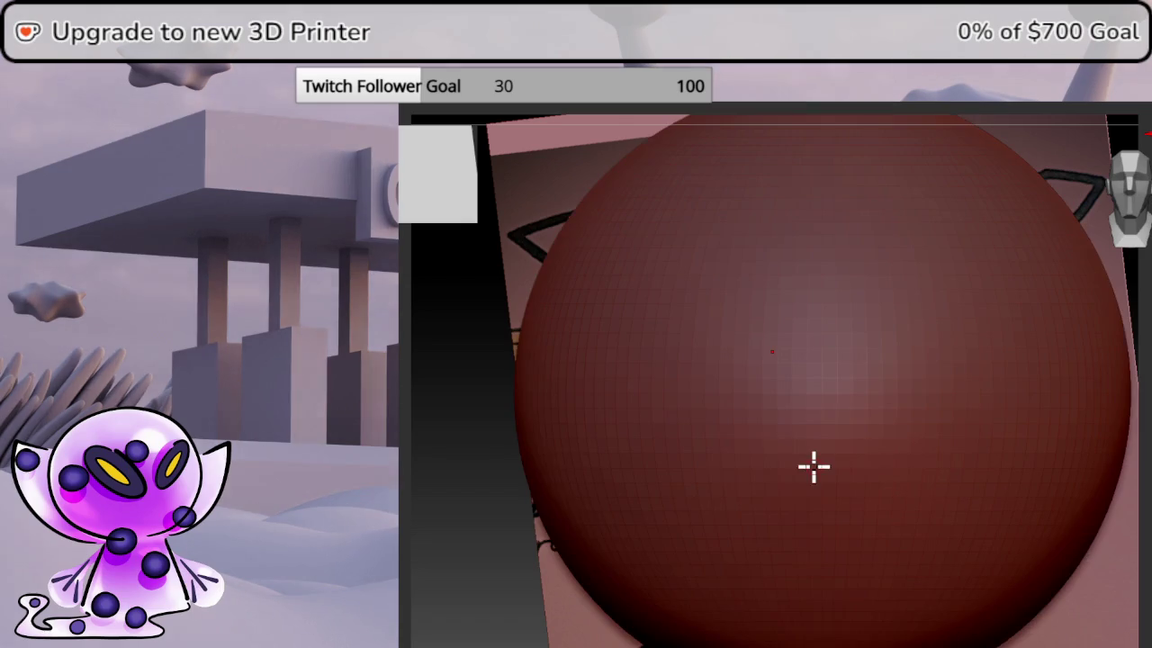
key("w")
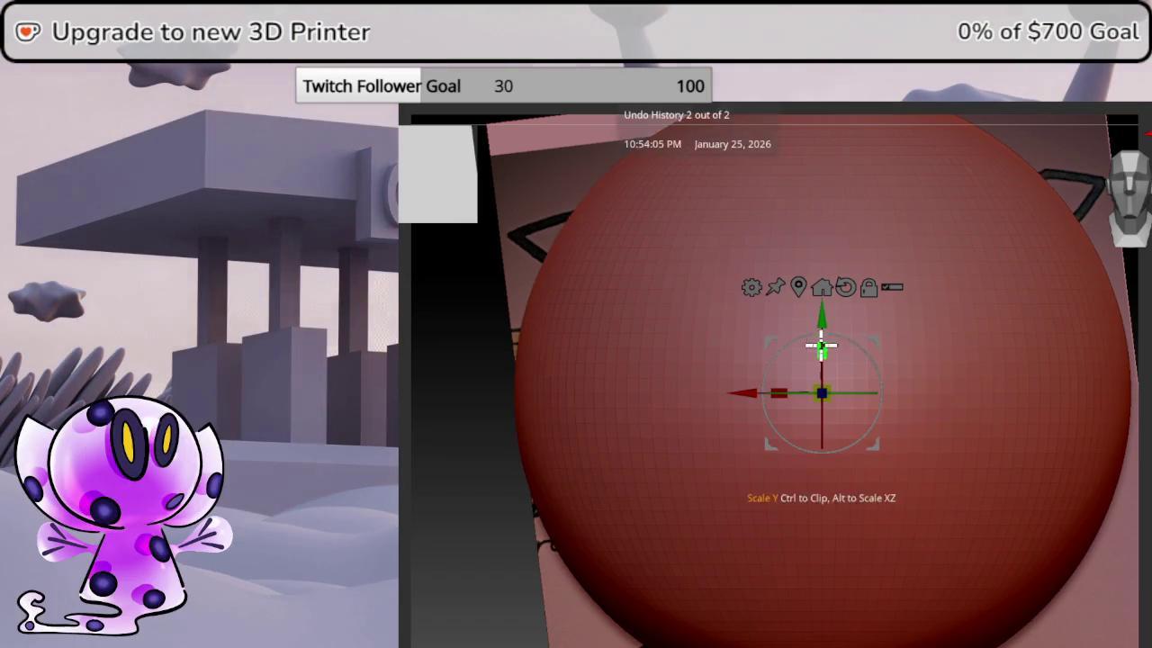
left_click_drag(823, 391, 701, 596)
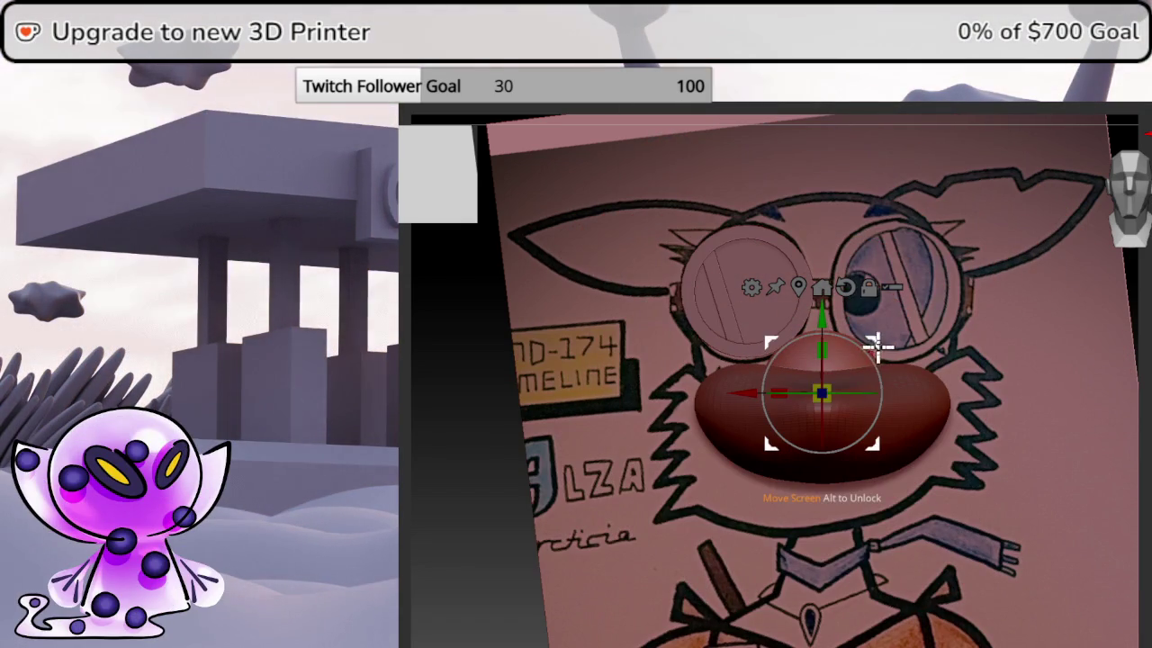
left_click_drag(821, 393, 970, 195, "ctrl")
scroll(970, 196, "up", 2)
scroll(862, 368, "up", 2)
scroll(843, 432, "up", 2)
scroll(943, 399, "up", 2)
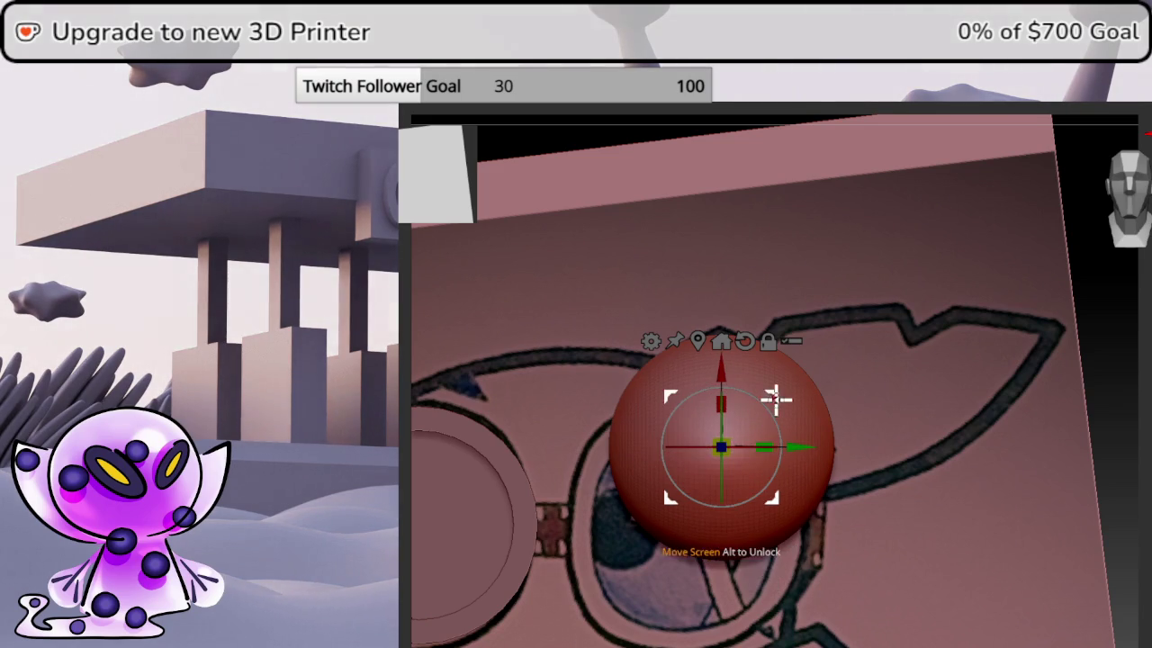
- Adjust the sphere's position and size, stretching it on X into a wide ellipse
left_click_drag(777, 394, 792, 337)
mouse_move(746, 378)
left_mouse_down()
mouse_move(738, 404)
mouse_move(798, 380)
left_mouse_up()
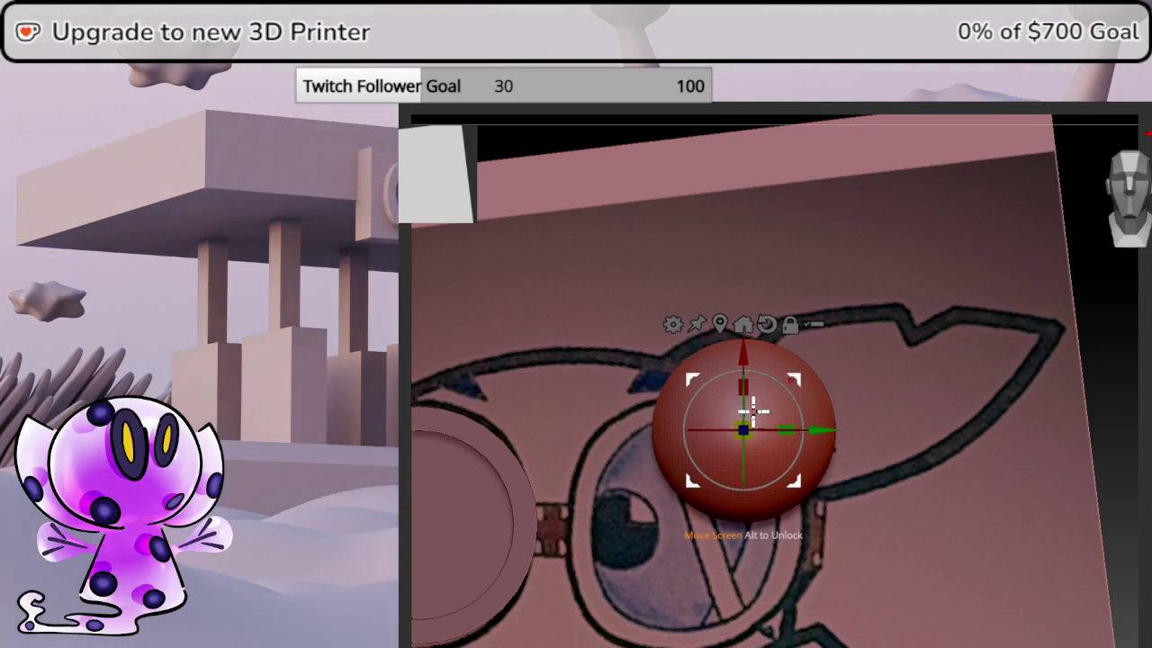
left_click_drag(752, 417, 761, 411)
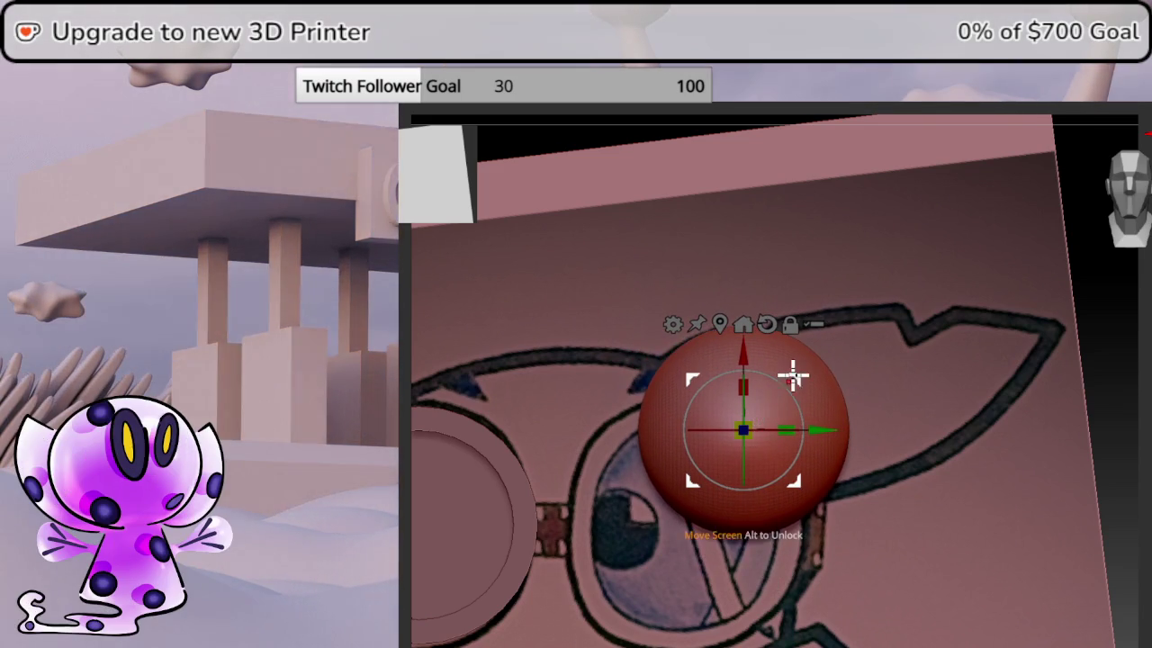
left_click_drag(792, 372, 797, 372)
mouse_move(784, 420)
left_mouse_down()
mouse_move(856, 406)
mouse_move(838, 416)
mouse_move(883, 420)
left_mouse_up()
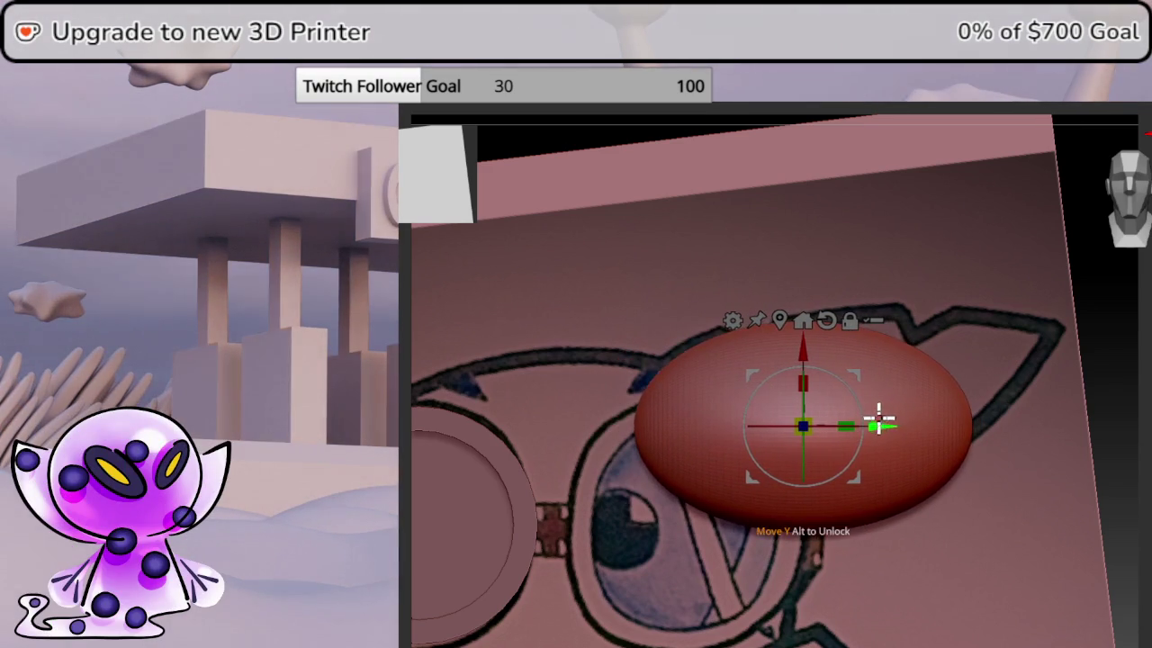
left_click_drag(853, 374, 856, 360)
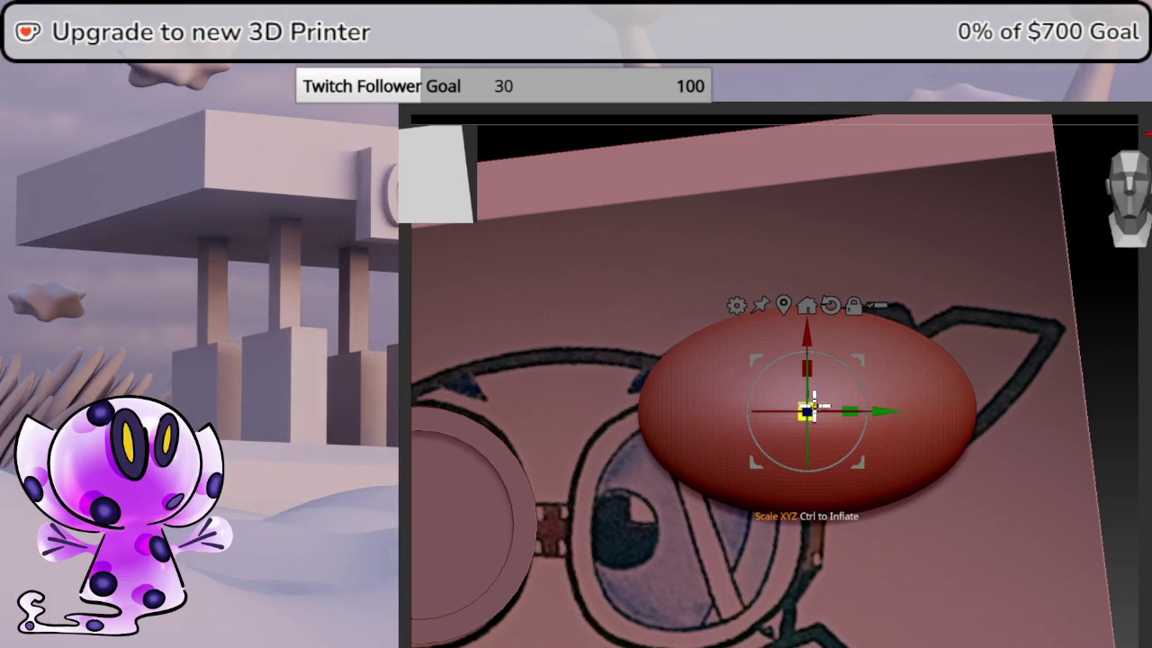
left_click_drag(813, 403, 807, 410)
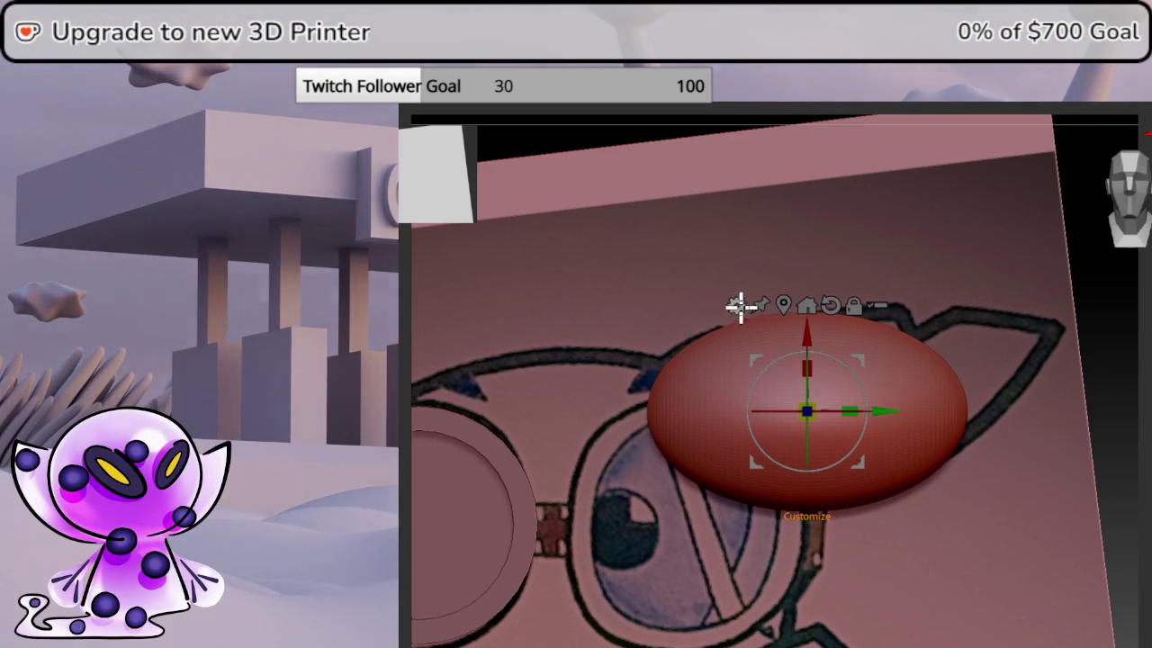
- Taper the ellipse to a point on the right with a Taper deformer
left_click(736, 306)
left_click(880, 357)
left_click_drag(961, 407, 1067, 391)
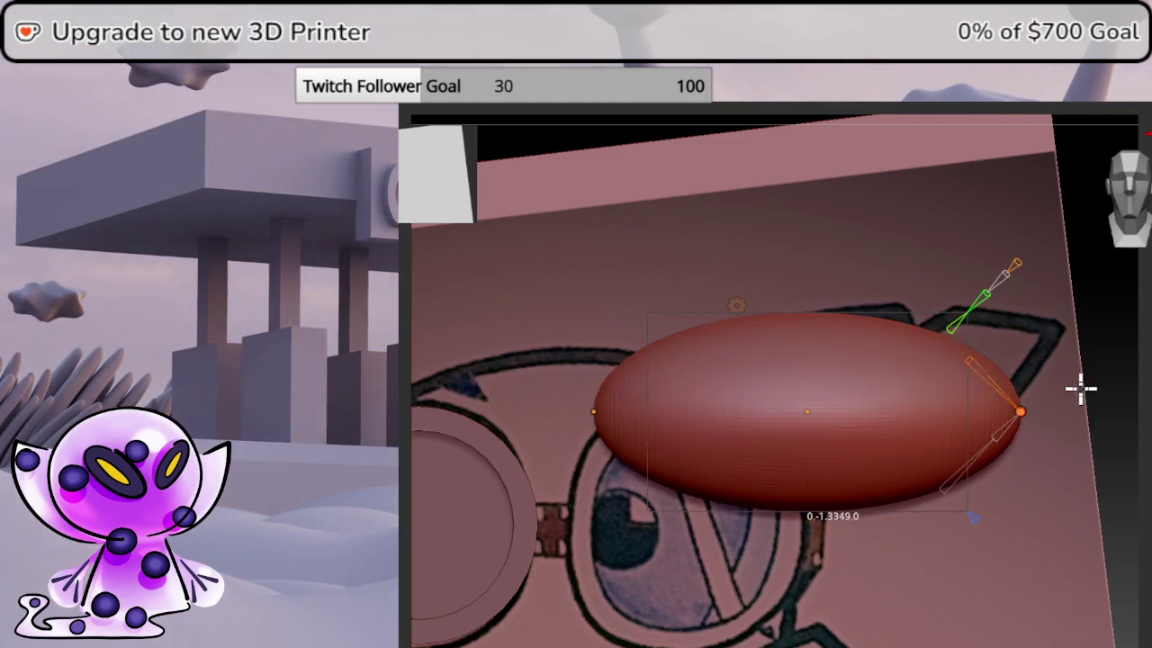
key("ctrl+z")
mouse_move(953, 404)
left_mouse_down()
mouse_move(1054, 388)
mouse_move(1047, 439)
left_mouse_up()
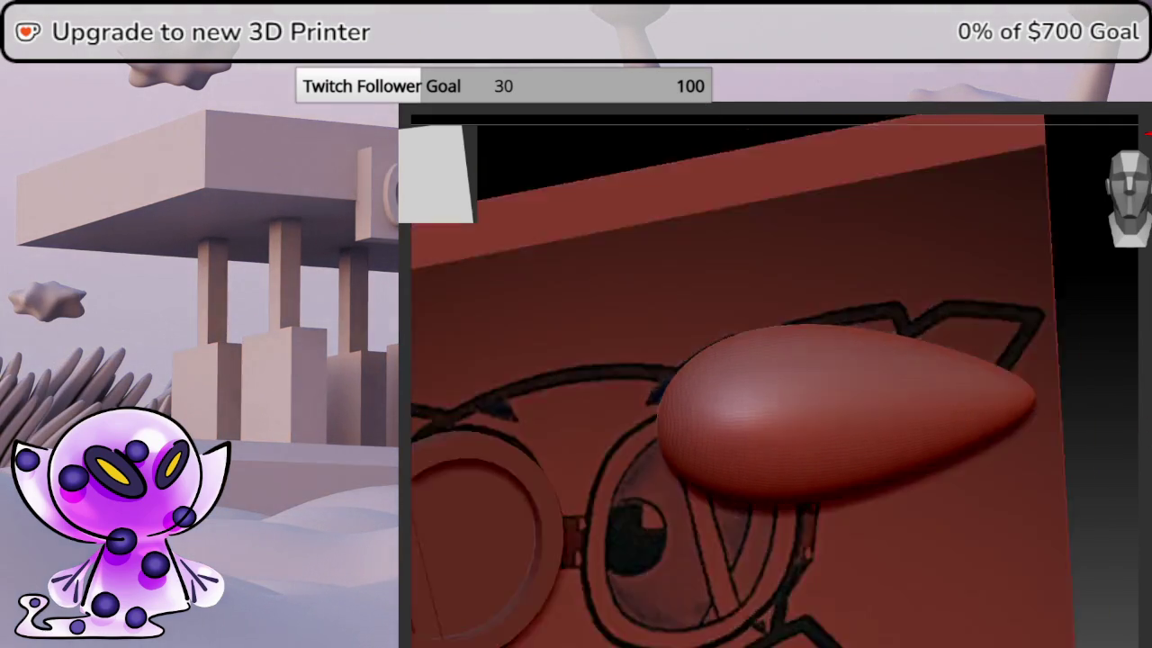
mouse_move(1103, 405)
left_mouse_down()
mouse_move(1134, 405)
mouse_move(913, 308)
mouse_move(752, 424)
mouse_move(648, 450)
left_mouse_up()
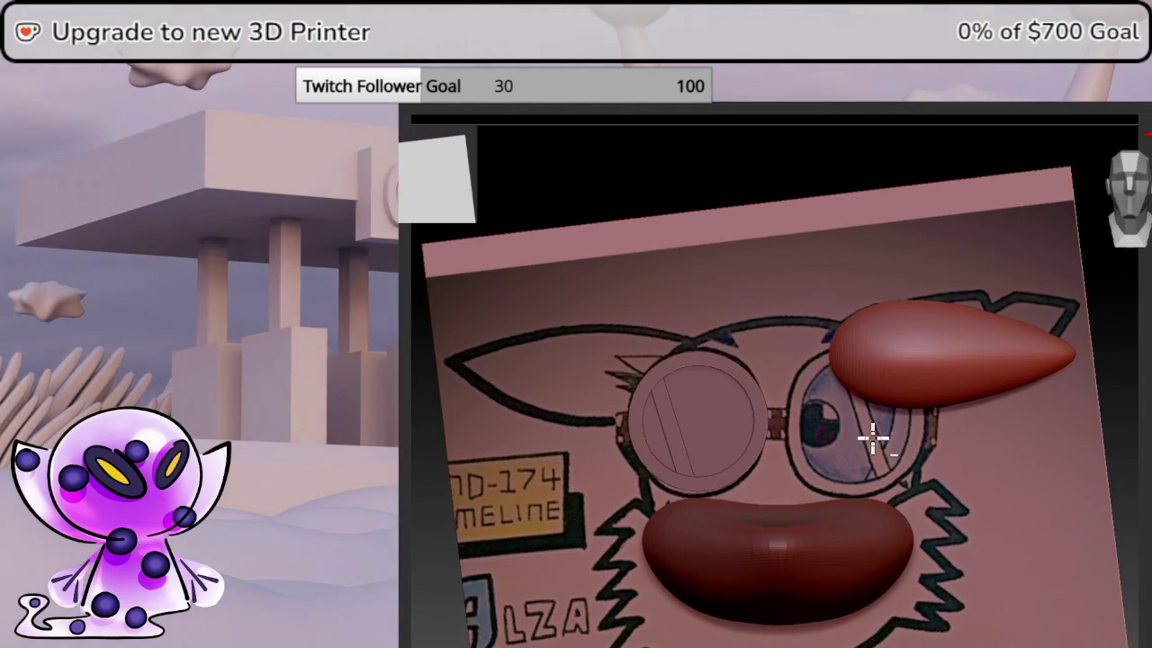
- Inspect the teardrop and lips, briefly re-showing the dome, and reopen the primitive list
left_click_drag(784, 432, 819, 419)
mouse_move(872, 404)
right_mouse_down()
mouse_move(934, 417)
mouse_move(888, 414)
right_mouse_up()
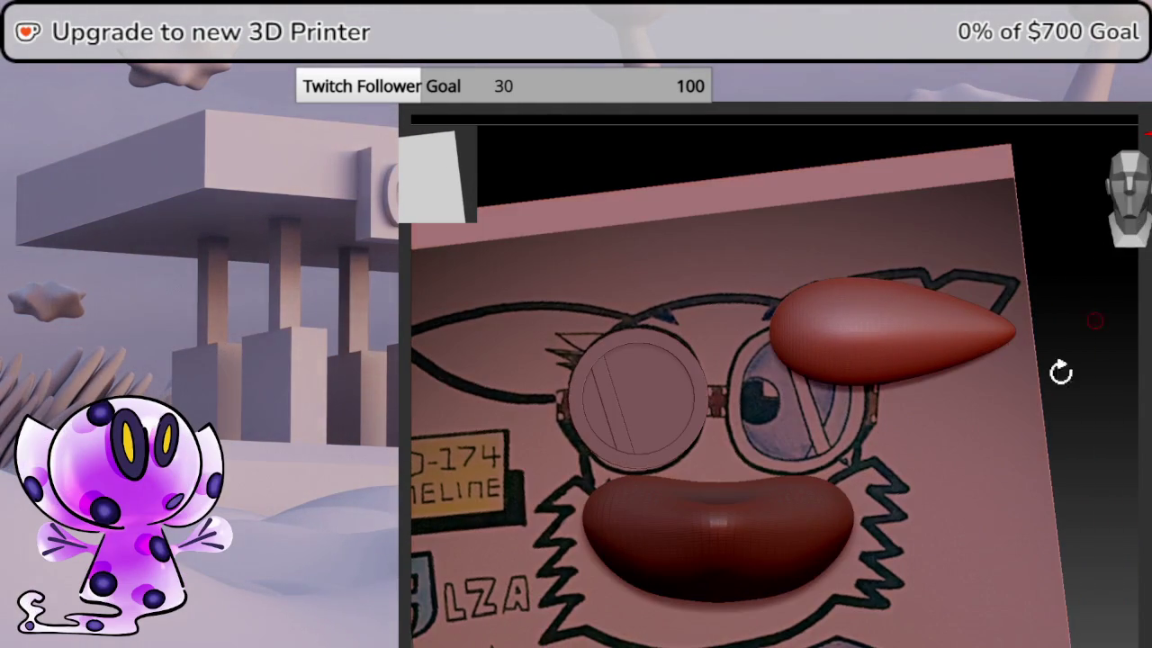
left_click_drag(1101, 309, 1026, 385)
mouse_move(1092, 366)
left_mouse_down()
mouse_move(1065, 386)
mouse_move(1086, 327)
mouse_move(1075, 370)
left_mouse_up()
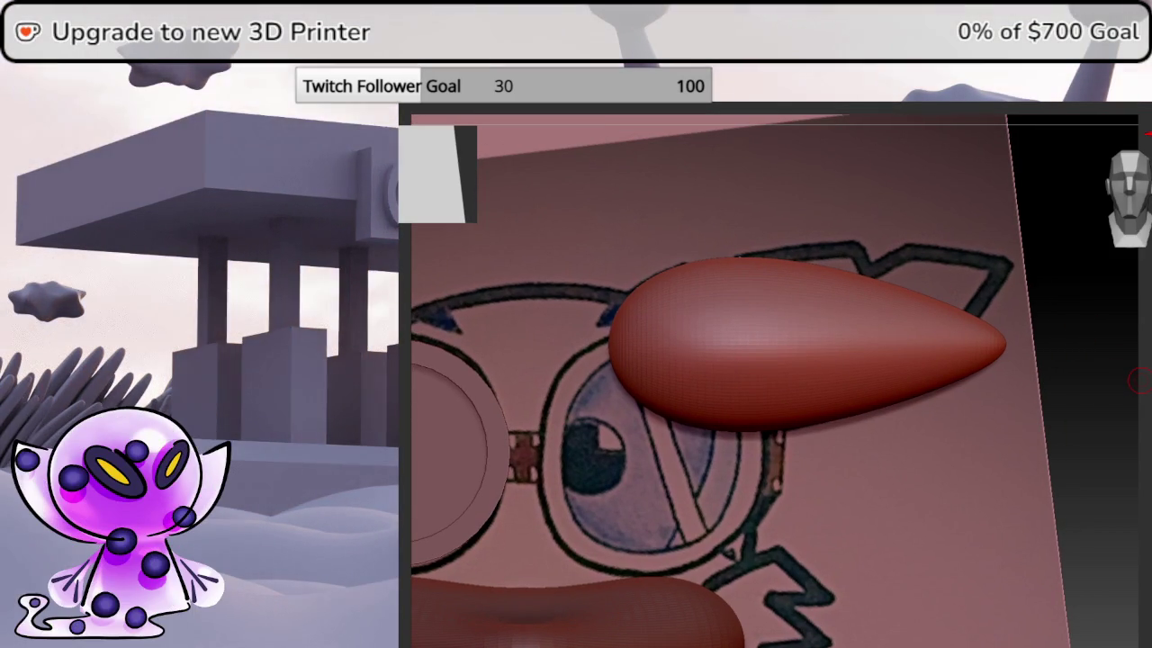
key("ctrl+z")
mouse_move(603, 618)
left_mouse_down()
mouse_move(828, 525)
mouse_move(759, 525)
left_mouse_up()
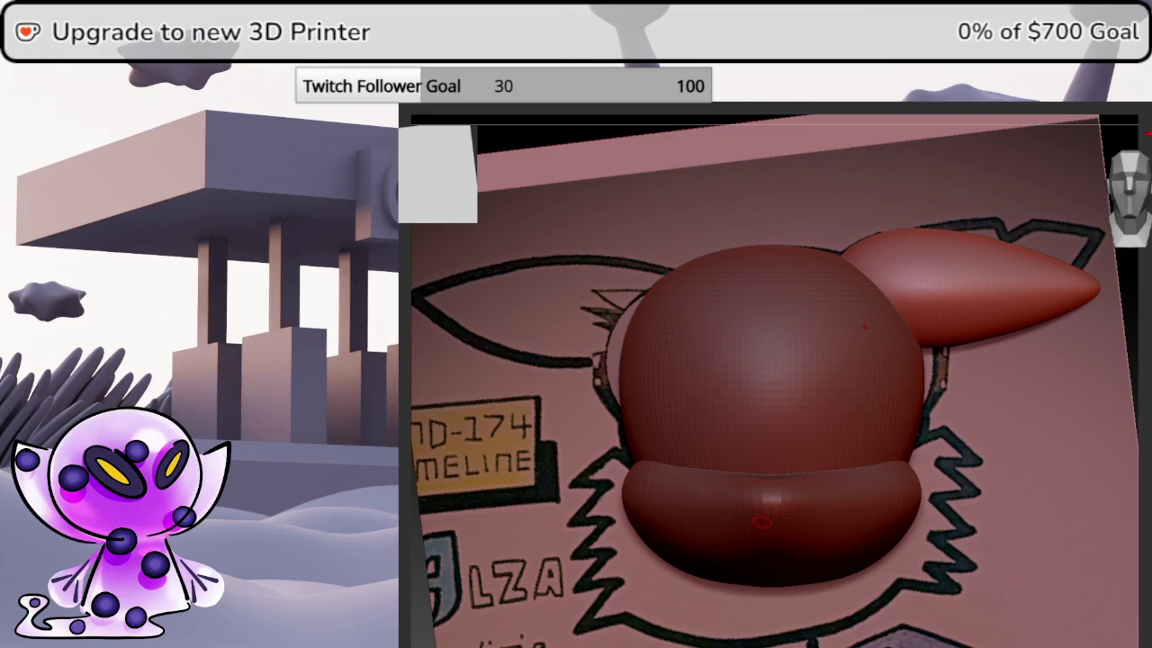
key("ctrl+z")
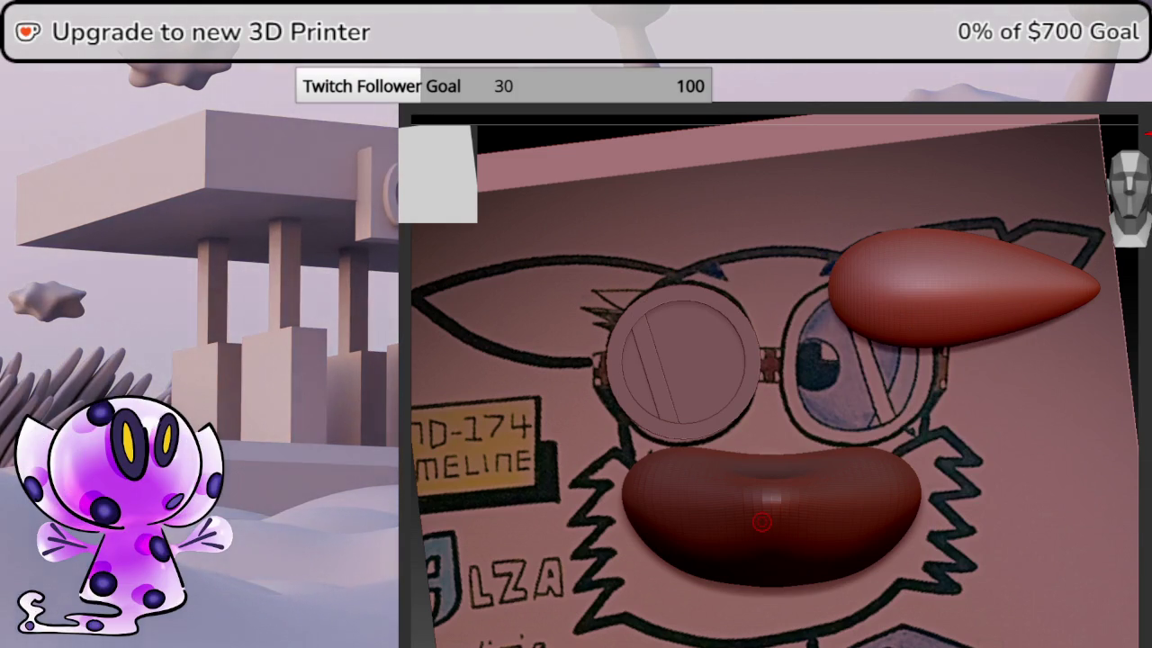
key("F1")
- Add a quarter-size sphere on the drawn eye and flatten it along Y
left_click(809, 464)
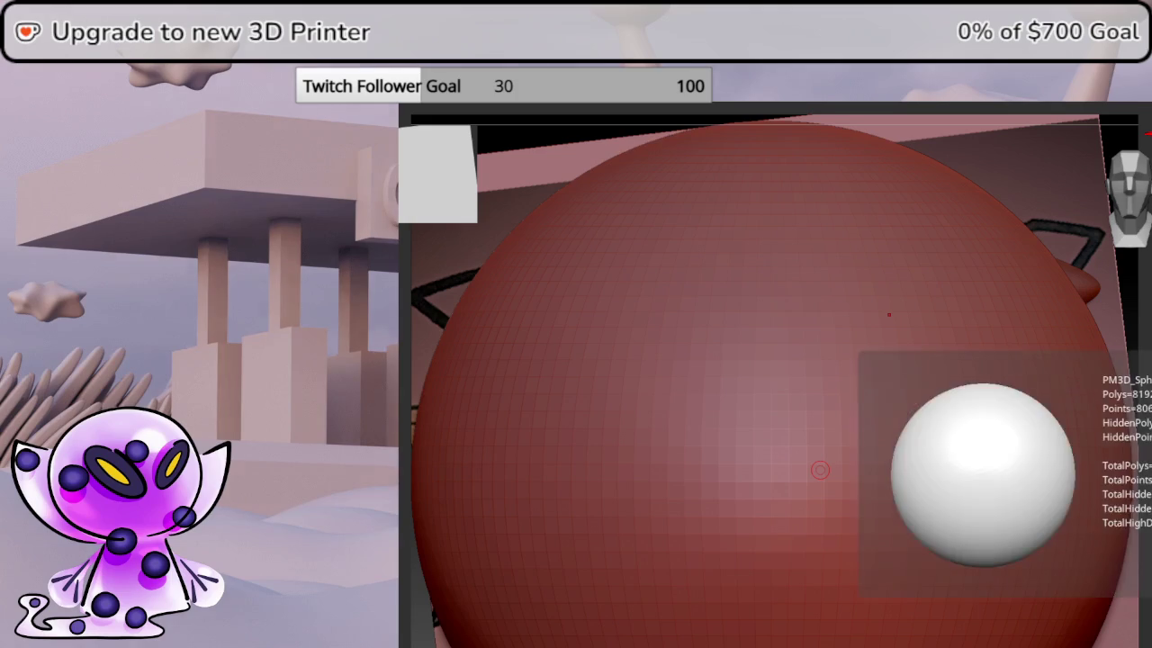
left_click(707, 90)
left_click_drag(772, 480, 567, 641)
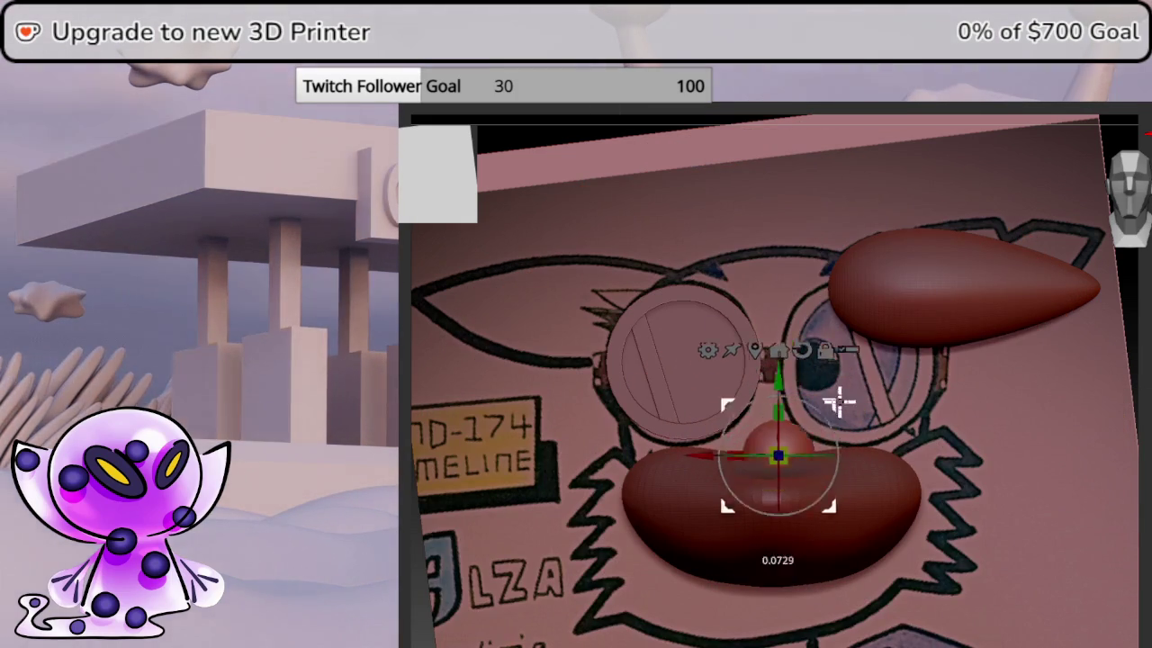
left_click_drag(830, 412, 867, 329, "ctrl")
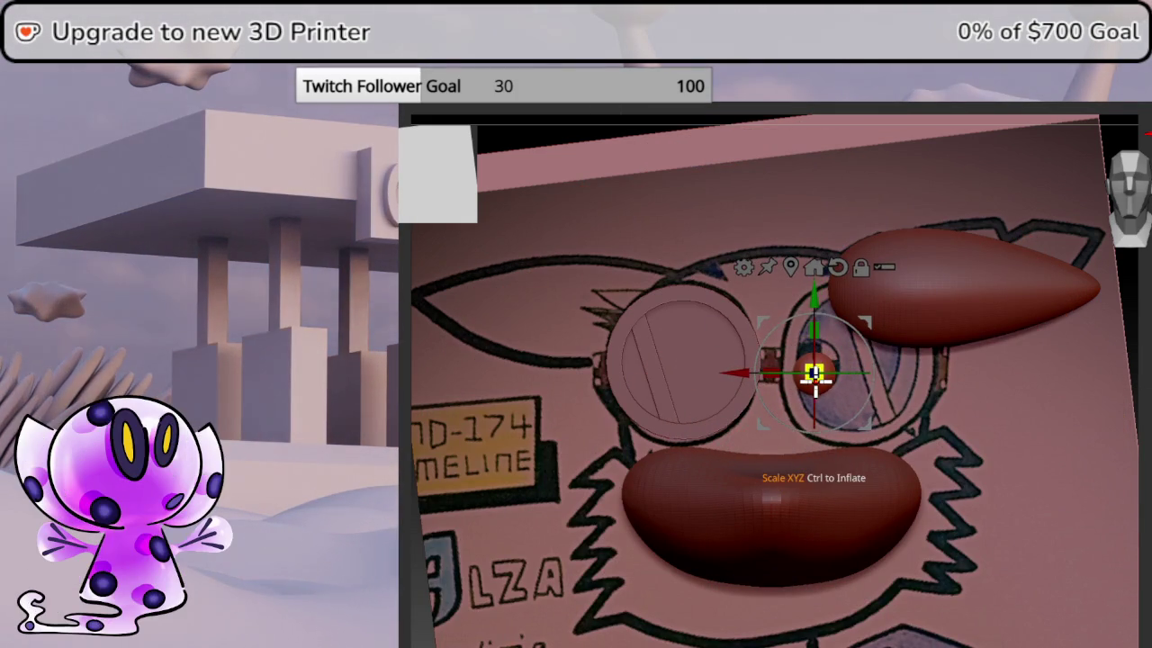
mouse_move(840, 368)
right_mouse_down("ctrl")
mouse_move(979, 463)
mouse_move(1027, 476)
right_mouse_up("ctrl")
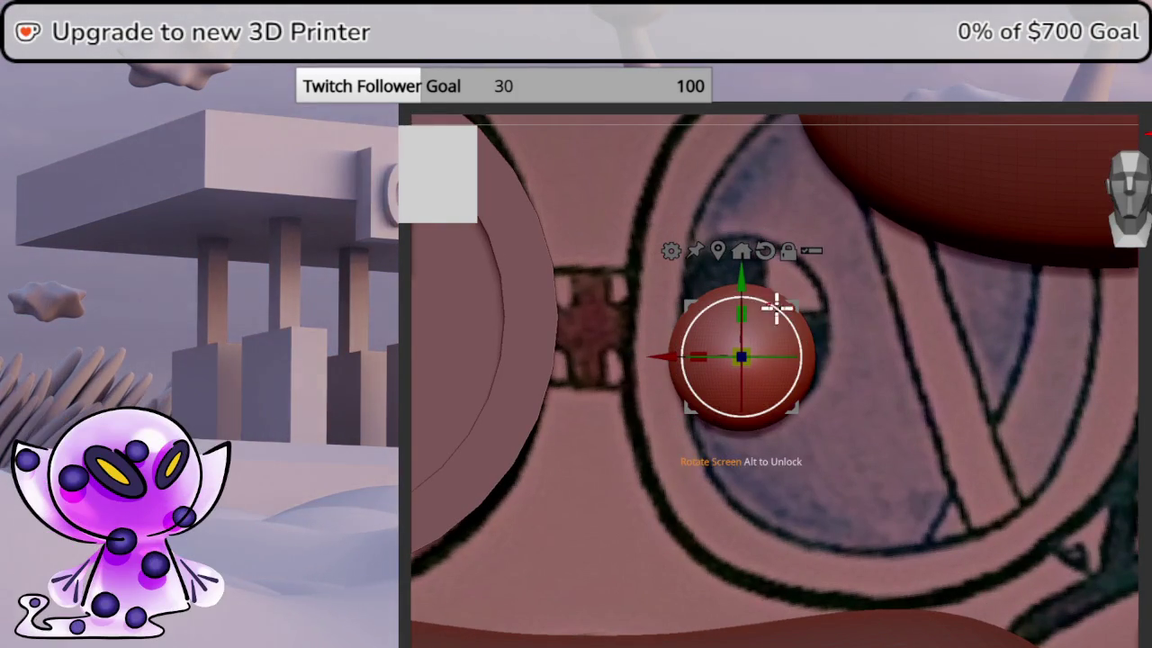
left_click_drag(771, 303, 782, 275)
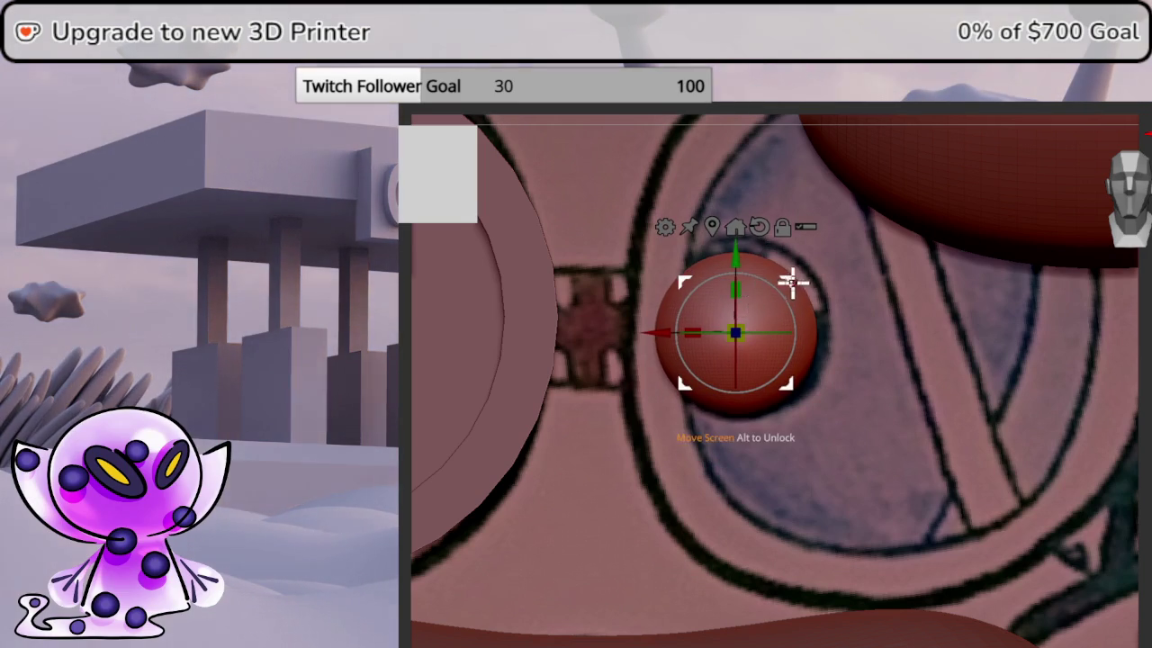
left_click_drag(744, 324, 761, 311)
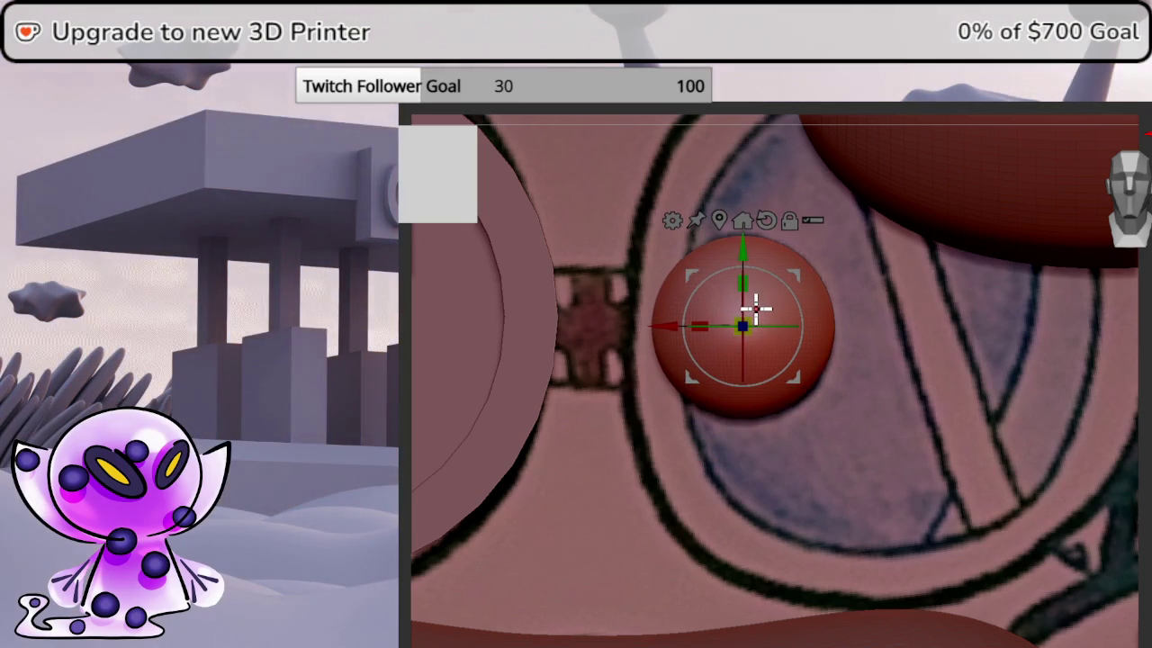
right_click_drag(746, 309, 803, 335)
left_click_drag(804, 335, 790, 436)
left_click_drag(778, 335, 733, 287)
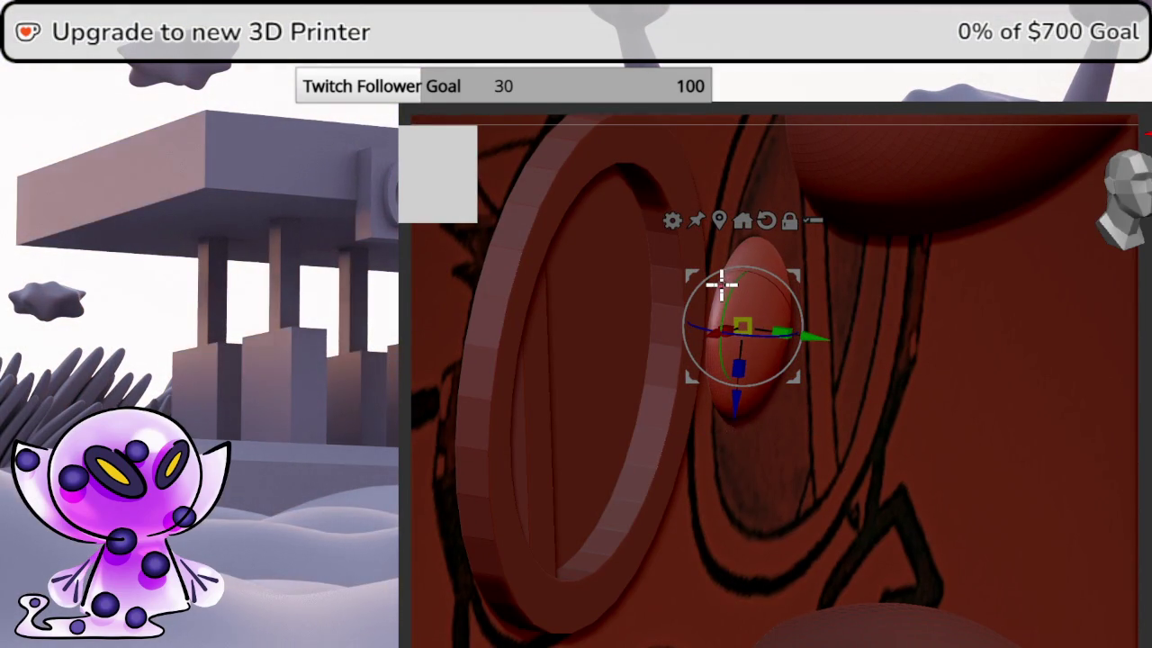
- Return to the front view and slice a corner off the pupil sphere with KnifeCurve
left_click(1125, 218)
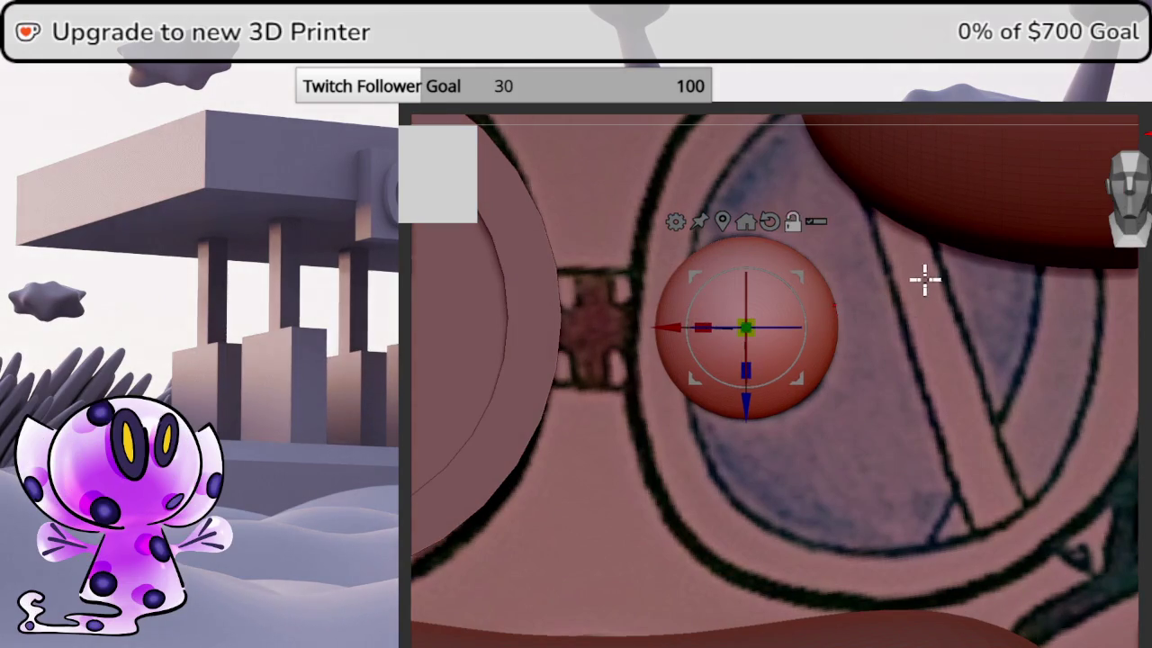
scroll(1031, 351, "down", 2)
scroll(948, 380, "down", 2)
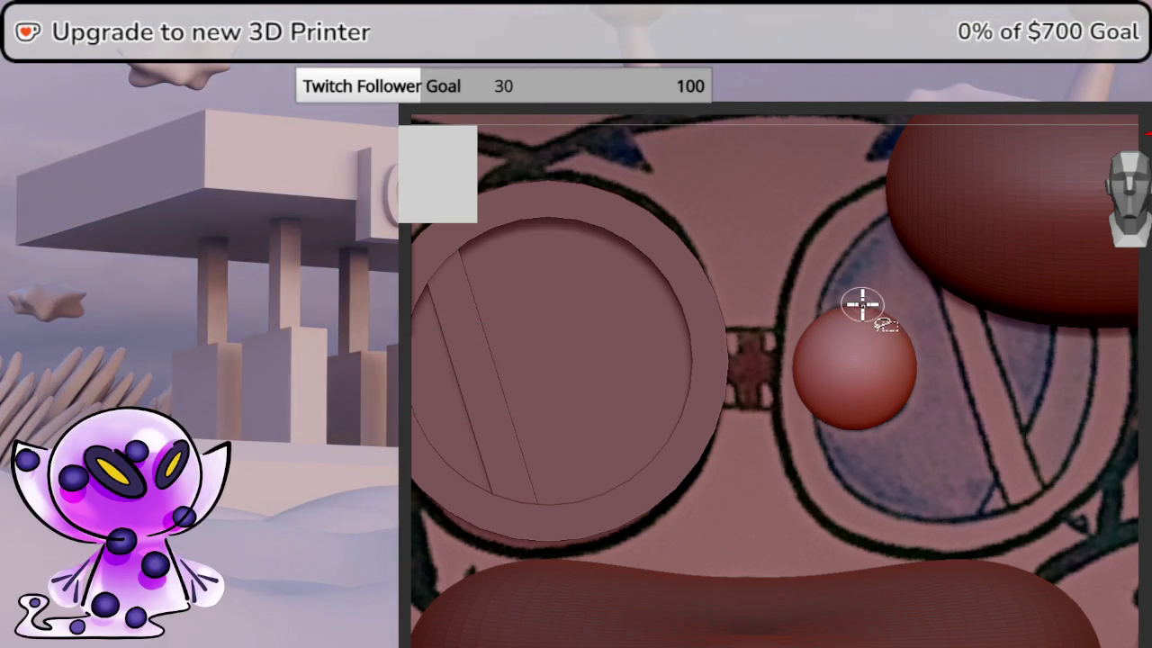
left_click(862, 306)
mouse_move(871, 297)
left_mouse_down()
mouse_move(870, 360)
mouse_move(951, 363)
left_mouse_up()
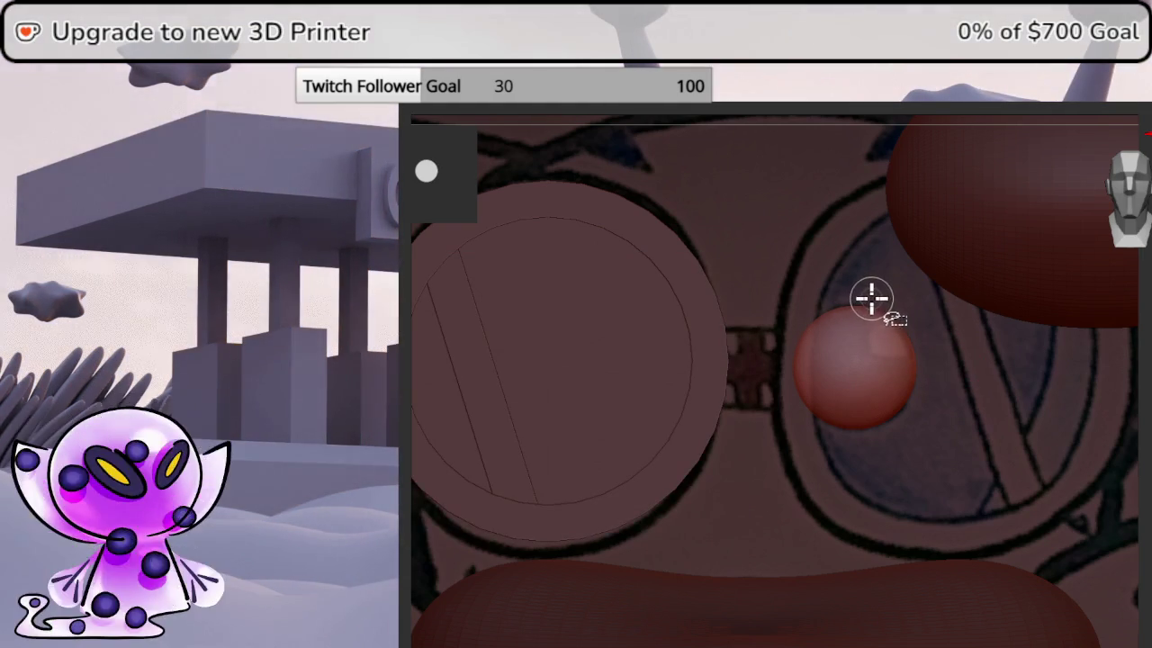
mouse_move(870, 295)
left_mouse_down("ctrl+shift")
mouse_move(870, 355)
mouse_move(952, 366)
left_mouse_up("ctrl+shift")
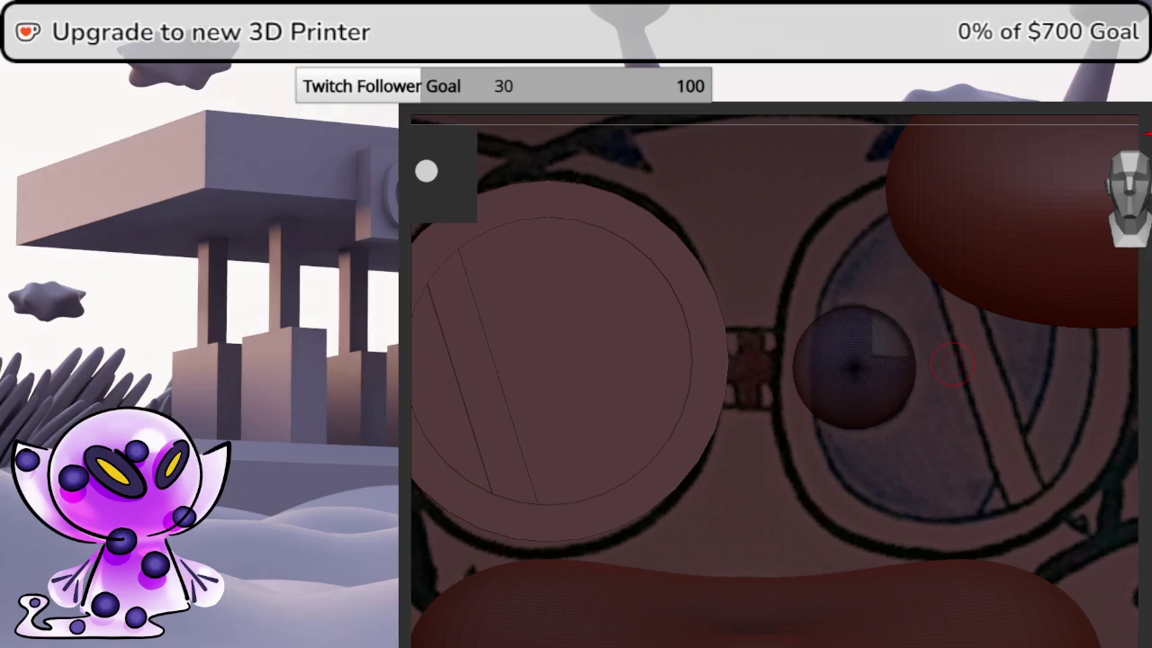
- Give the meshes a plain grey material and fill the pupil with dark teal picked from the drawing
key("shift+f")
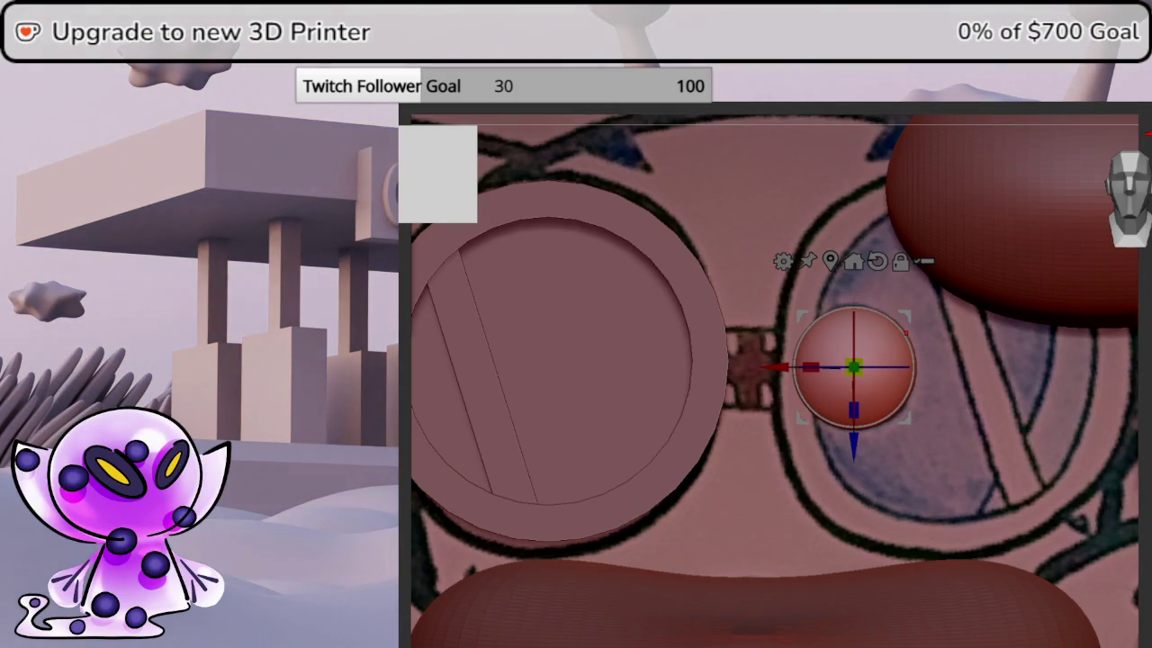
key("ctrl+z")
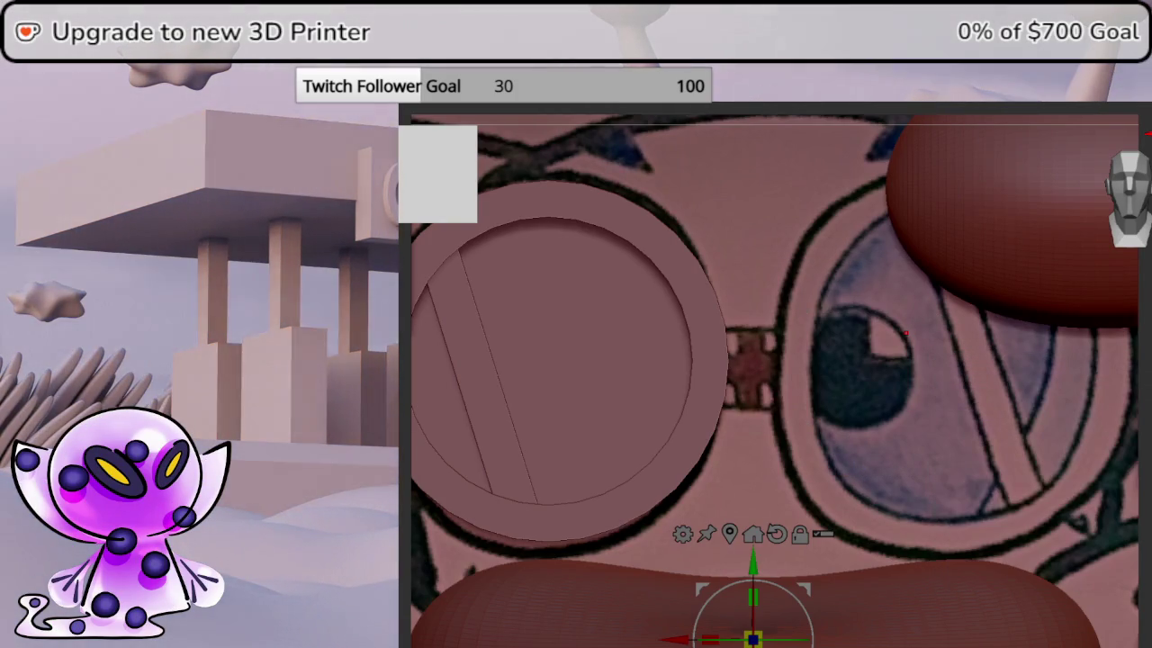
key("m")
left_click(548, 244)
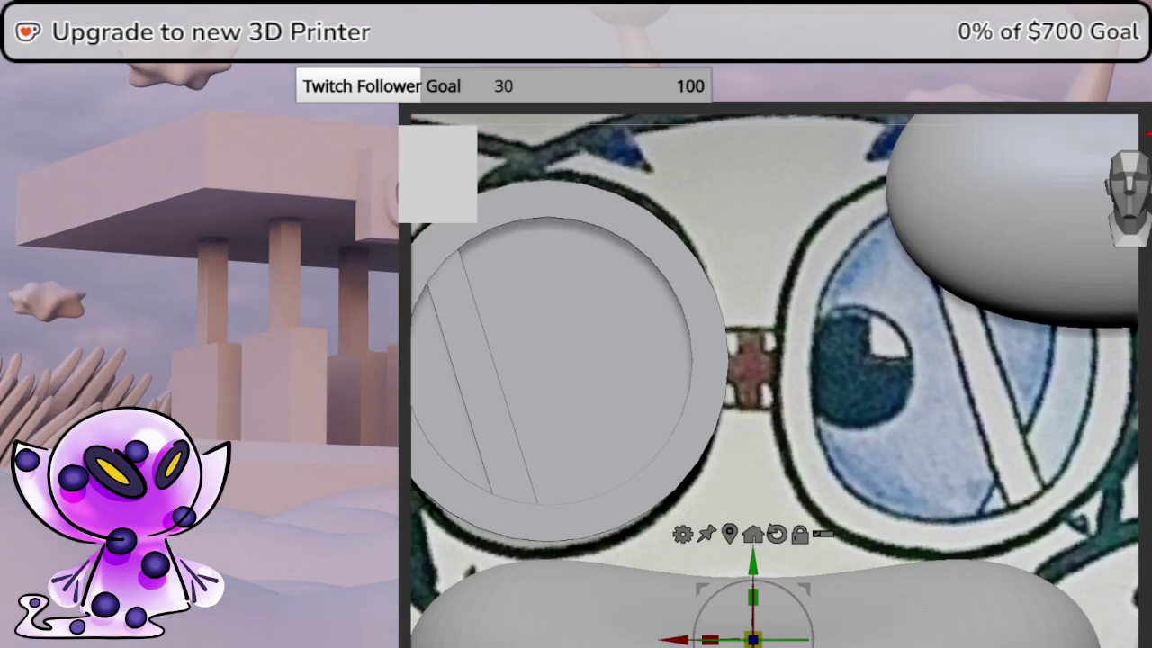
left_click(825, 364)
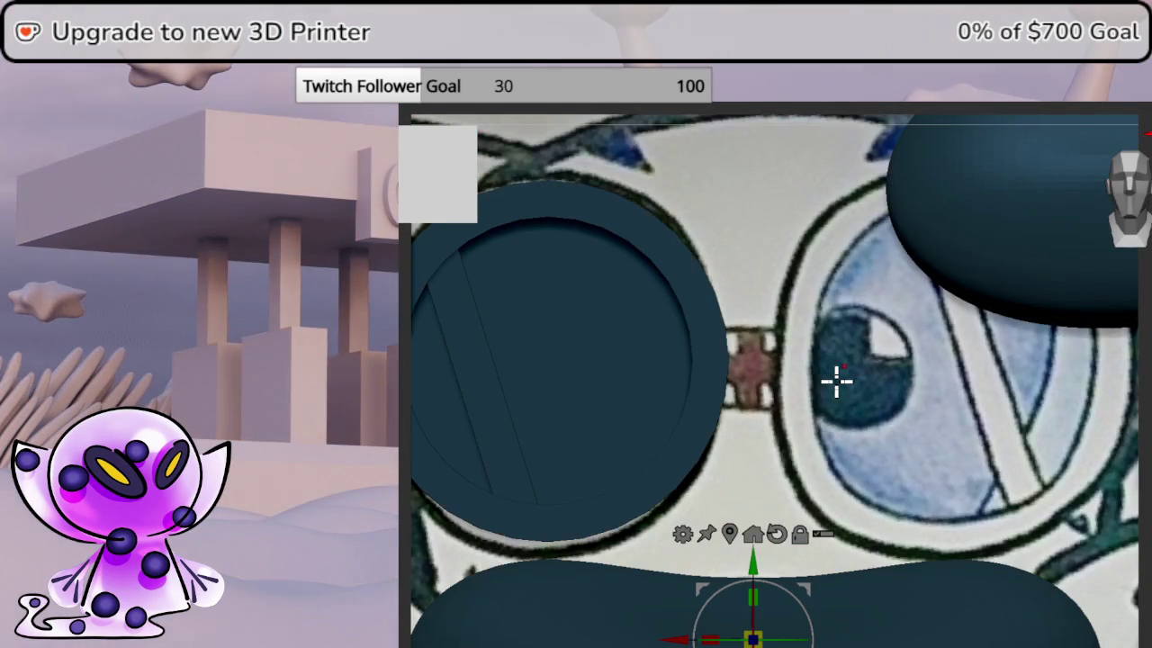
left_click(845, 367, "alt")
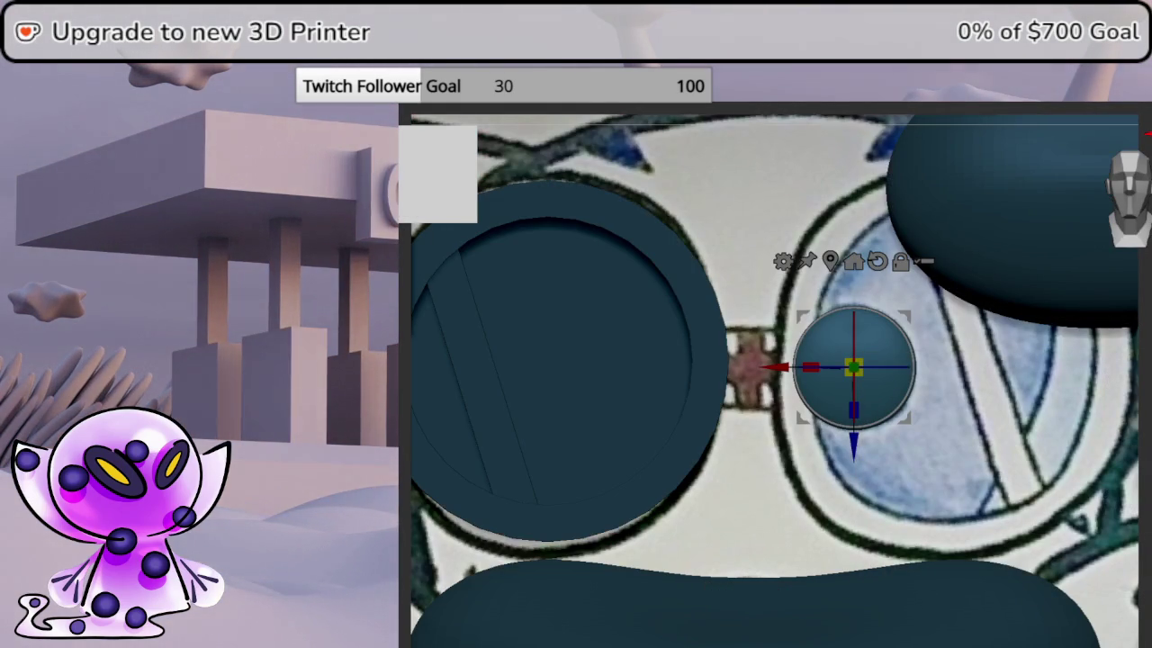
left_click(754, 634)
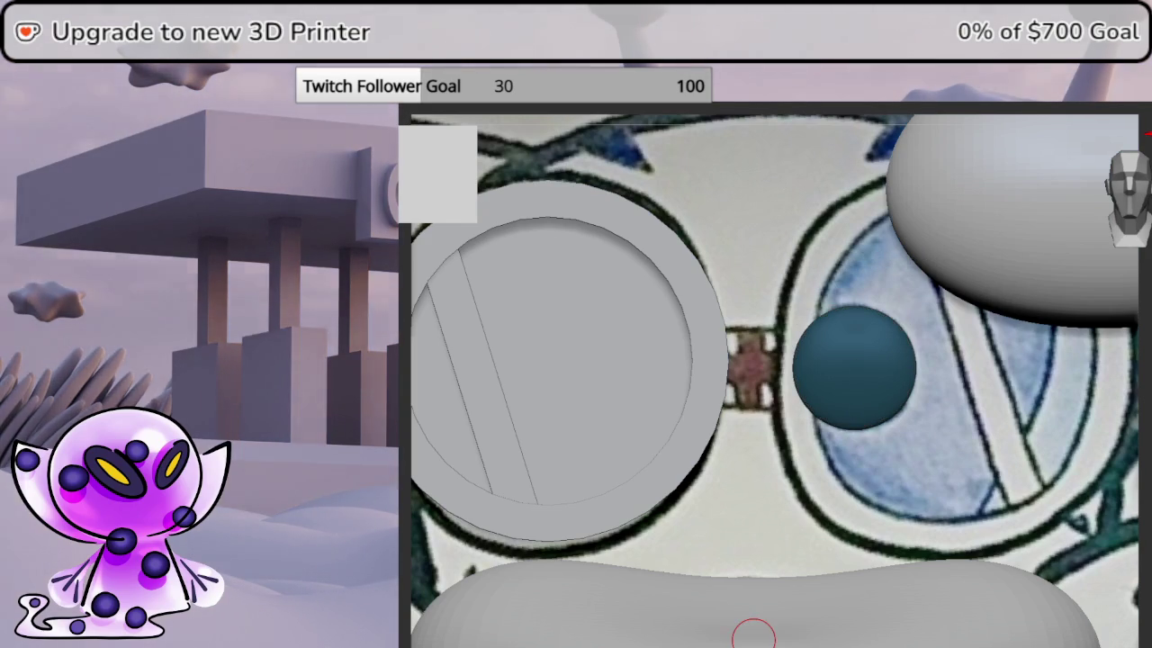
- Paint the pupil's sliced corner white as a highlight, checking it in Solo view
left_click_drag(882, 334, 885, 337)
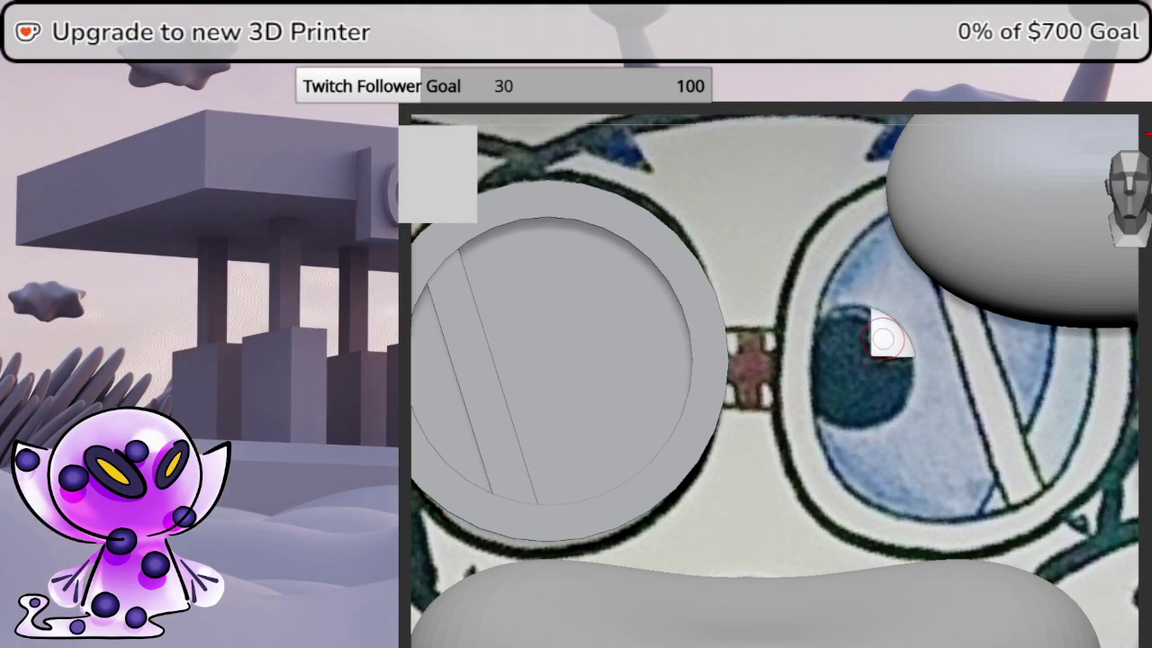
left_click(1127, 450)
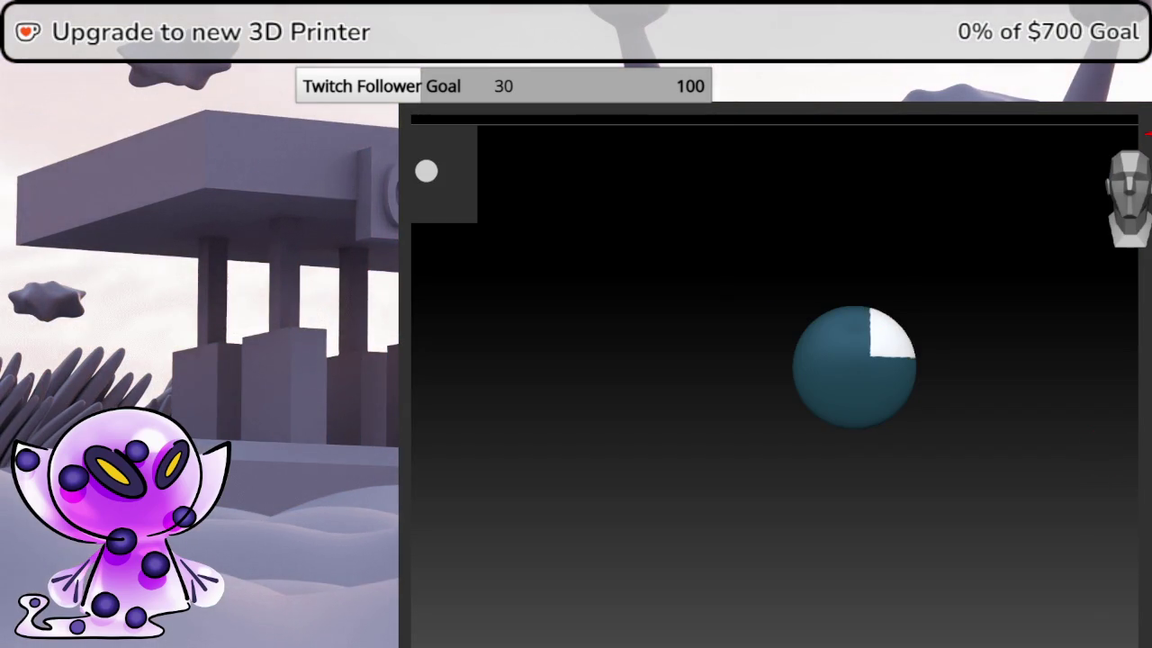
left_click(1105, 450)
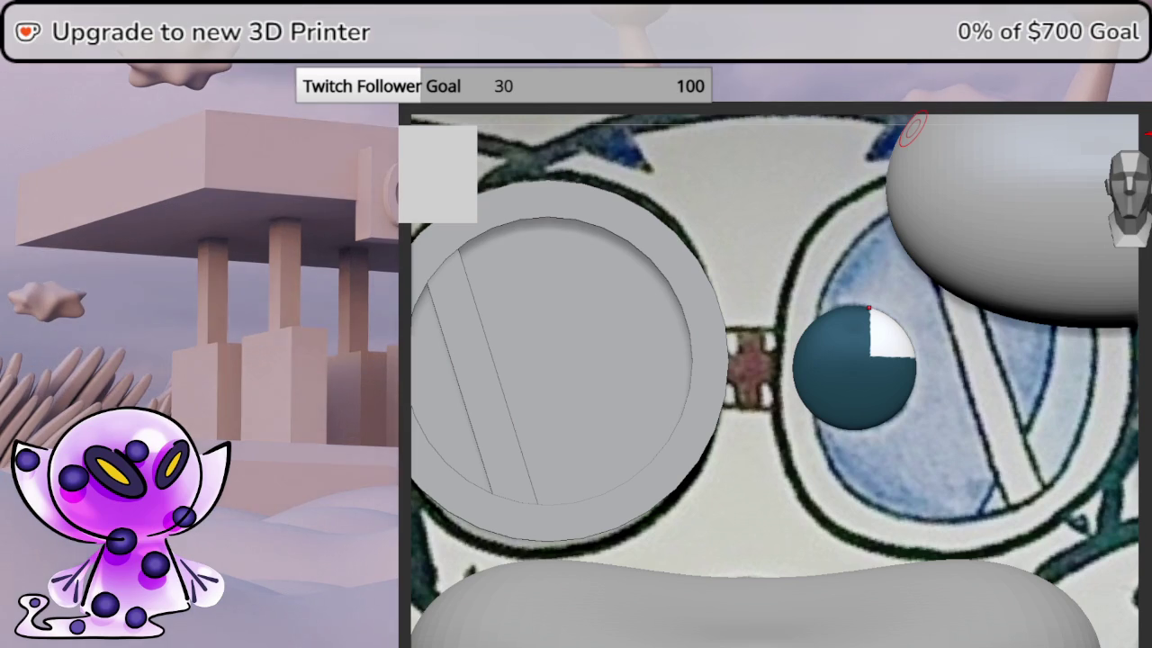
mouse_move(1021, 324)
middle_mouse_down()
mouse_move(978, 304)
mouse_move(1045, 336)
mouse_move(998, 404)
mouse_move(1020, 368)
mouse_move(839, 385)
middle_mouse_up()
scroll(1021, 368, "down", 4)
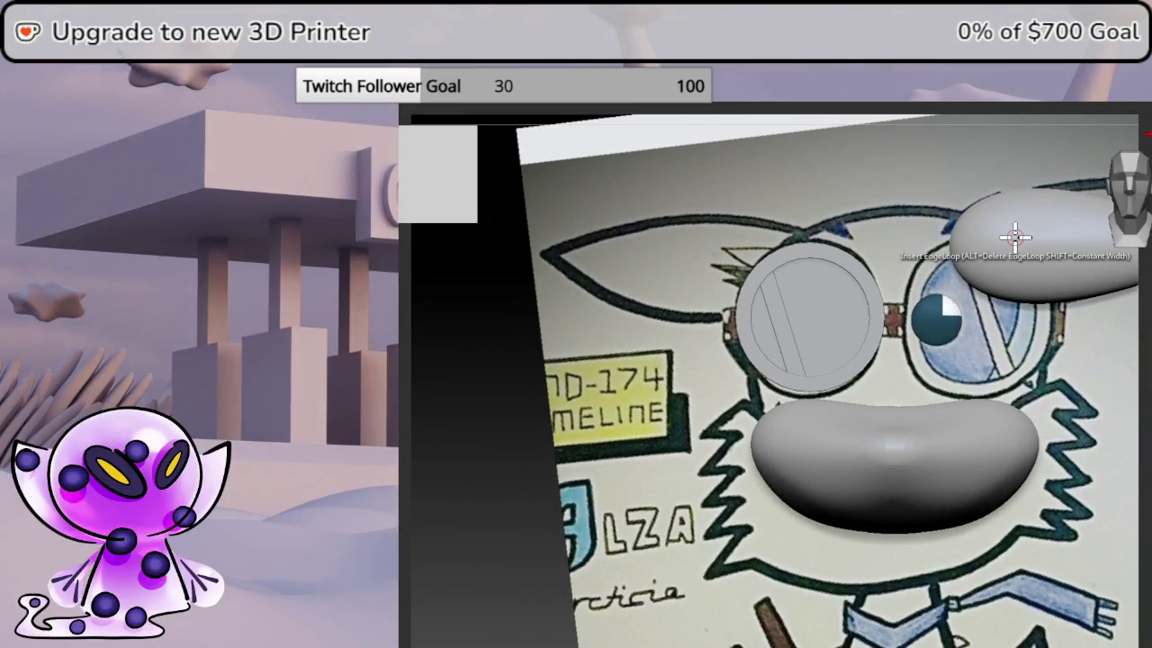
- Slide the highlighted pupil left along X into the left goggle lens
mouse_move(1038, 246)
middle_mouse_down()
mouse_move(1126, 399)
mouse_move(1148, 387)
middle_mouse_up()
left_click_drag(864, 287, 738, 267)
key("ctrl+z")
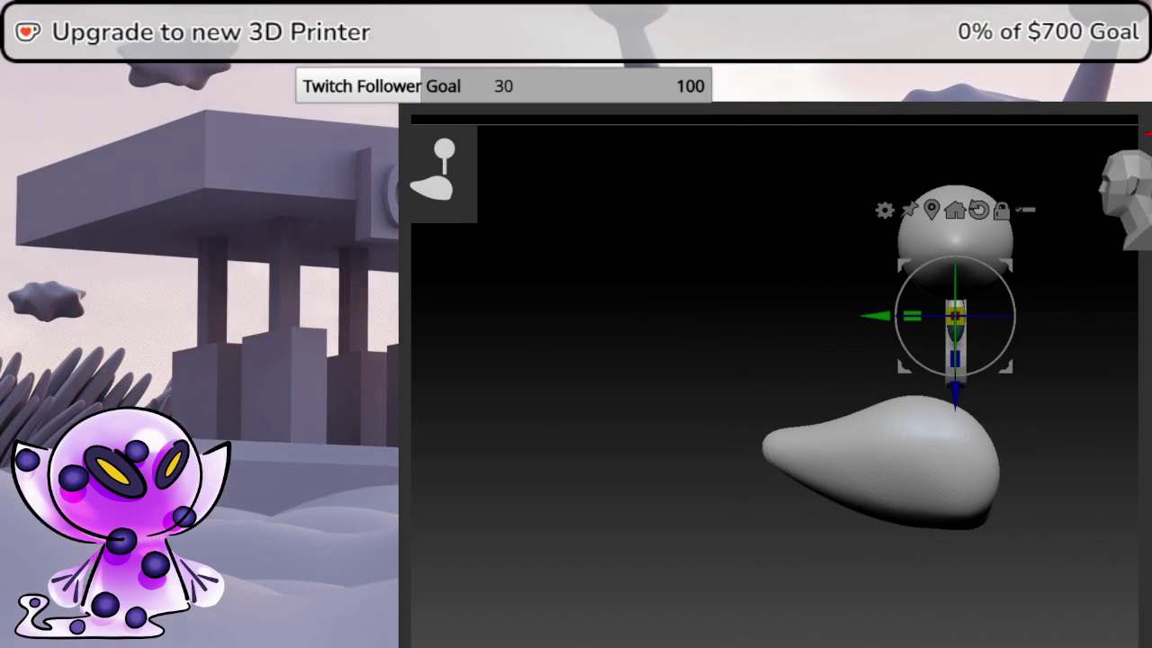
middle_click_drag(1143, 387, 1035, 378)
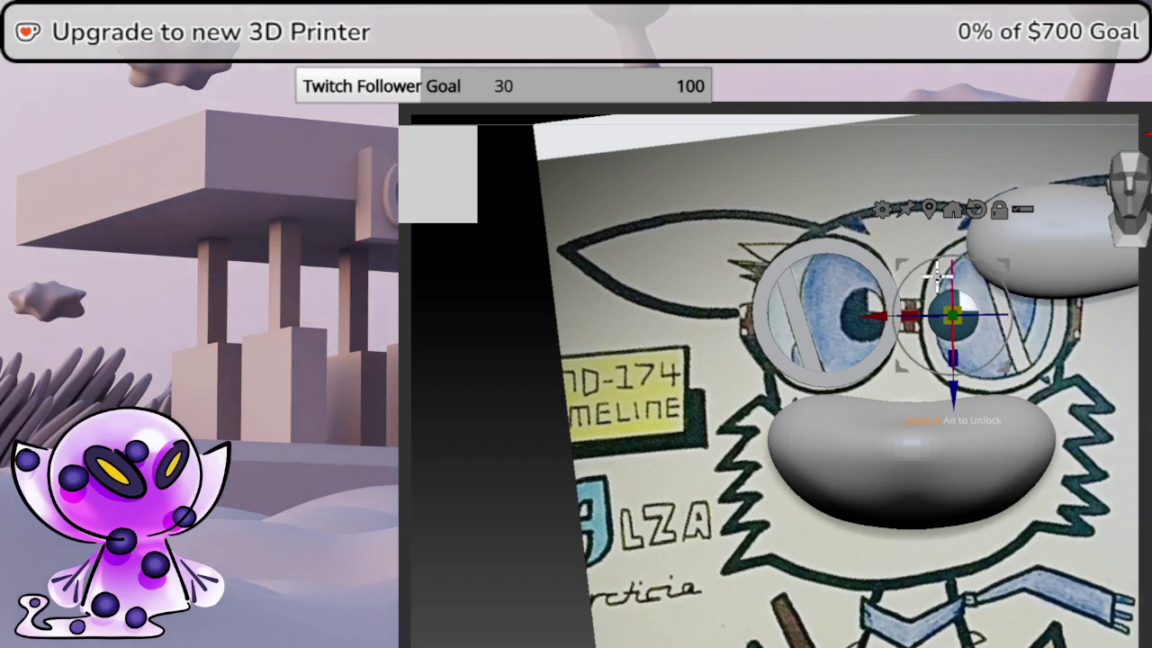
left_click_drag(869, 315, 785, 279)
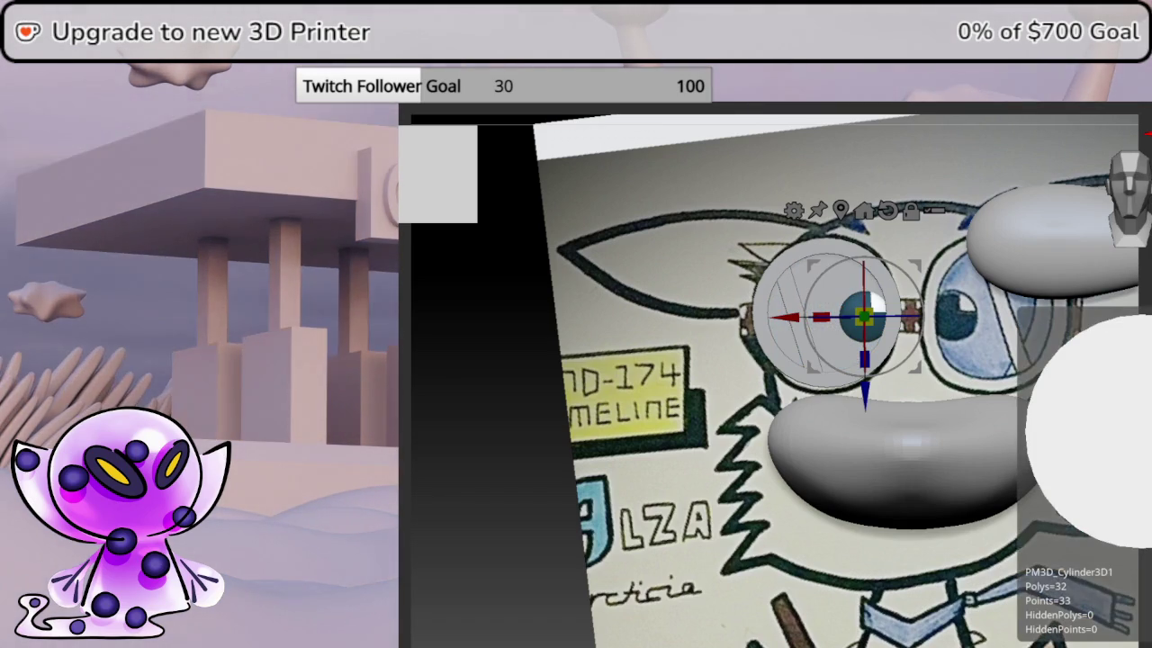
- Tilt the left goggle eye disc at an angle and tint the meshes blue-grey from the drawing
left_click_drag(1080, 405, 1035, 405)
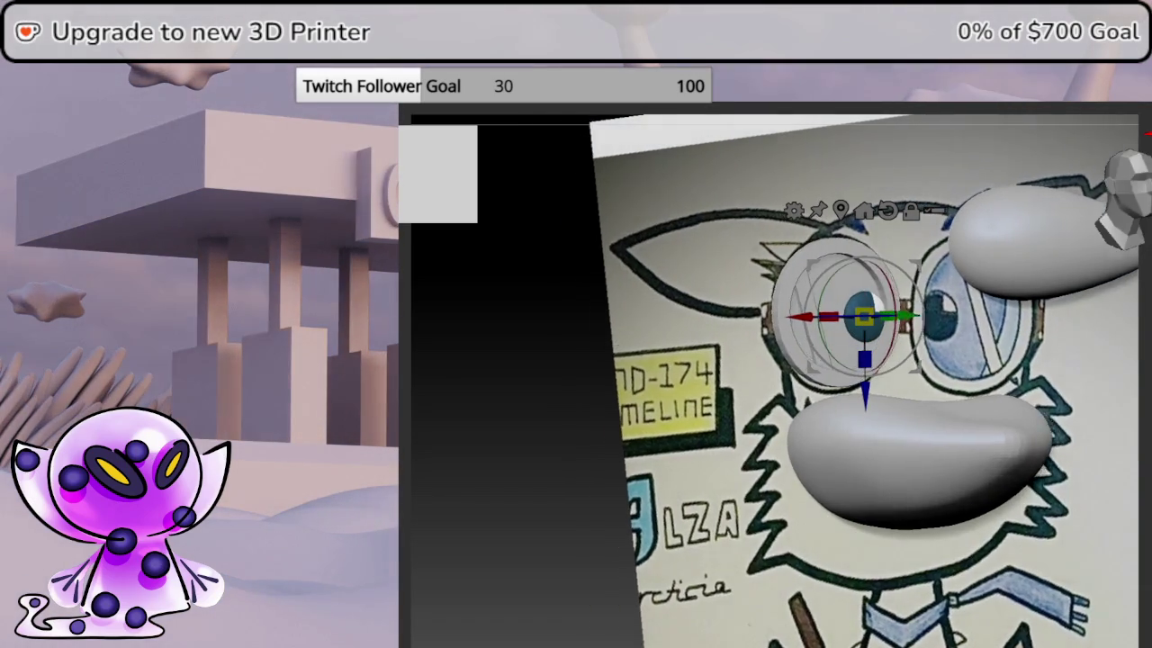
left_click_drag(1080, 540, 1116, 540)
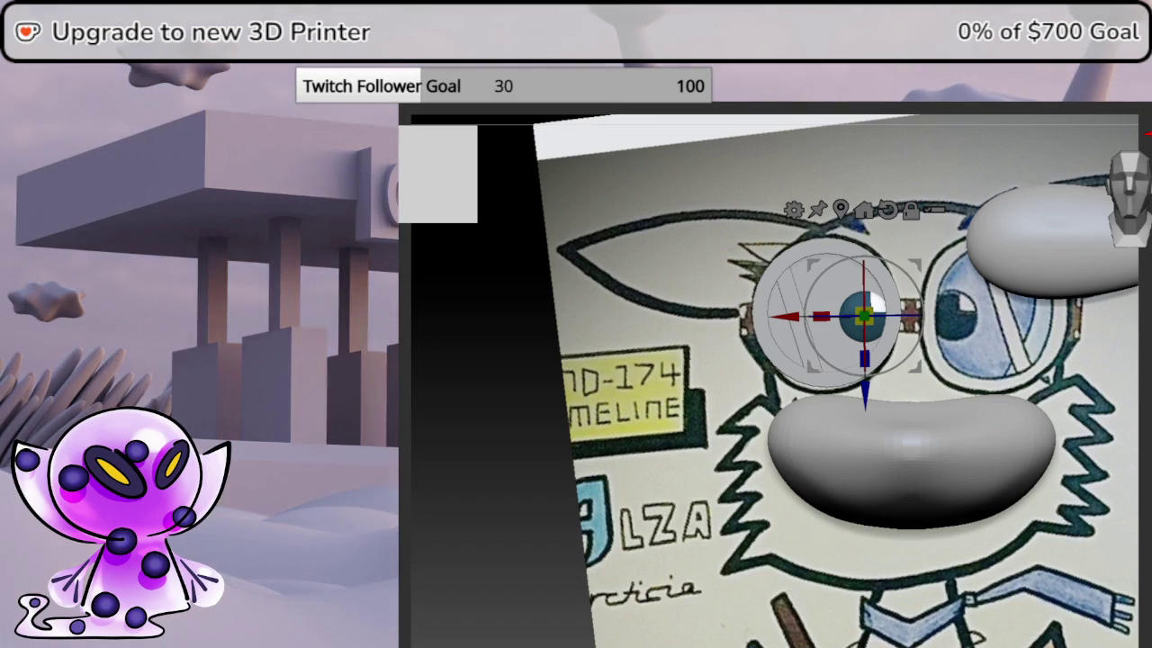
key("ctrl+z")
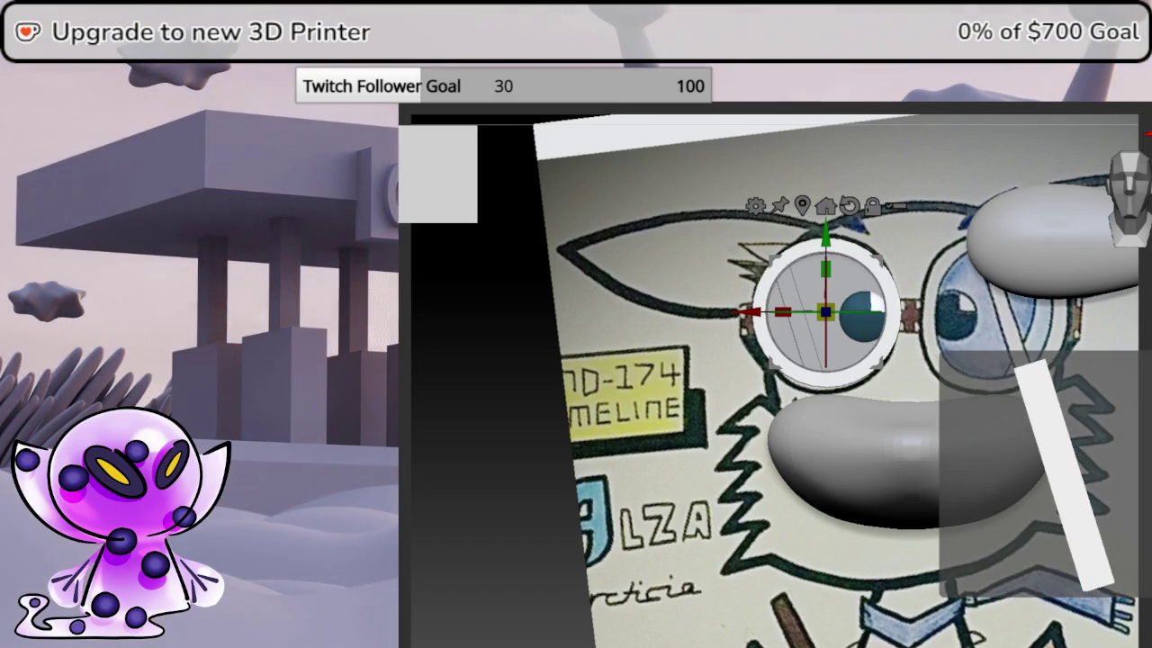
key("ctrl+shift+z")
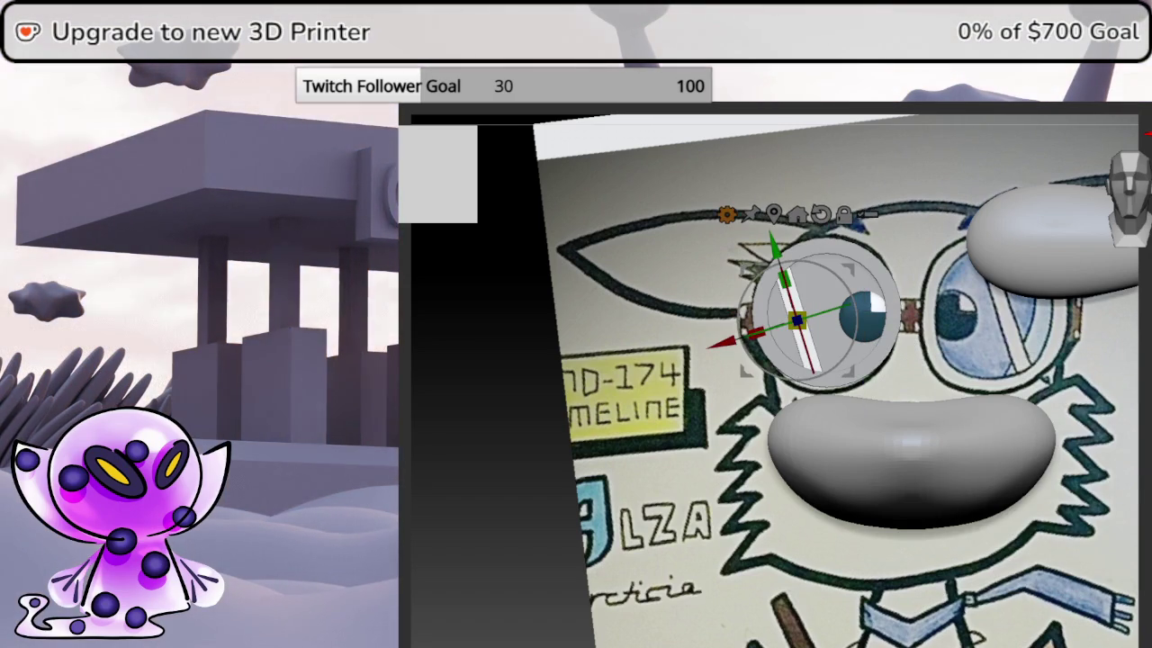
key("ctrl+z")
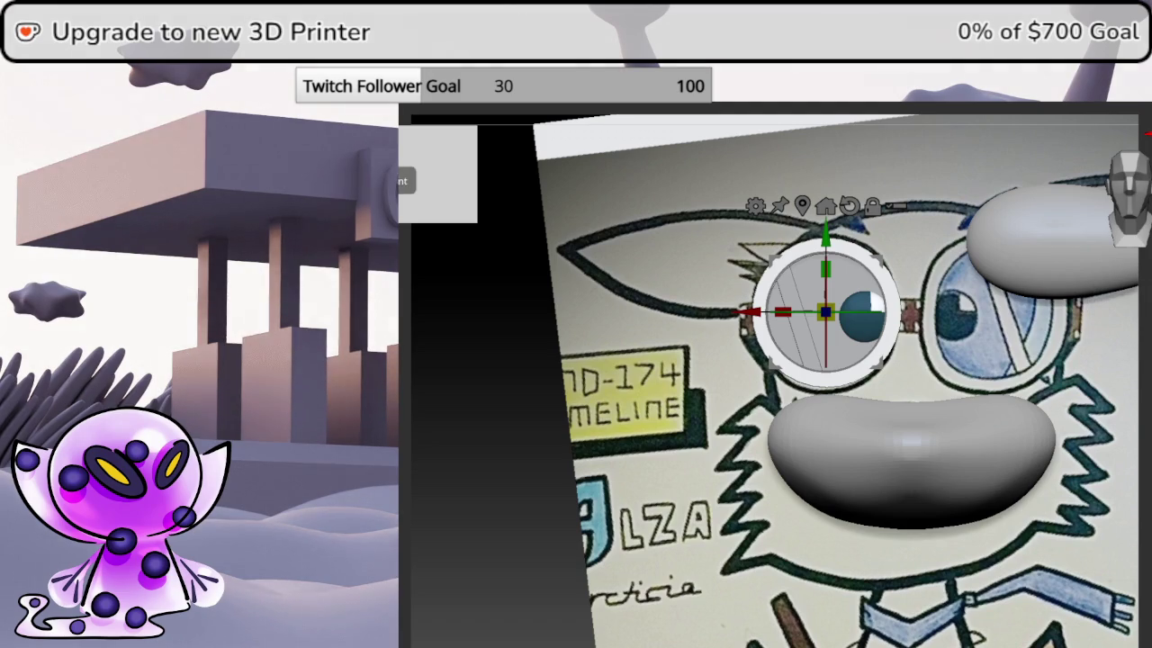
left_click_drag(891, 315, 855, 342)
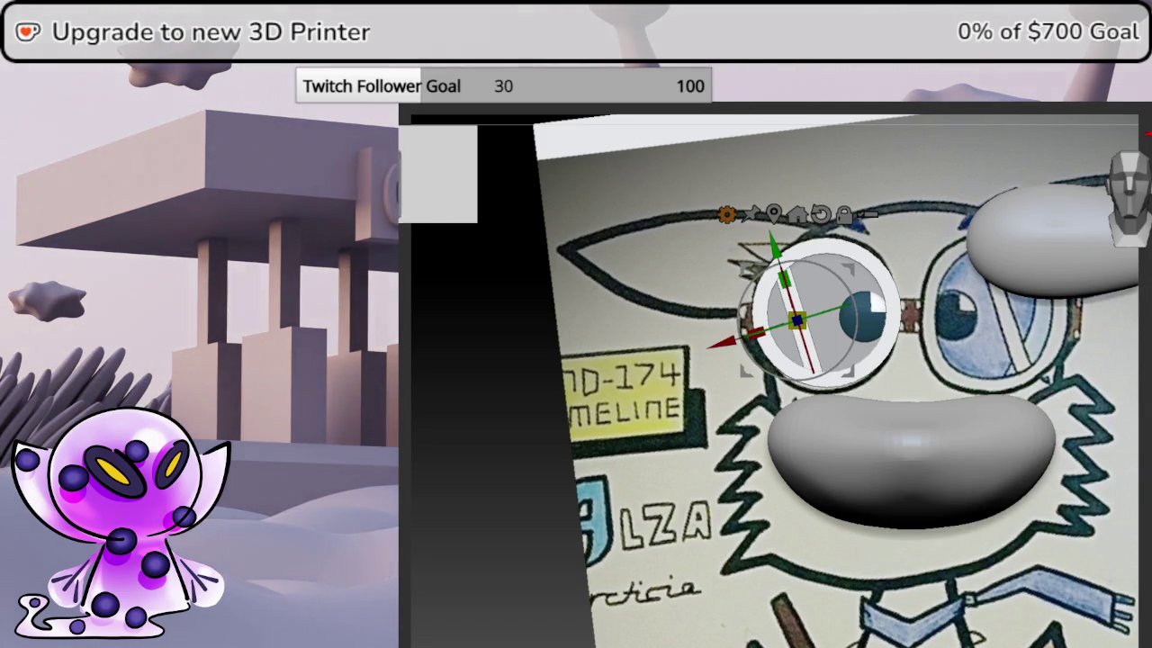
left_click(955, 359)
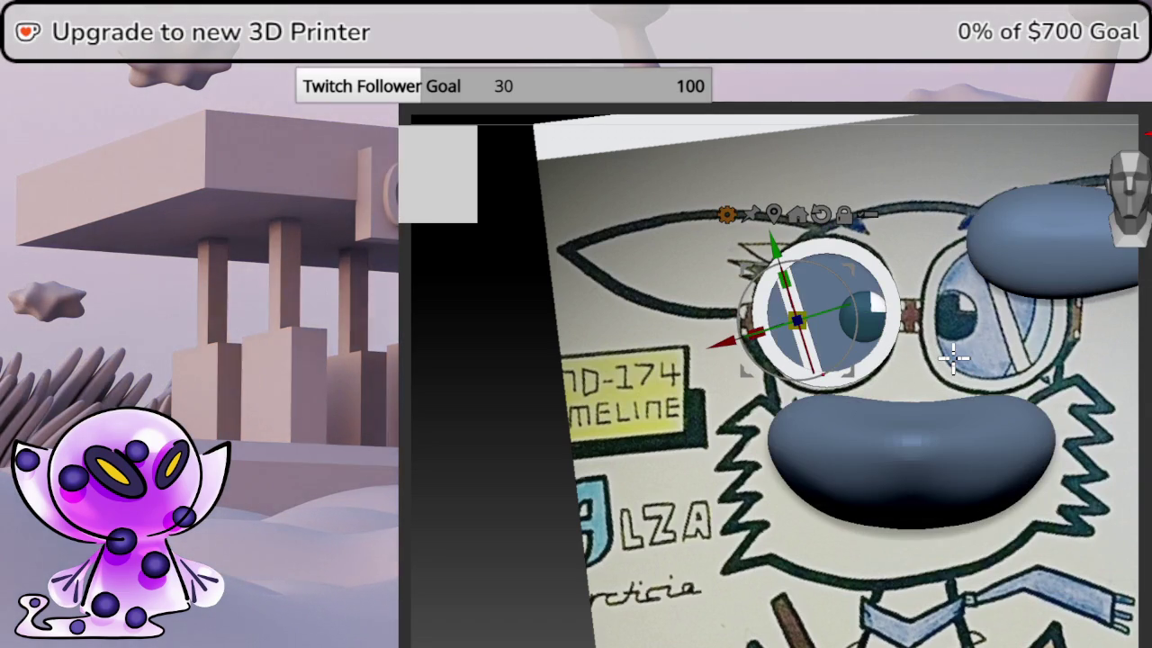
- Undo the eye disc change, then orbit and zoom until the right-eye teardrop is edge-on
key("ctrl+z")
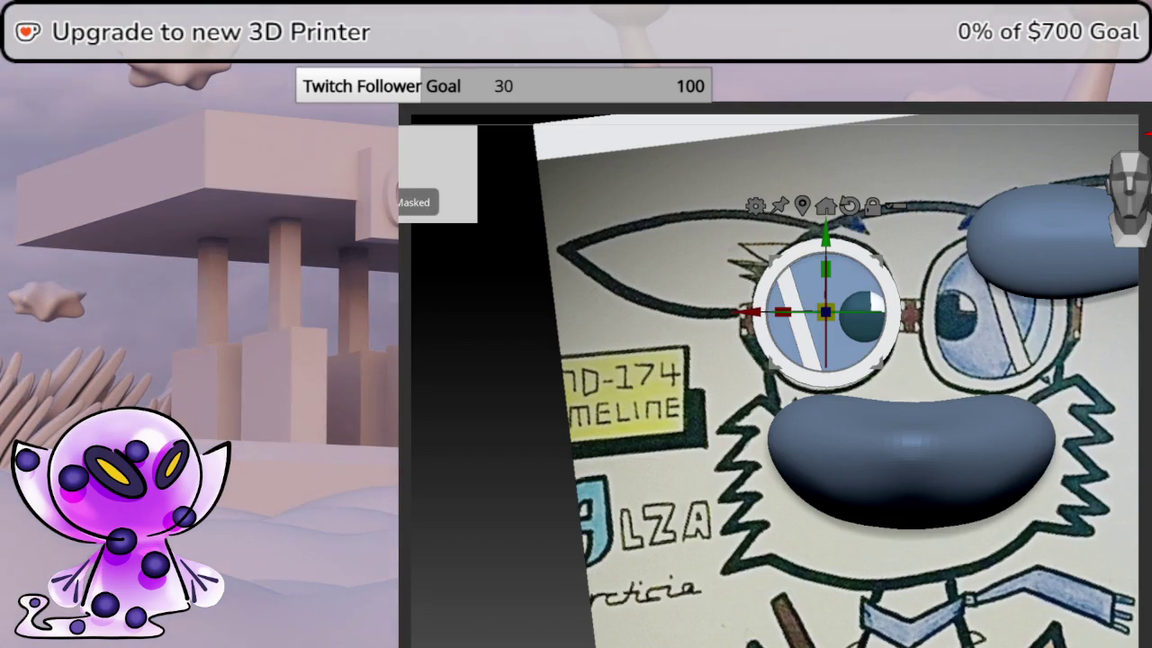
left_click_drag(774, 378, 792, 378)
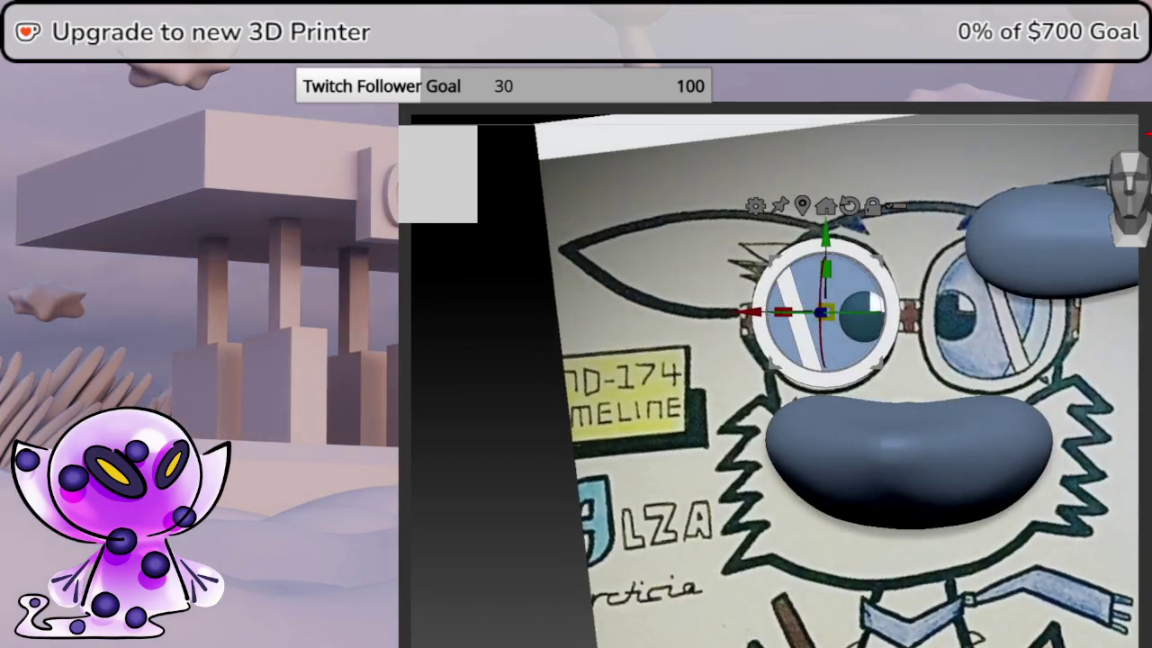
left_click_drag(900, 351, 909, 351)
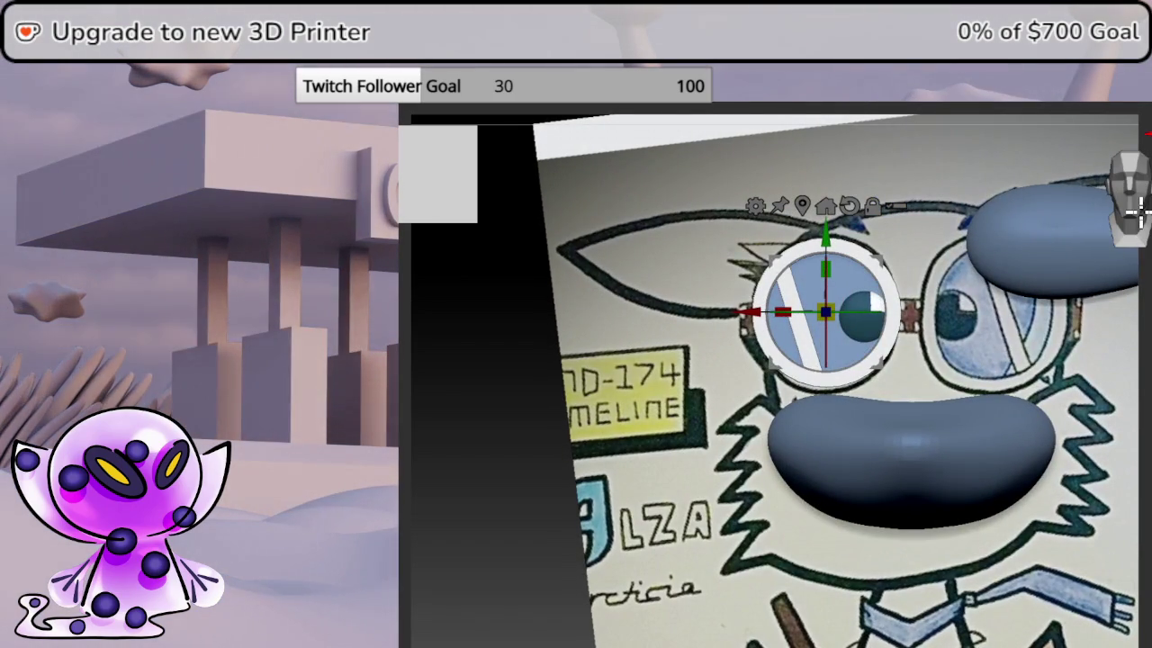
scroll(956, 489, "right", 3)
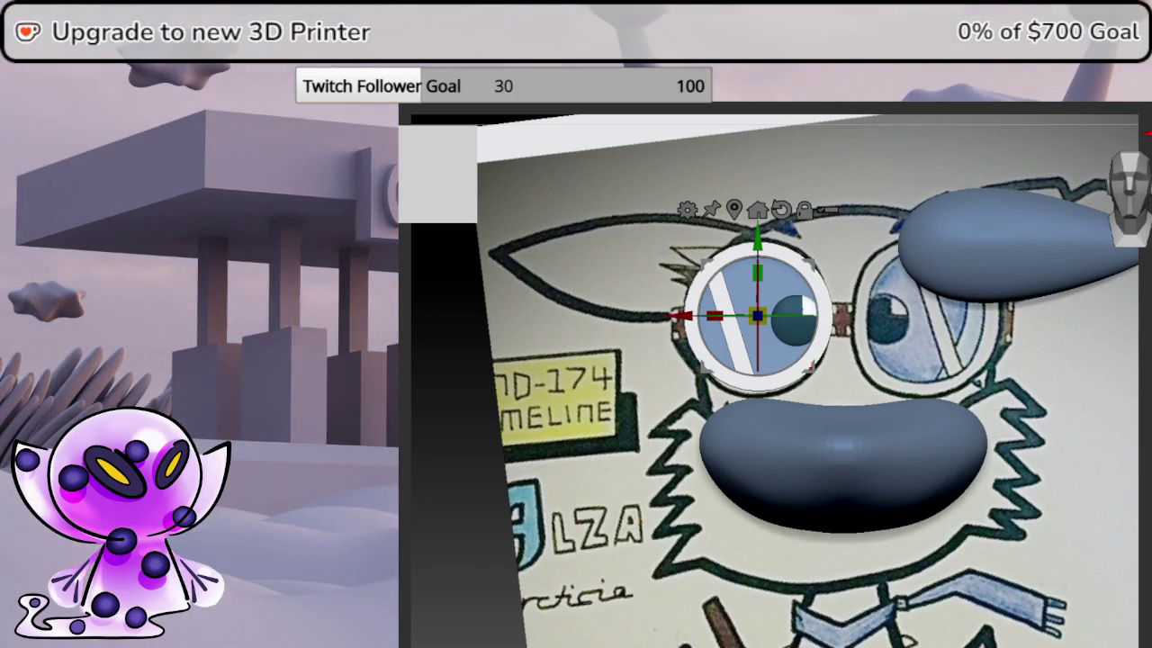
middle_click_drag(1031, 237, 812, 426)
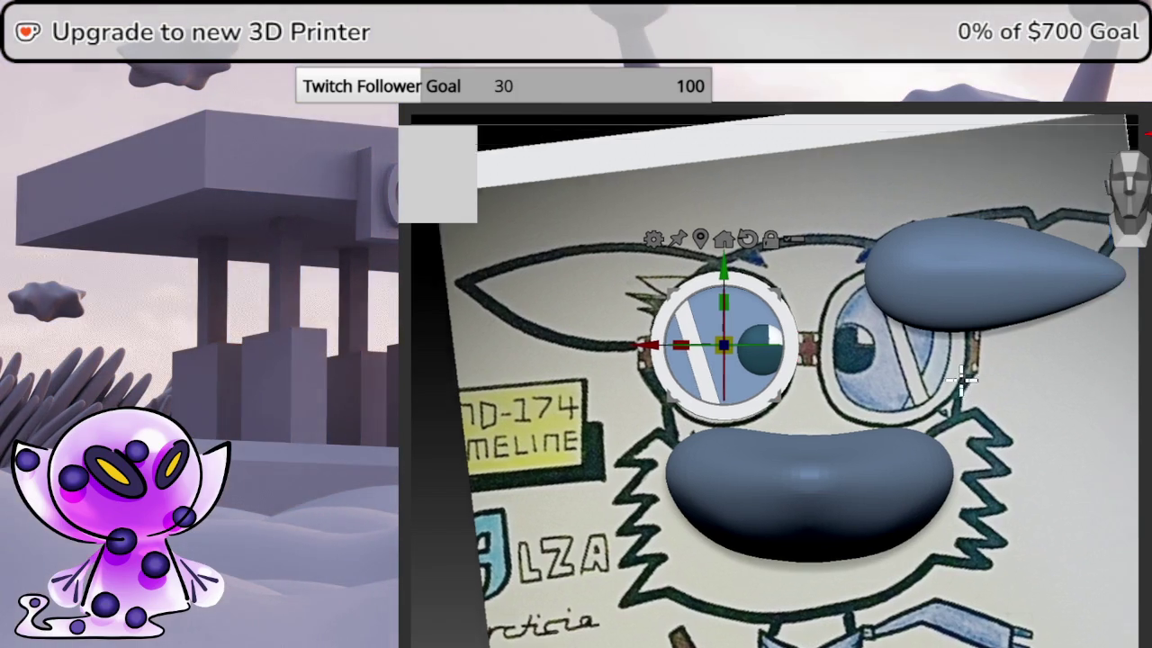
scroll(1093, 342, "up", 3)
scroll(951, 390, "up", 1)
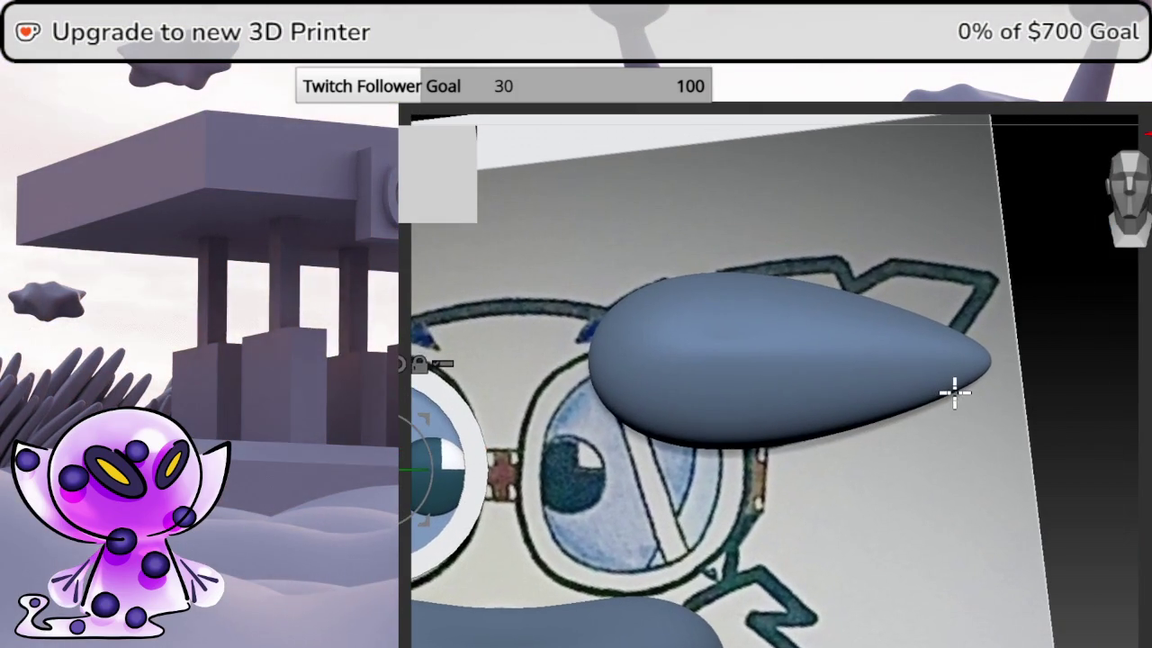
mouse_move(956, 389)
middle_mouse_down()
mouse_move(774, 396)
mouse_move(1139, 260)
middle_mouse_up()
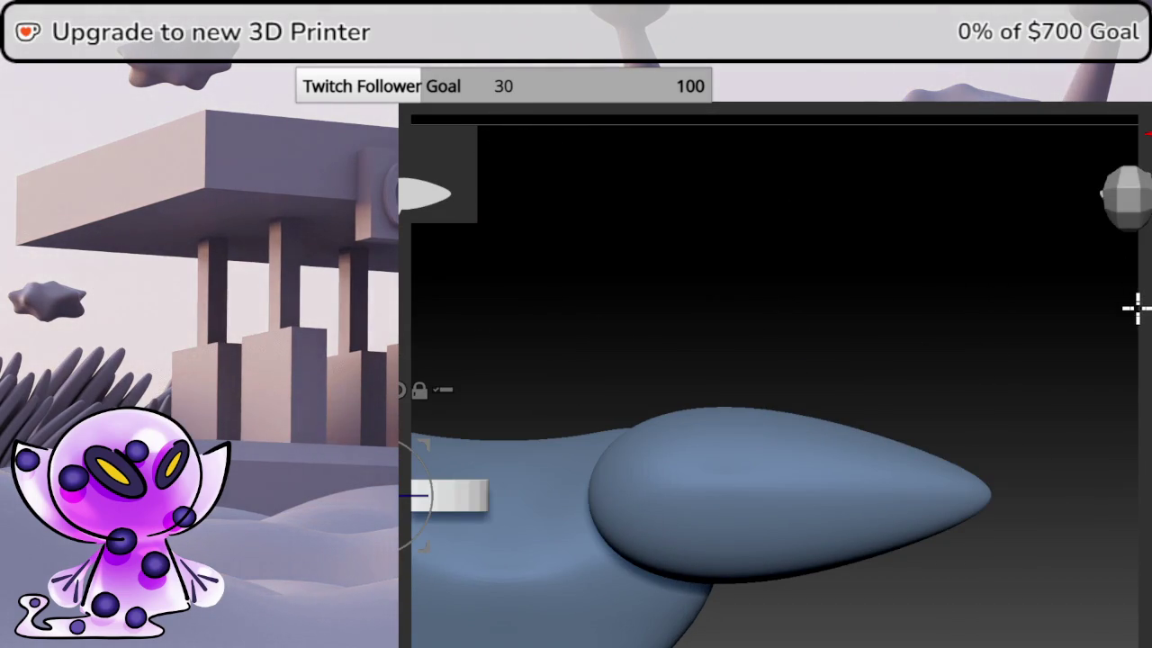
- Mask the teardrop subtool, invert the mask, and squash its lower half to about 0.1 in Z
middle_click_drag(742, 540, 754, 421, "shift")
mouse_move(1069, 565)
left_mouse_down("ctrl")
mouse_move(587, 369)
mouse_move(561, 379)
left_mouse_up("ctrl")
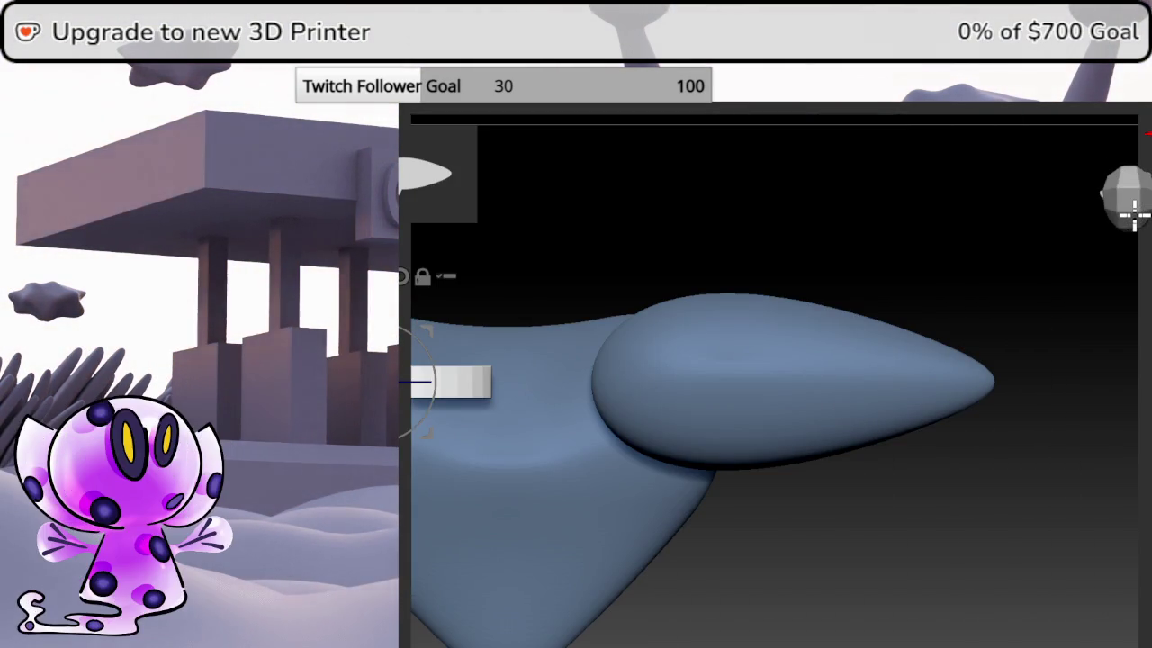
mouse_move(1070, 577)
left_mouse_down("ctrl")
mouse_move(547, 414)
mouse_move(531, 385)
left_mouse_up("ctrl")
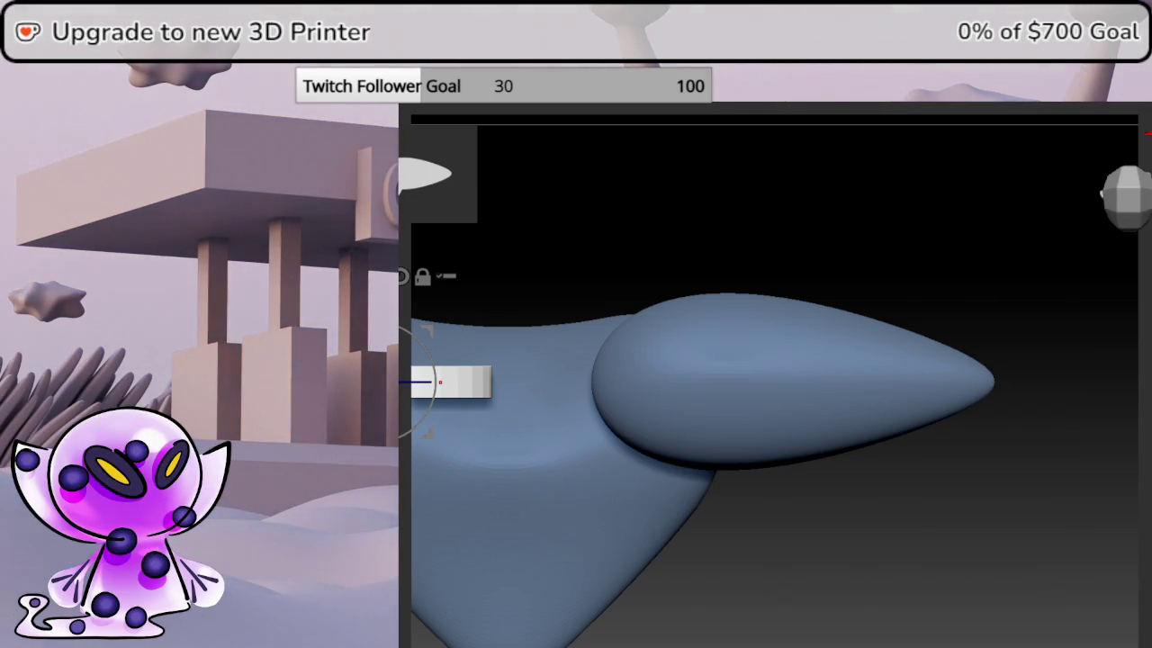
left_click(752, 381, "alt")
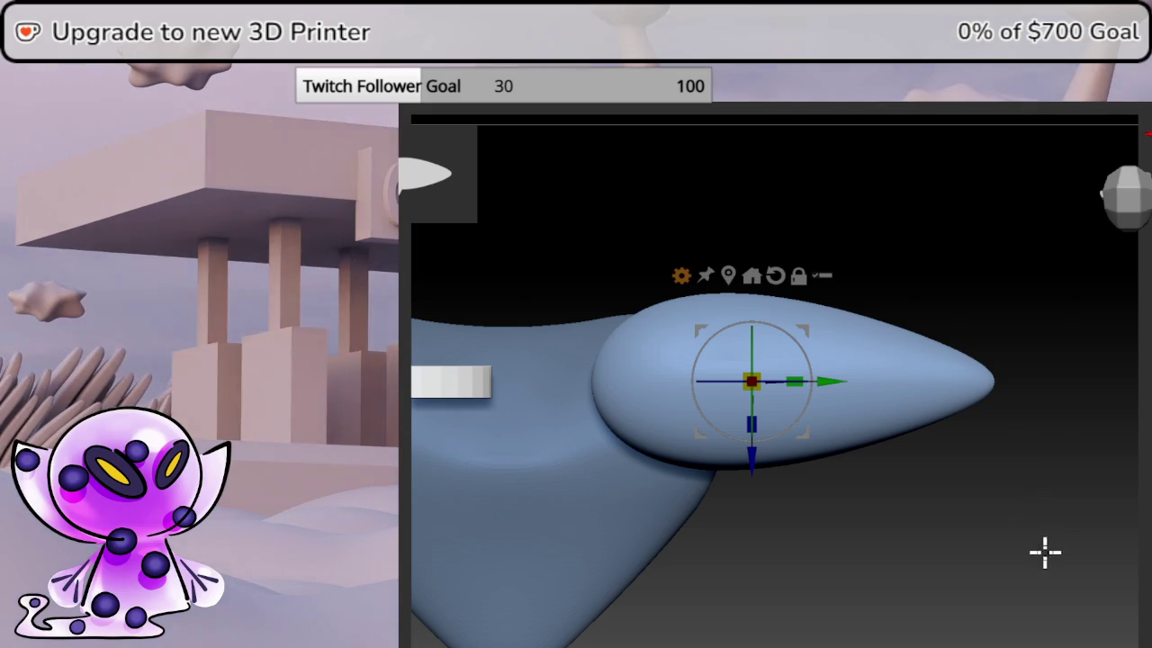
mouse_move(1067, 577)
left_mouse_down("ctrl")
mouse_move(726, 380)
mouse_move(522, 378)
left_mouse_up("ctrl")
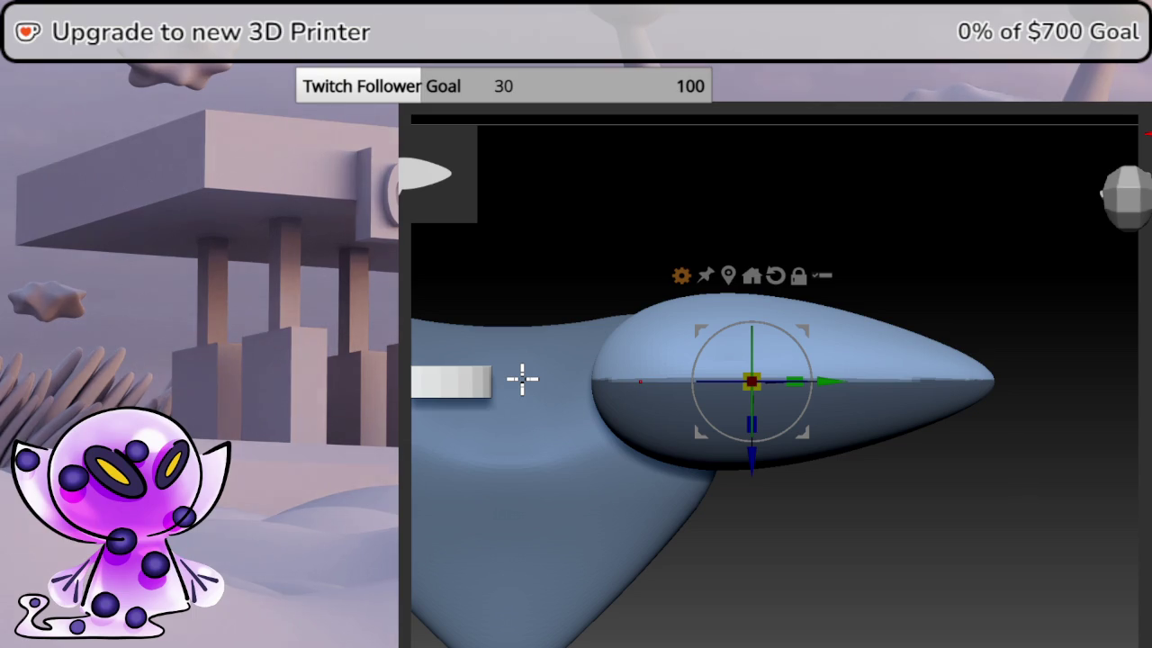
left_click(885, 517, "ctrl")
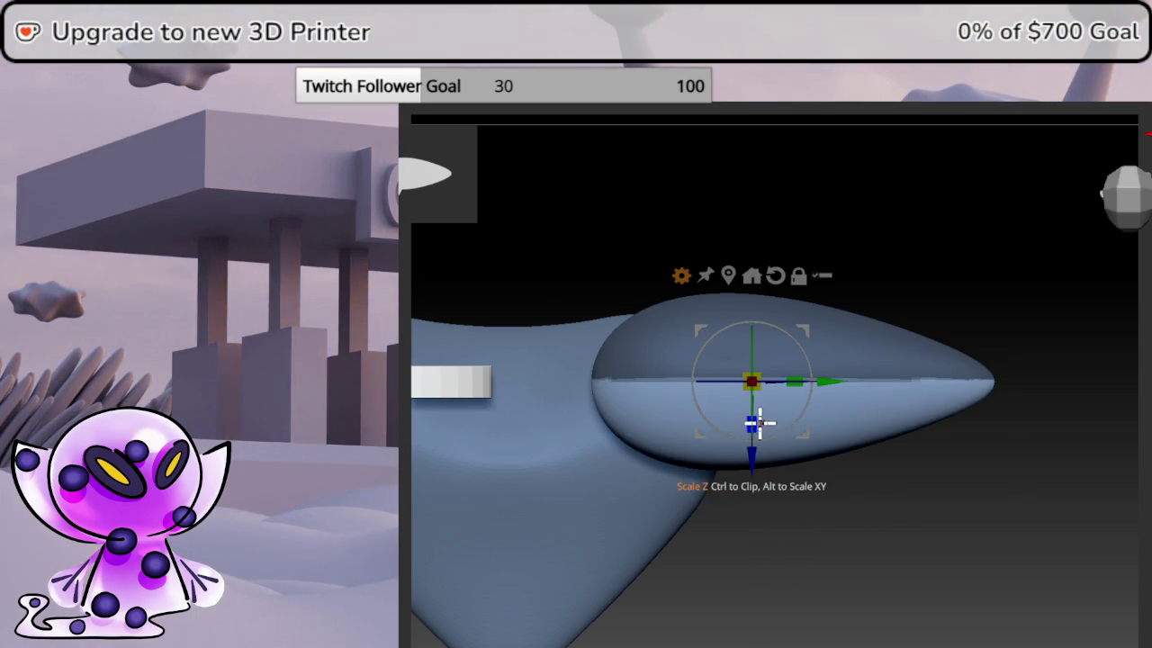
left_click_drag(759, 423, 780, 286)
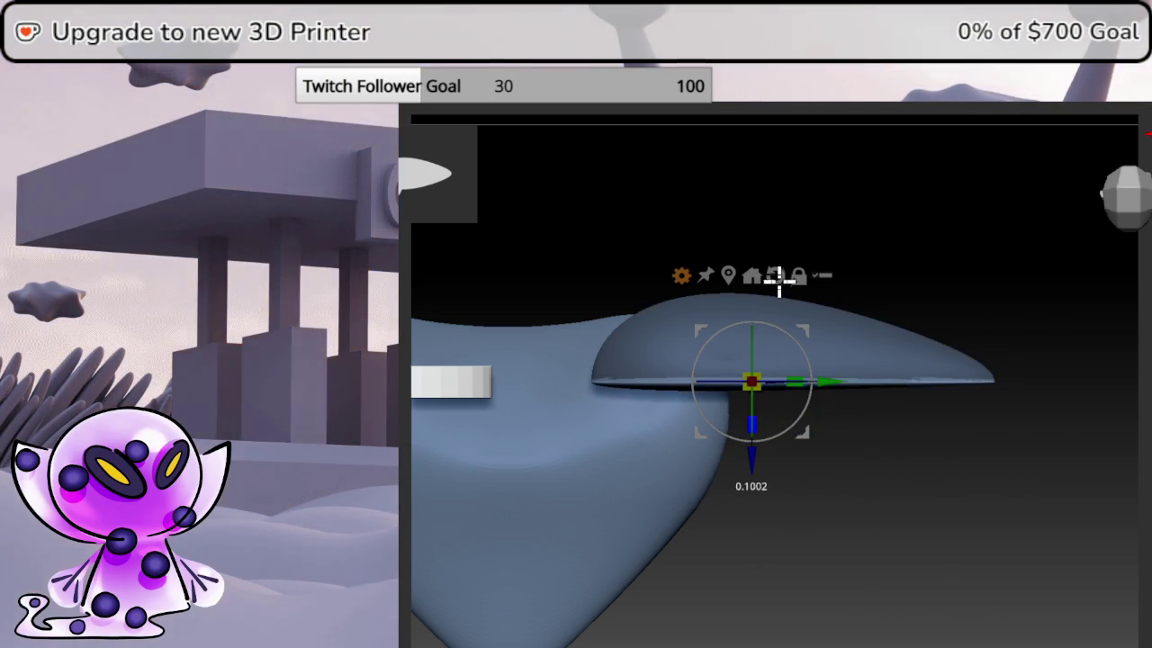
mouse_move(1046, 496)
left_mouse_down()
mouse_move(1069, 365)
mouse_move(1071, 423)
left_mouse_up()
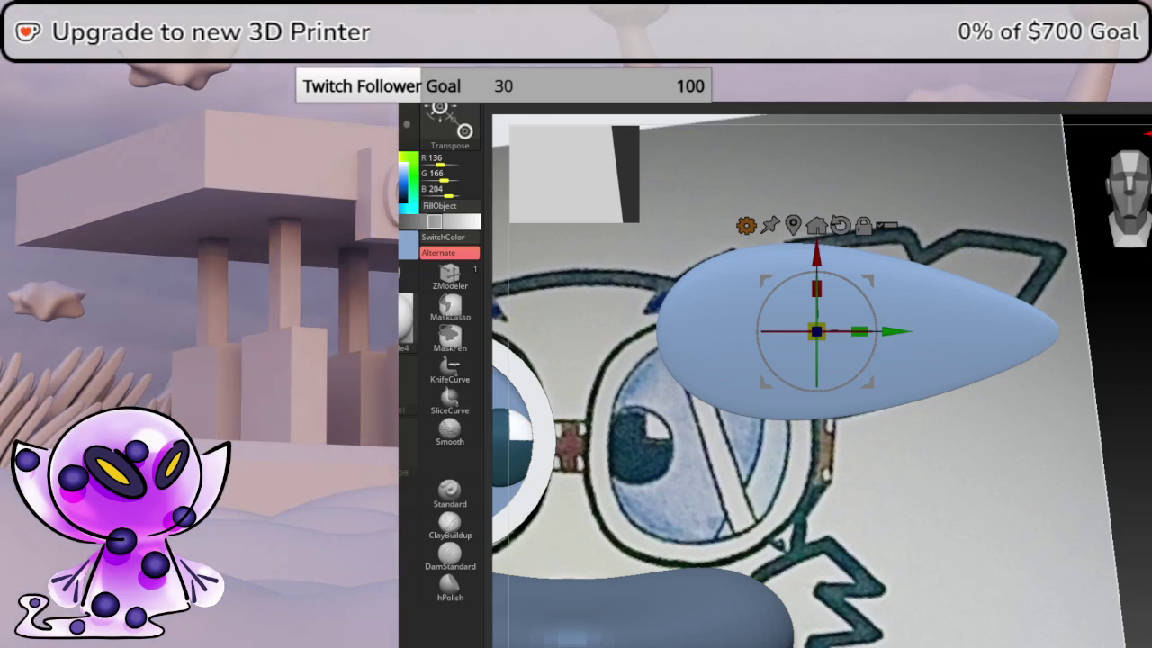
- Switch to the SliceCurve brush and cancel the Preferences Load Ui file dialog
key("ctrl+shift")
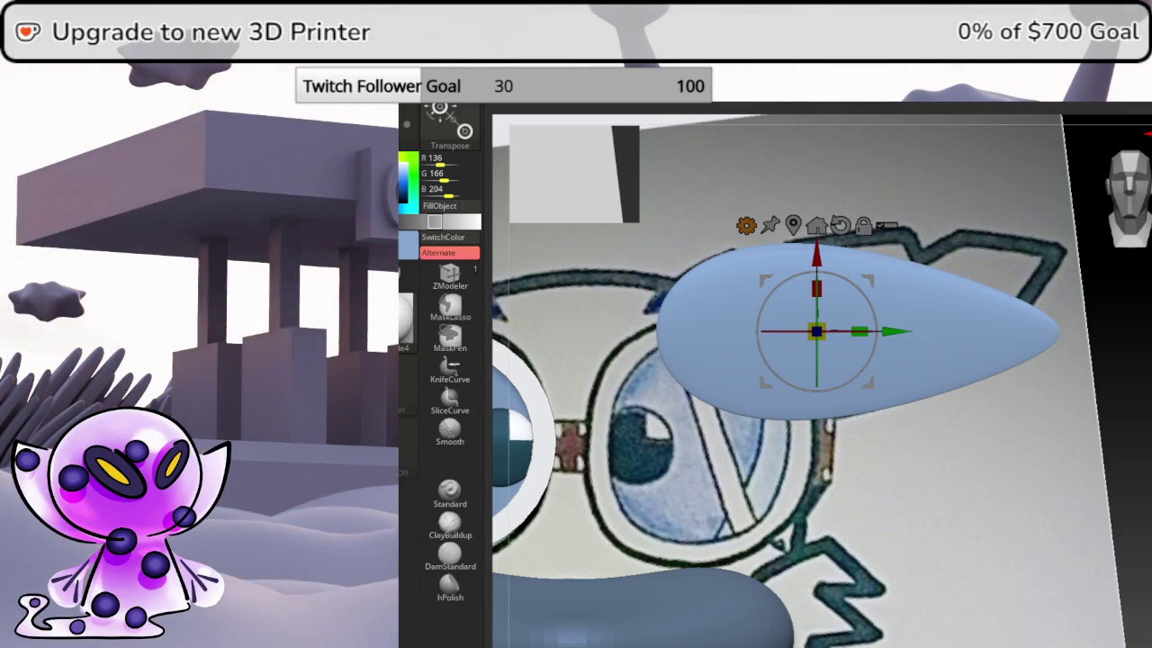
left_click(927, 94)
left_click(891, 94)
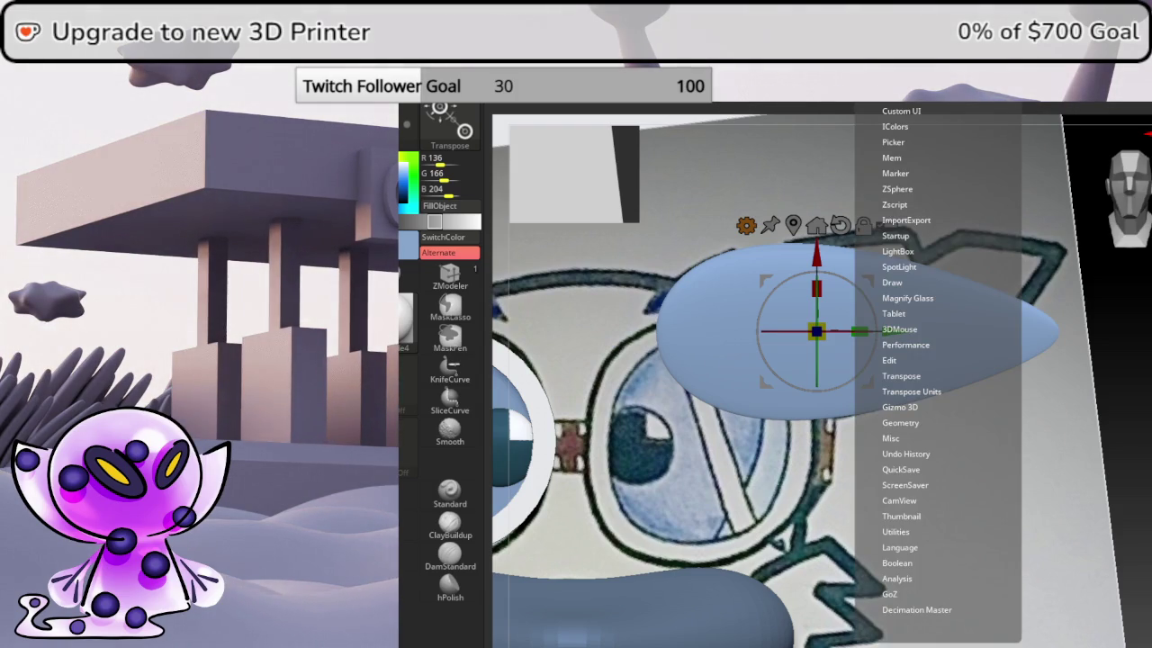
scroll(936, 360, "up", 2)
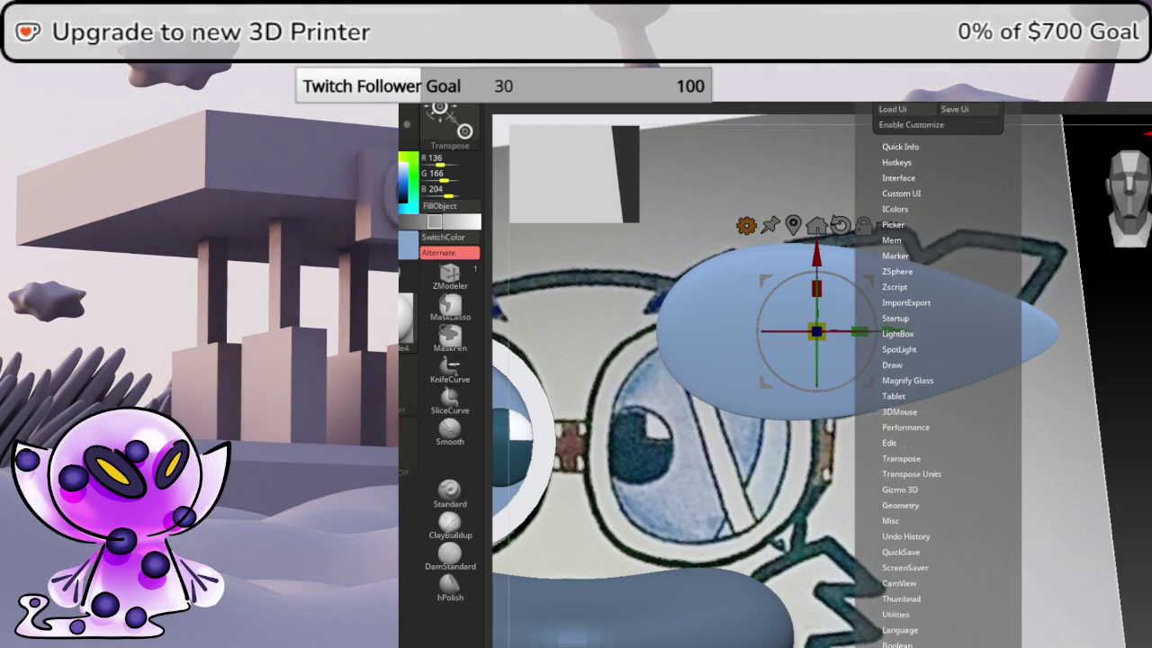
left_click(918, 111)
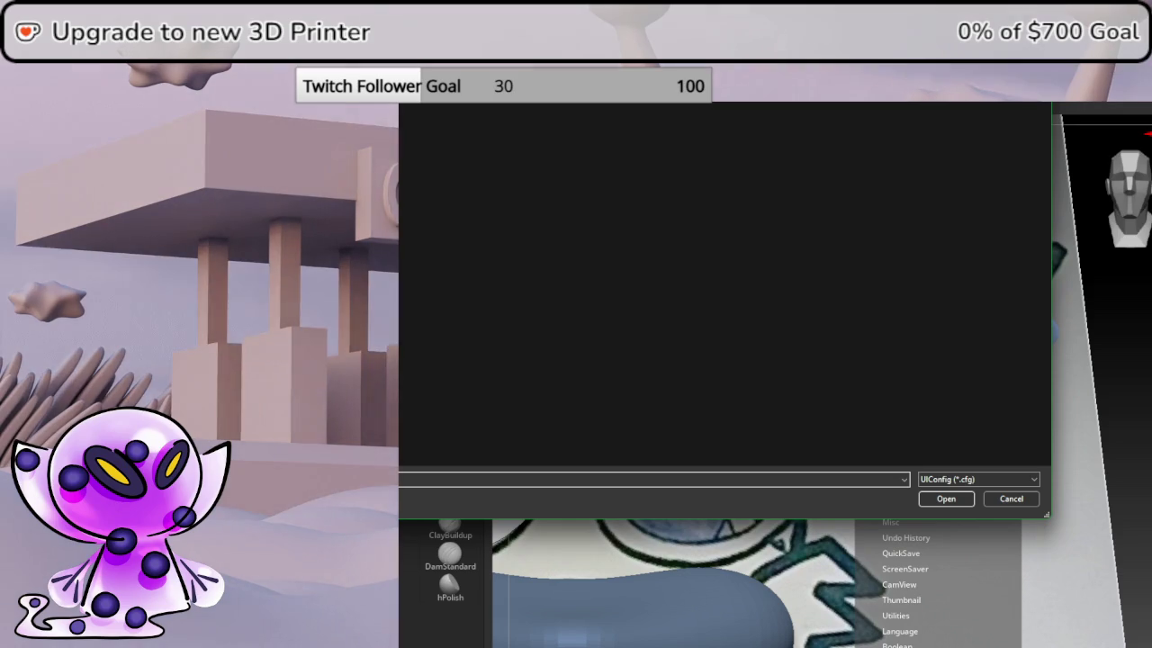
key("Escape")
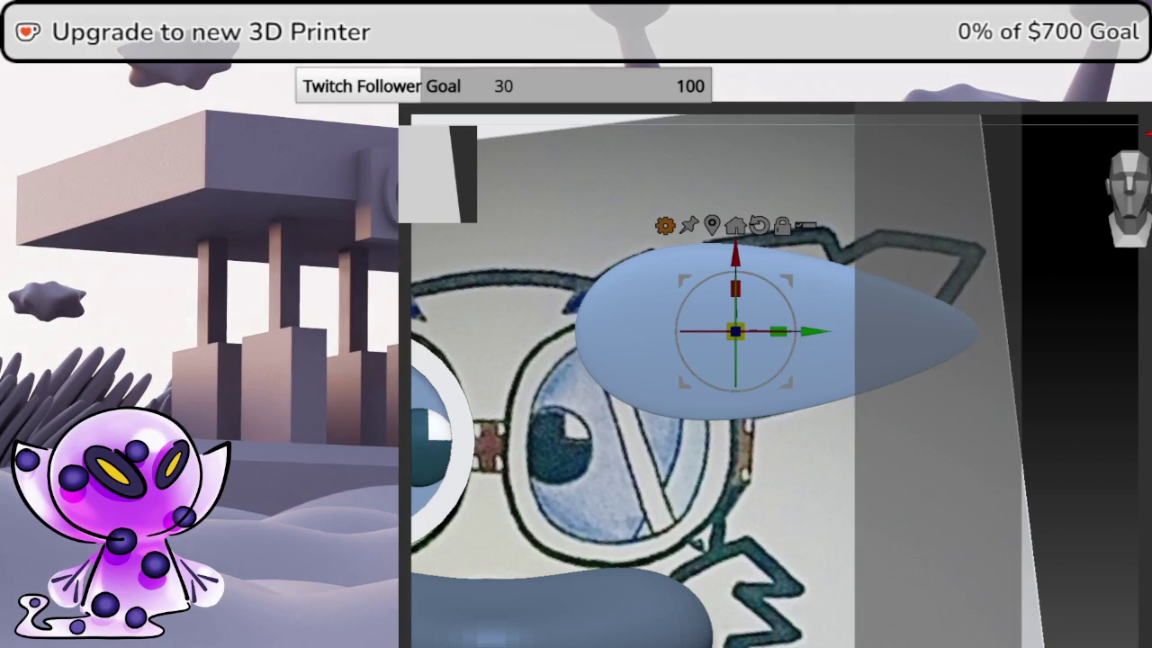
- Hide the side tray, zoom out to the whole face, and expand ZPlugin's SubTool Master
key("Tab")
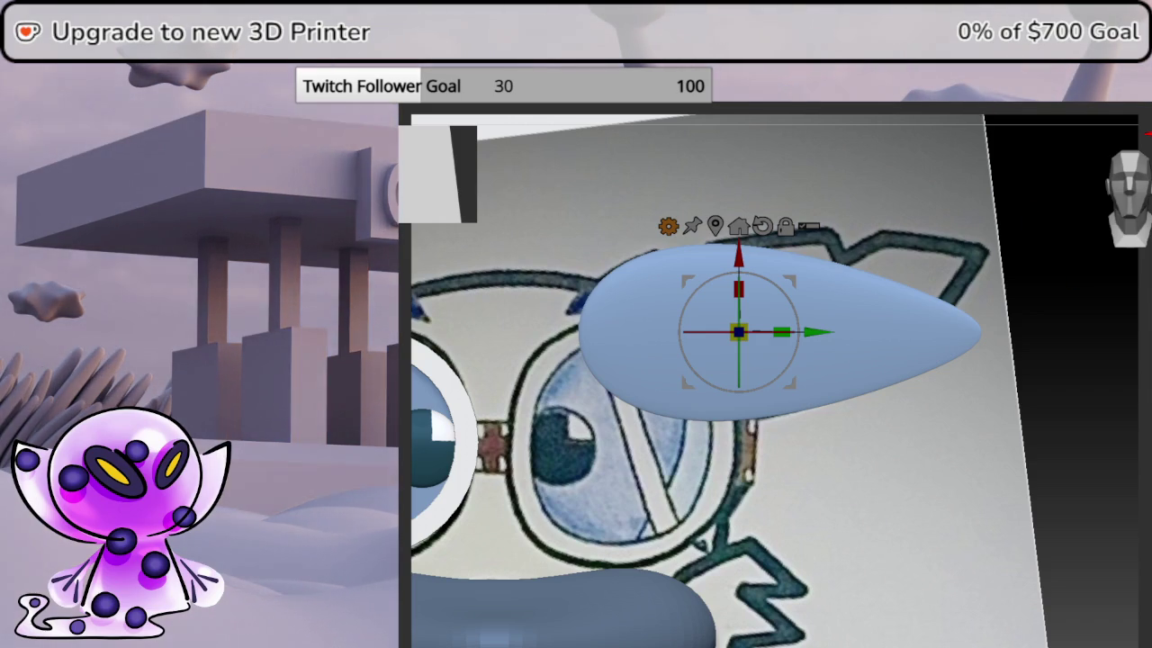
scroll(954, 351, "down", 2)
scroll(977, 334, "down", 2)
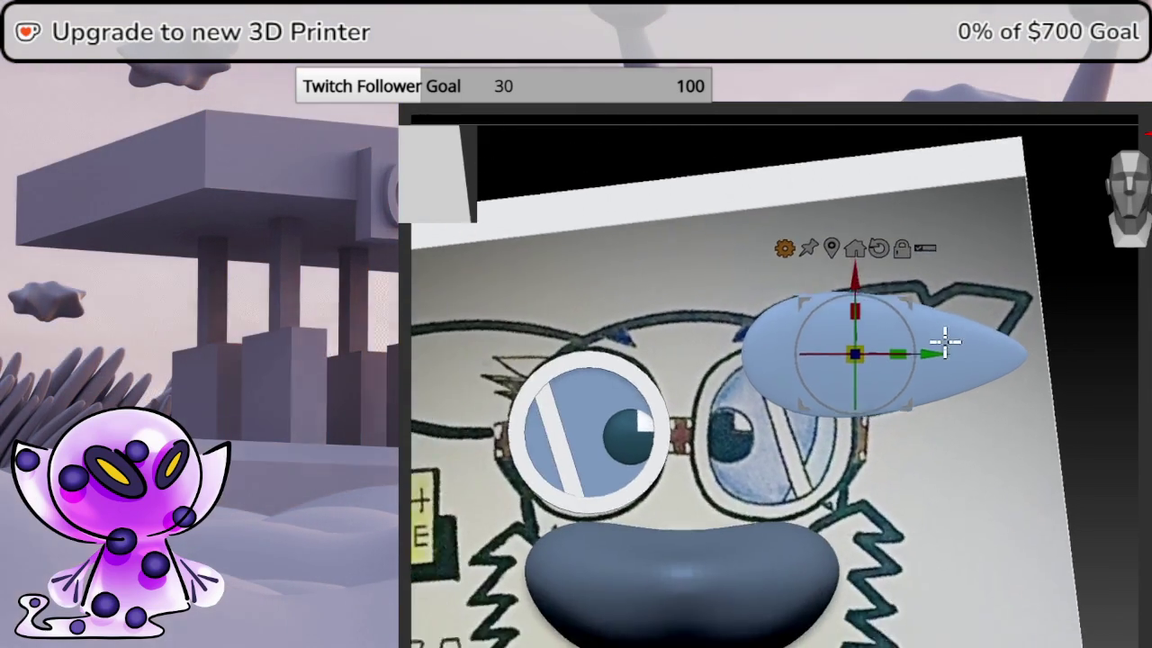
scroll(945, 339, "down", 2)
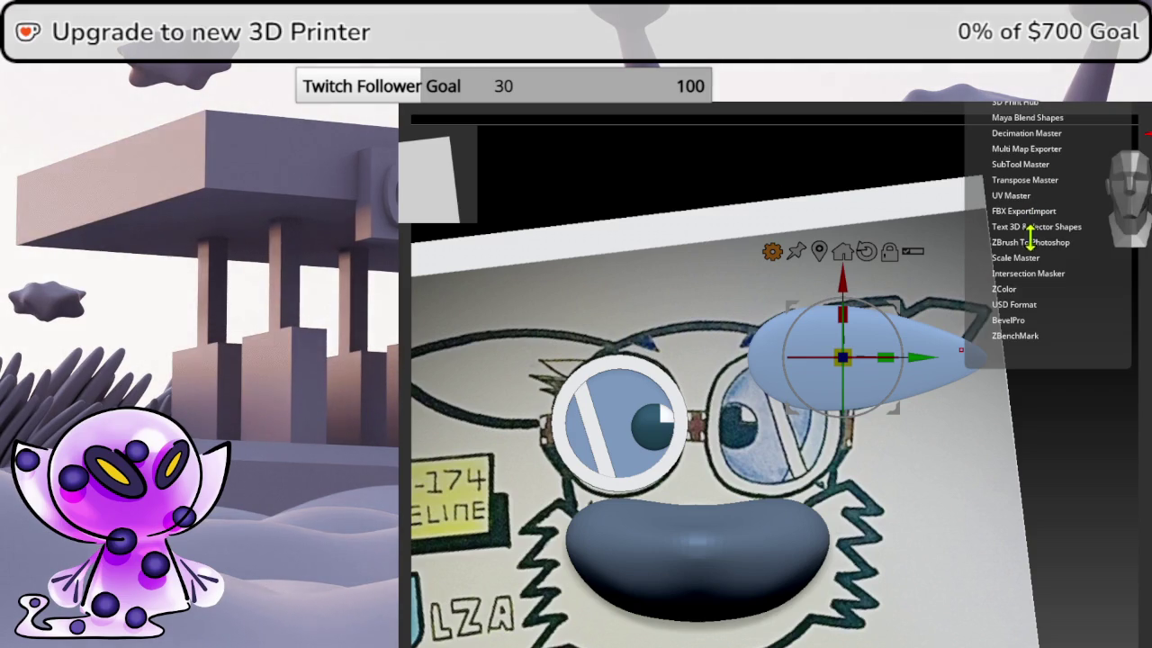
left_click(1026, 165)
- Mirror the flattened teardrop across X as an appended SubTool, then leave gizmo mode
left_click(1070, 226)
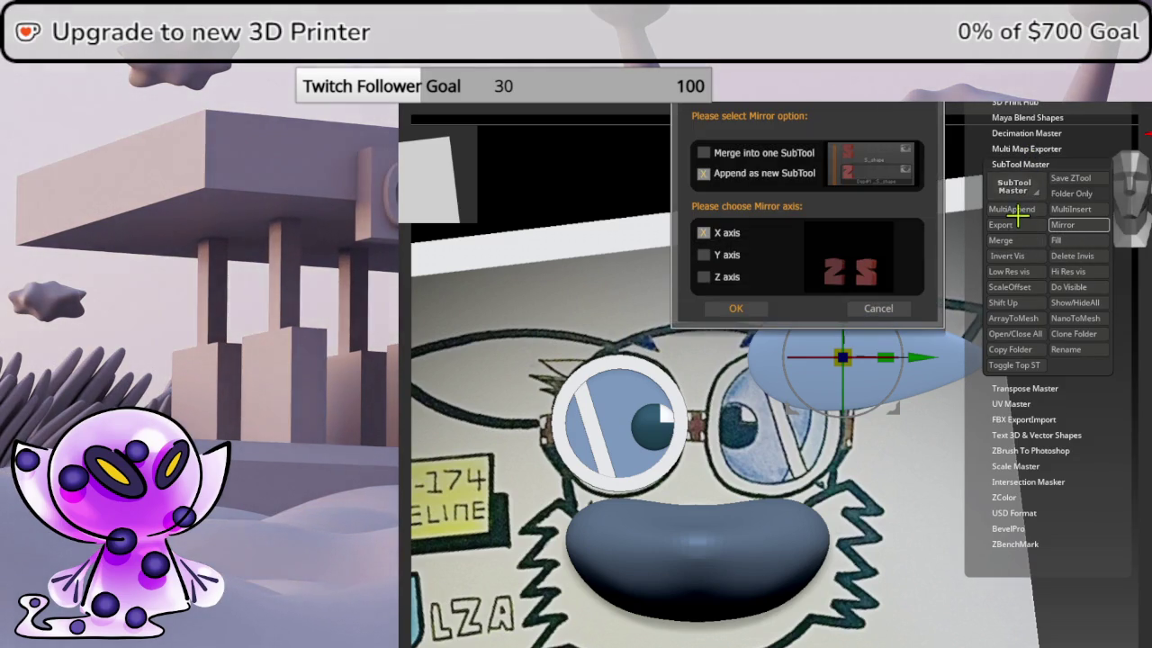
left_click(743, 309)
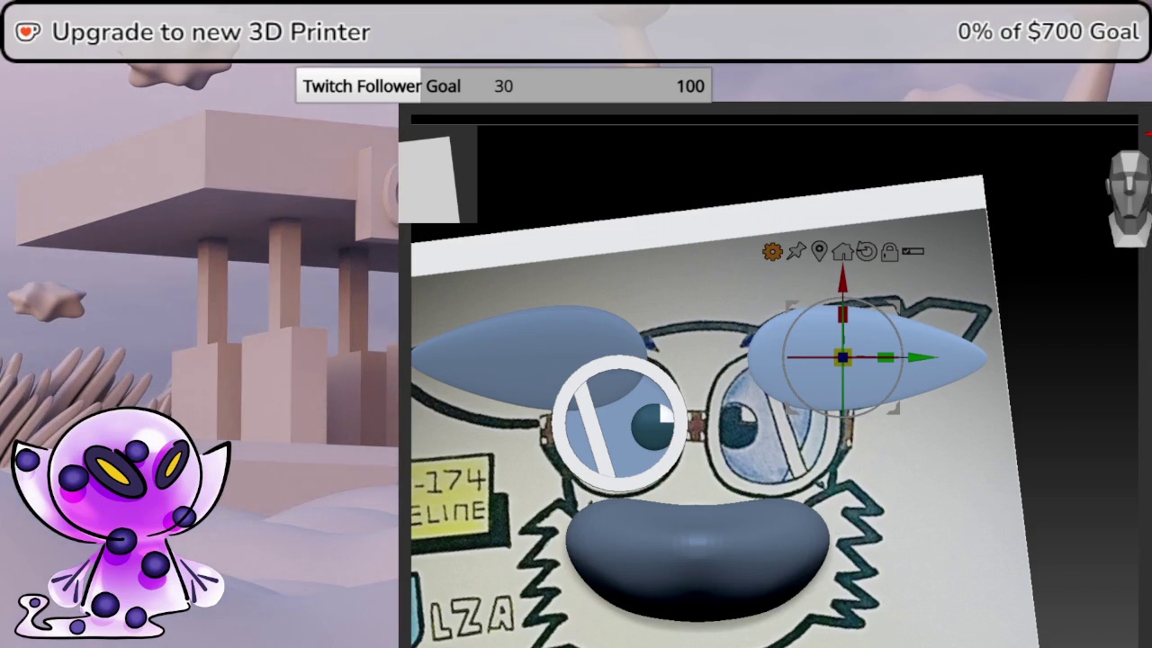
scroll(959, 373, "up", 2)
scroll(938, 424, "up", 3)
key("q")
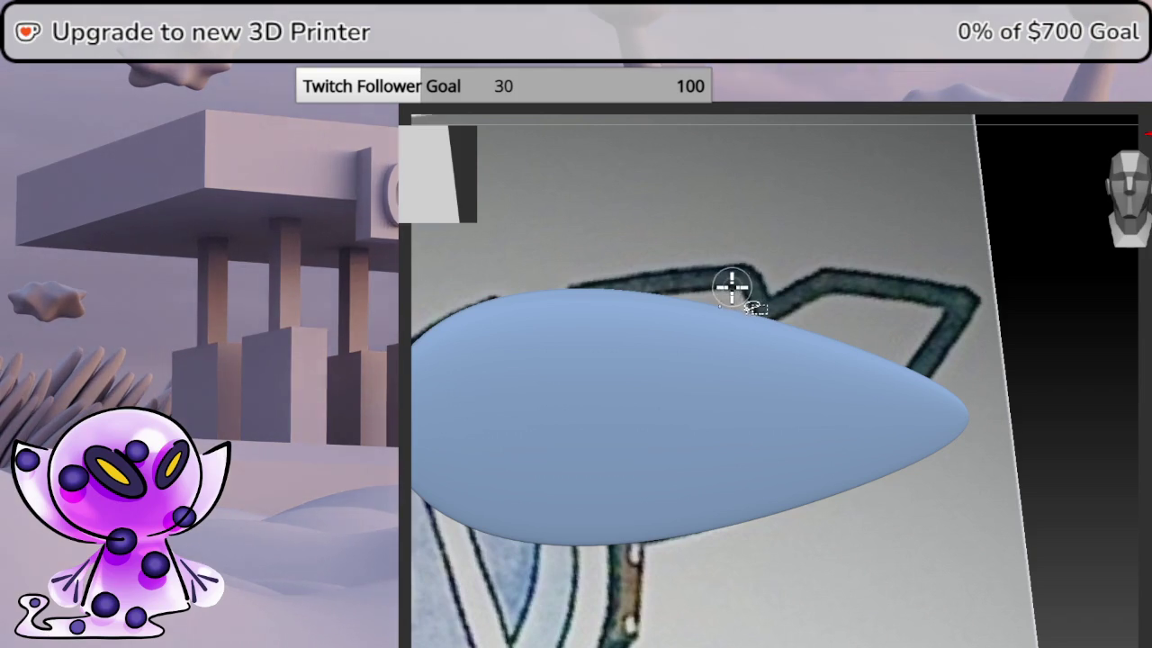
left_click_drag(760, 369, 772, 376, "ctrl+shift")
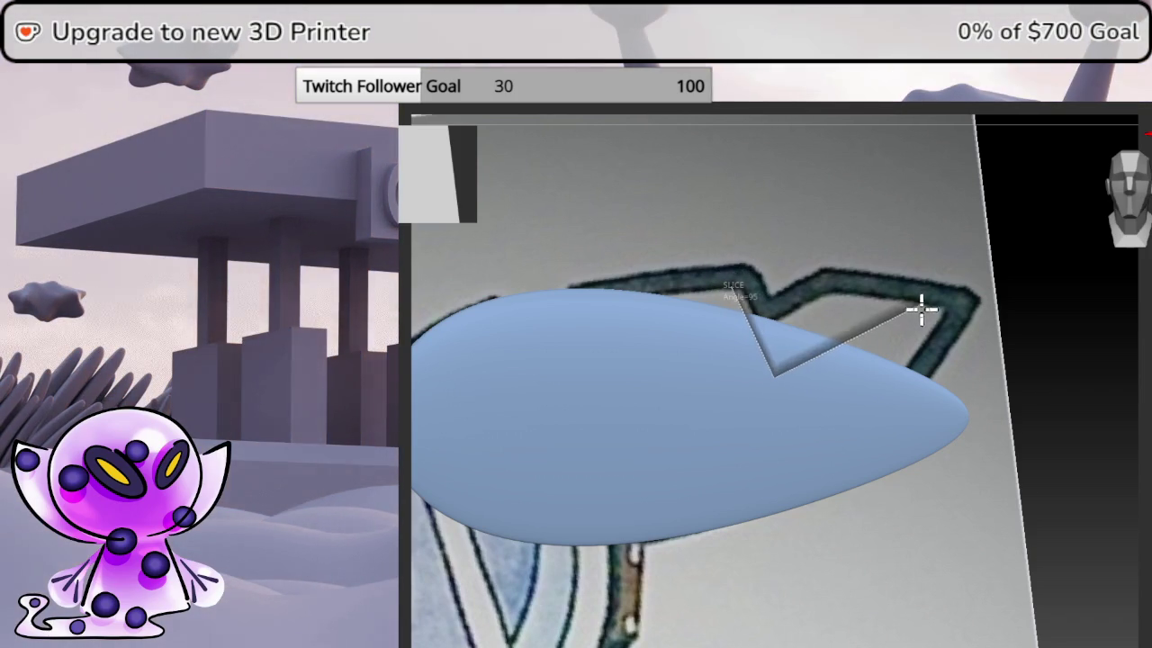
- Slice a V-shaped notch into the right teardrop's top edge and orbit back out
left_click_drag(912, 310, 927, 310, "ctrl+shift")
mouse_move(999, 270)
left_mouse_down()
mouse_move(882, 334)
mouse_move(762, 363)
mouse_move(751, 316)
mouse_move(860, 241)
mouse_move(946, 326)
mouse_move(987, 314)
mouse_move(979, 308)
mouse_move(948, 388)
mouse_move(900, 373)
mouse_move(862, 298)
mouse_move(860, 262)
mouse_move(1052, 203)
mouse_move(1092, 342)
mouse_move(1041, 298)
mouse_move(1055, 259)
mouse_move(1046, 295)
left_mouse_up()
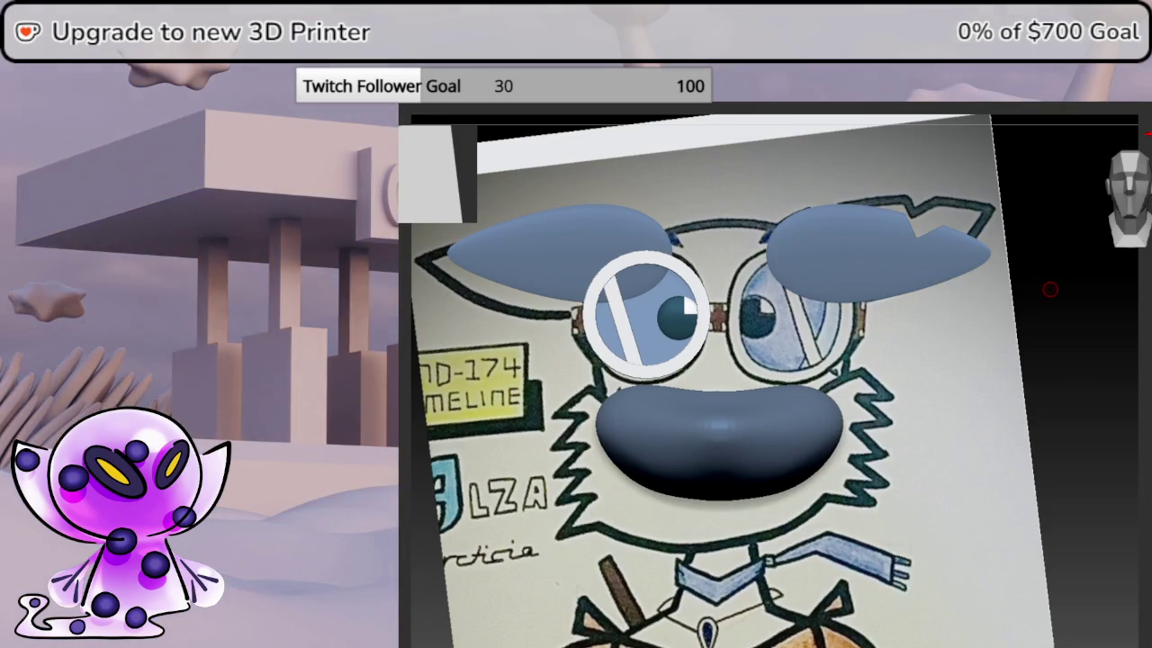
left_click(1035, 95)
- Mirror the goggle lens across X, merged into one SubTool
left_click(1085, 227)
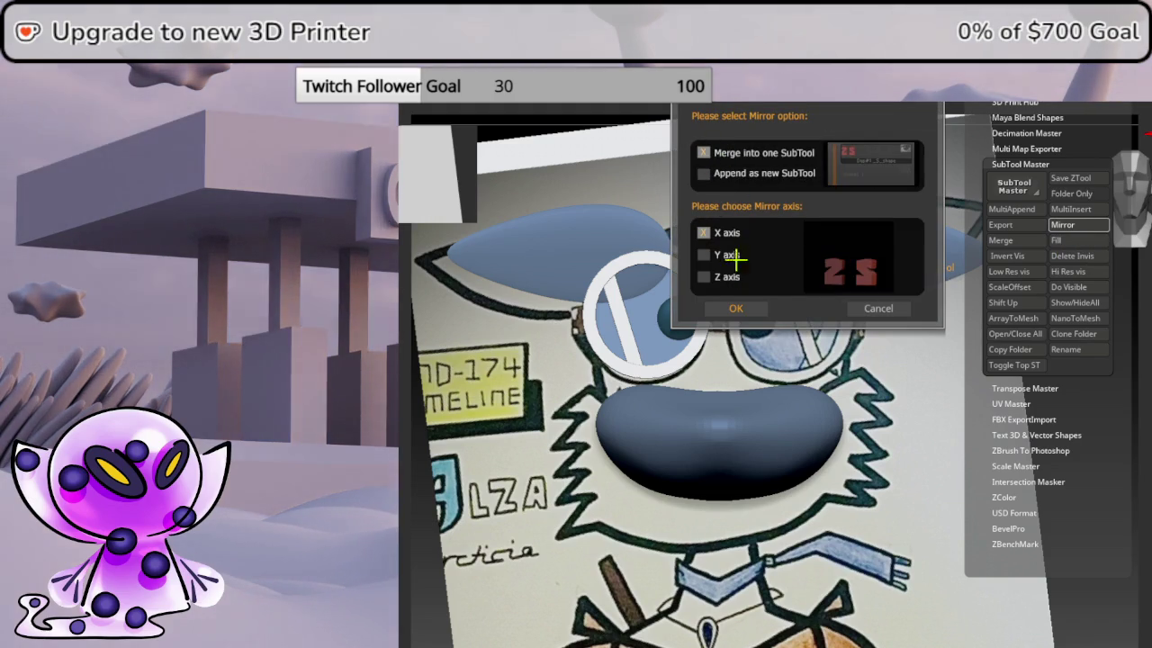
left_click(736, 308)
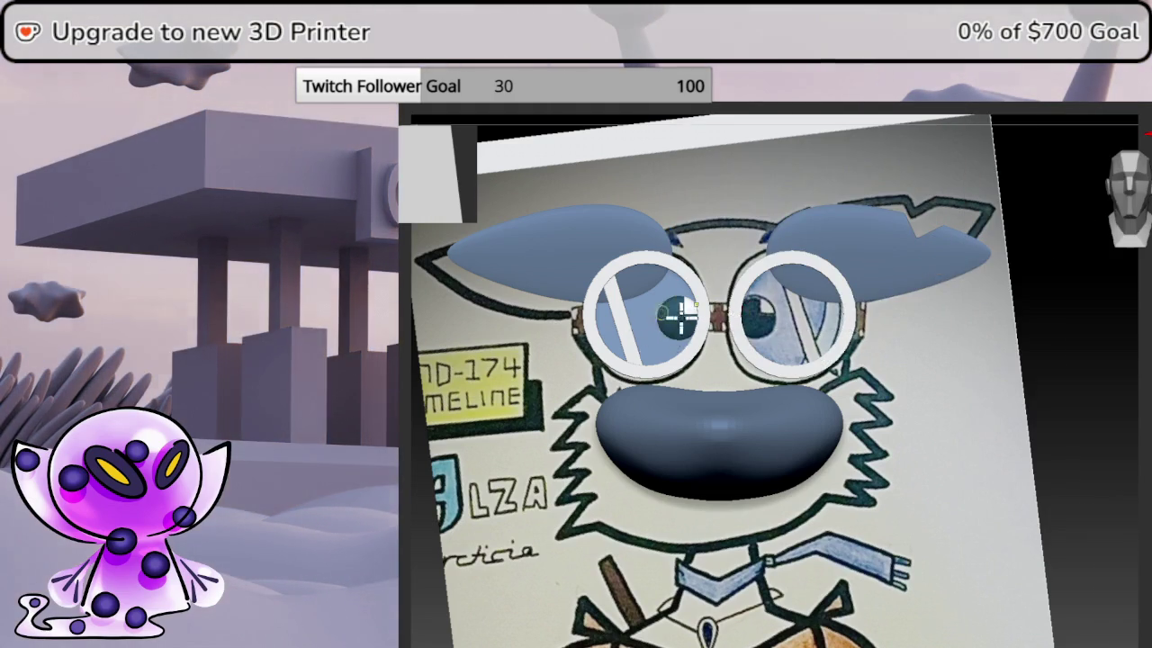
scroll(747, 310, "up", 5)
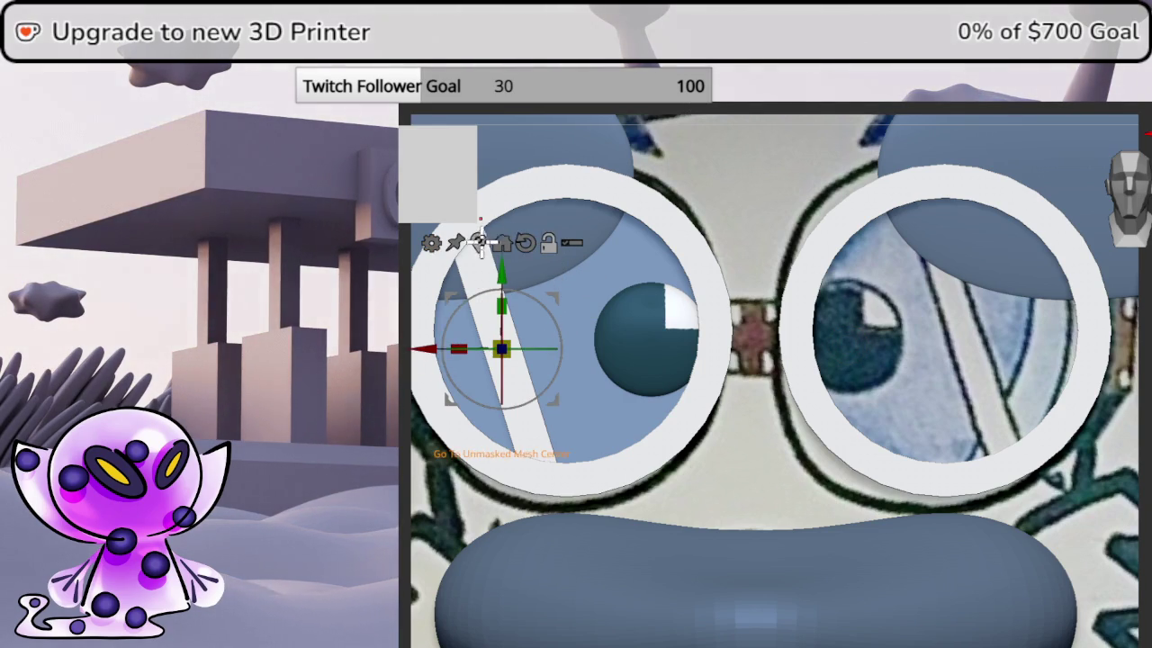
- Move the white glare stripe diagonally into the right lens and check its placement
mouse_move(430, 350)
left_mouse_down()
mouse_move(923, 184)
mouse_move(895, 179)
left_mouse_up()
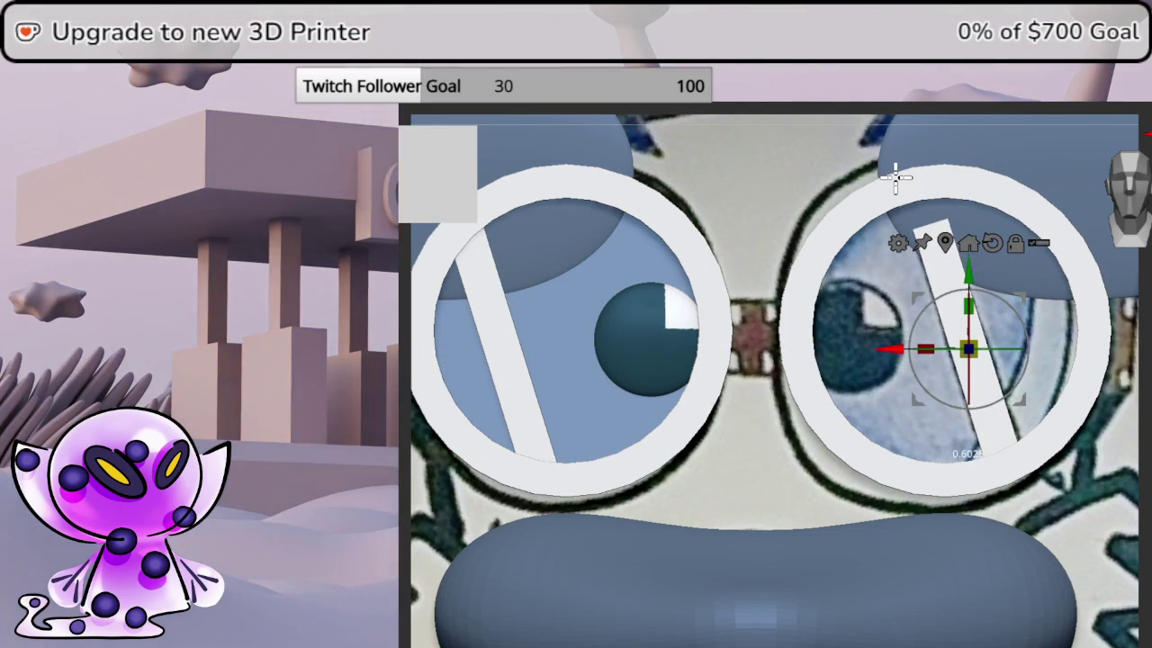
key("ctrl+z")
key("ctrl+z")
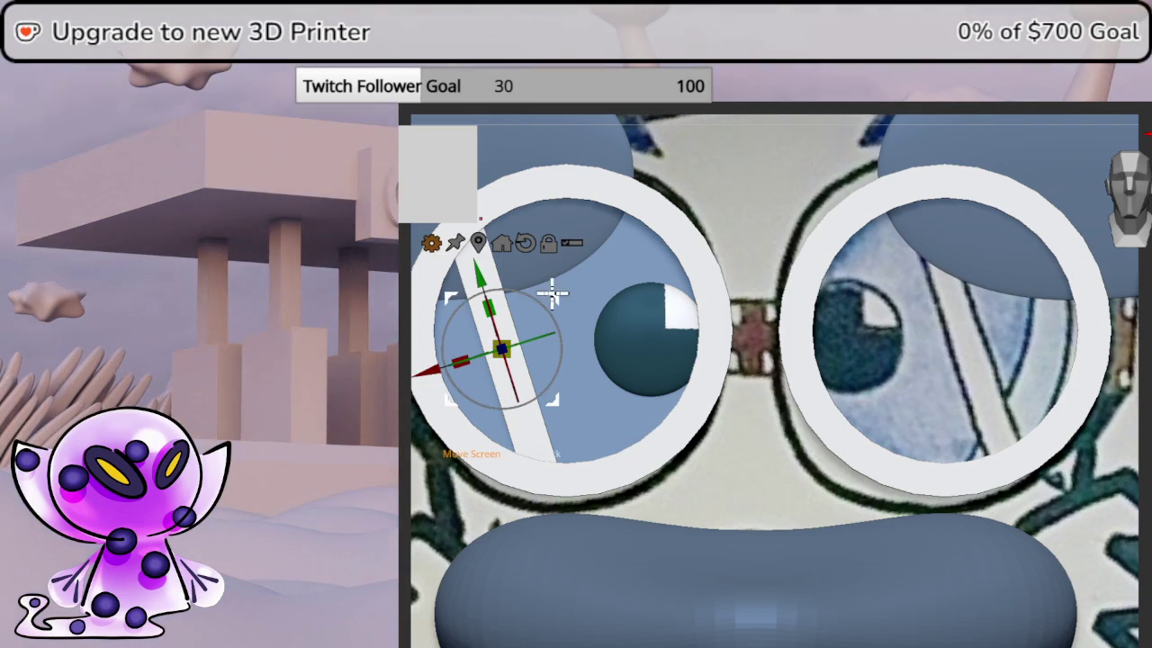
mouse_move(586, 298)
left_mouse_down()
mouse_move(1026, 277)
mouse_move(1018, 272)
left_mouse_up()
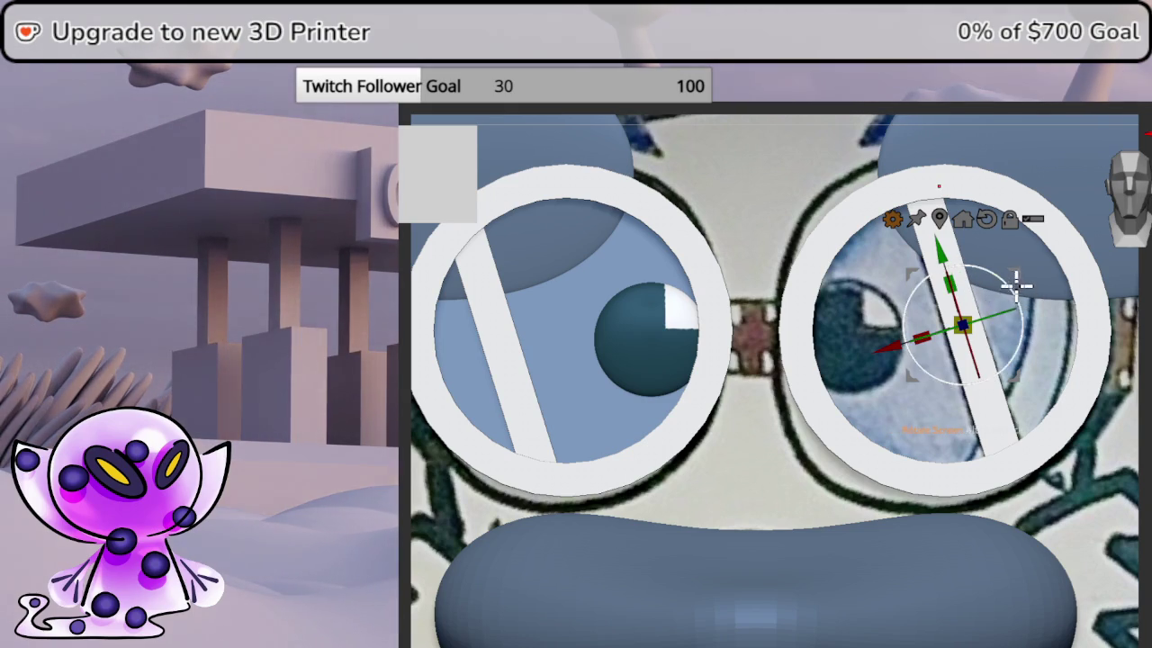
mouse_move(746, 471)
middle_mouse_down()
mouse_move(995, 407)
mouse_move(972, 399)
middle_mouse_up()
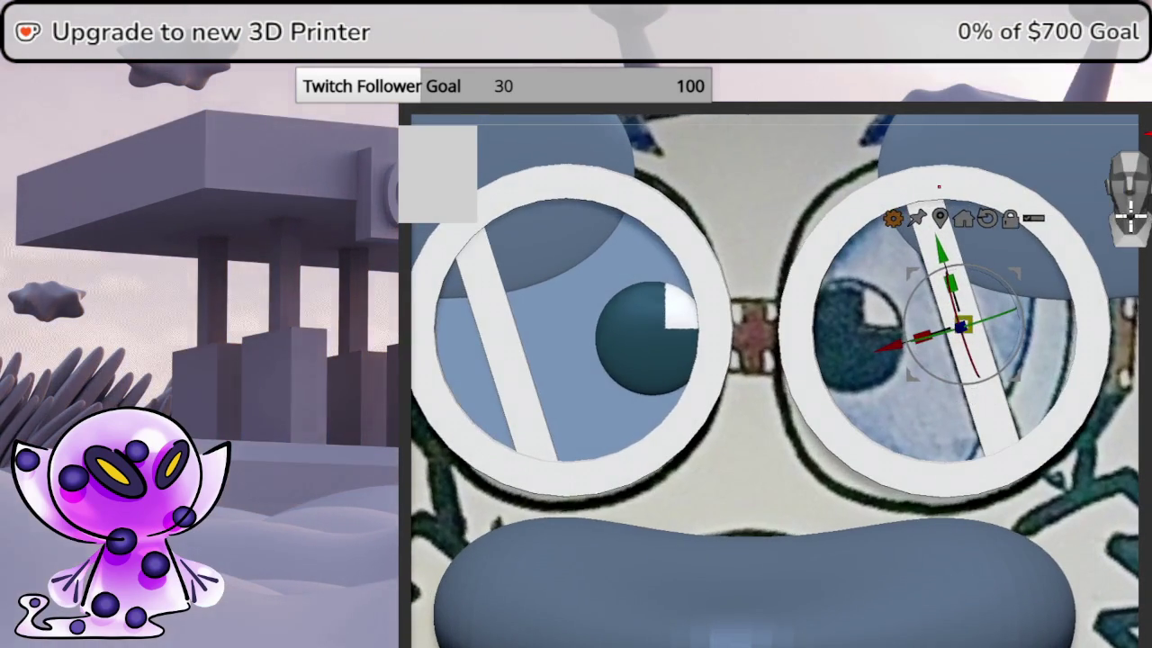
left_click(540, 351, "alt")
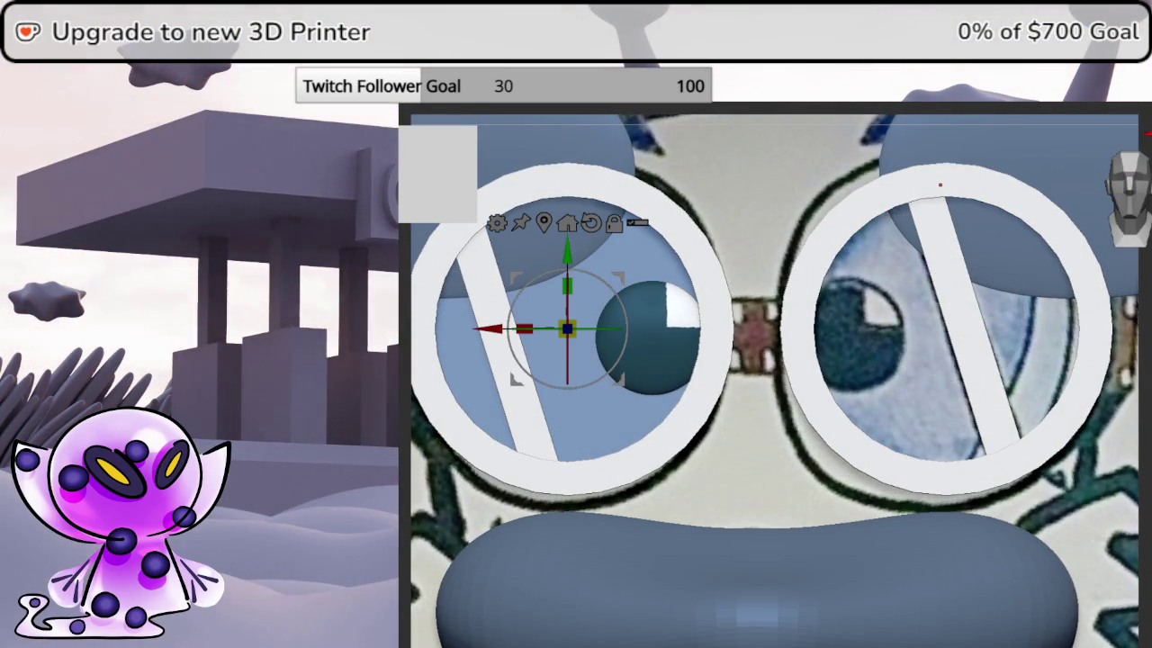
left_click(1065, 227)
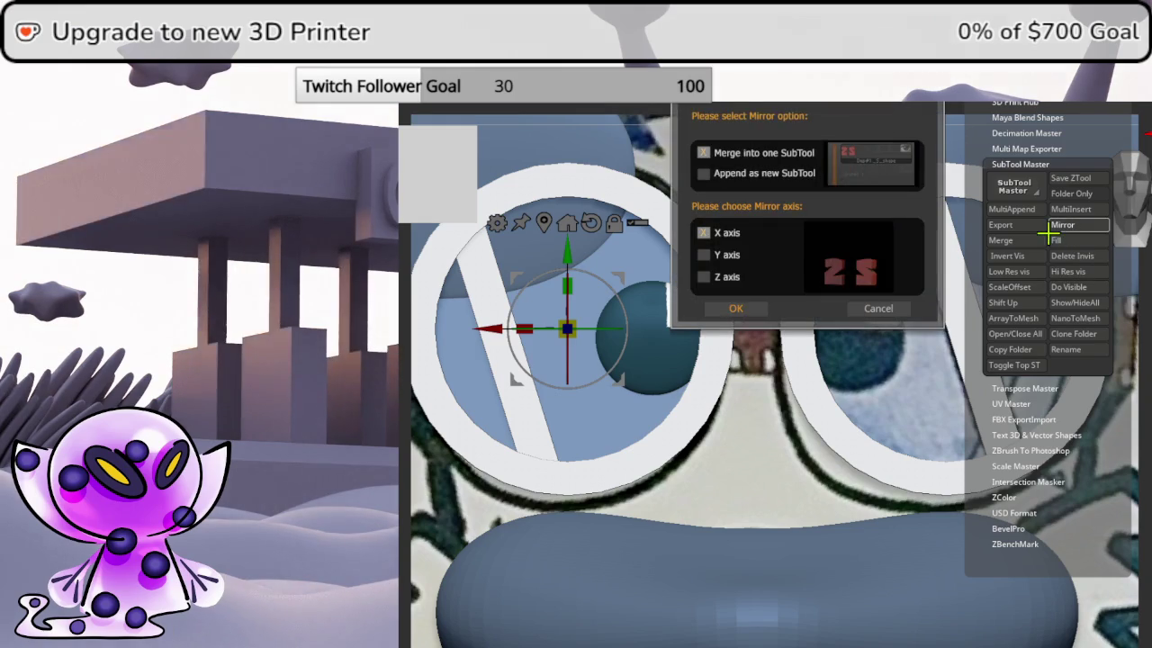
- Mirror the stripe across X merged, then copy the eyeball into the right lens, nudged toward the nose
left_click(742, 306)
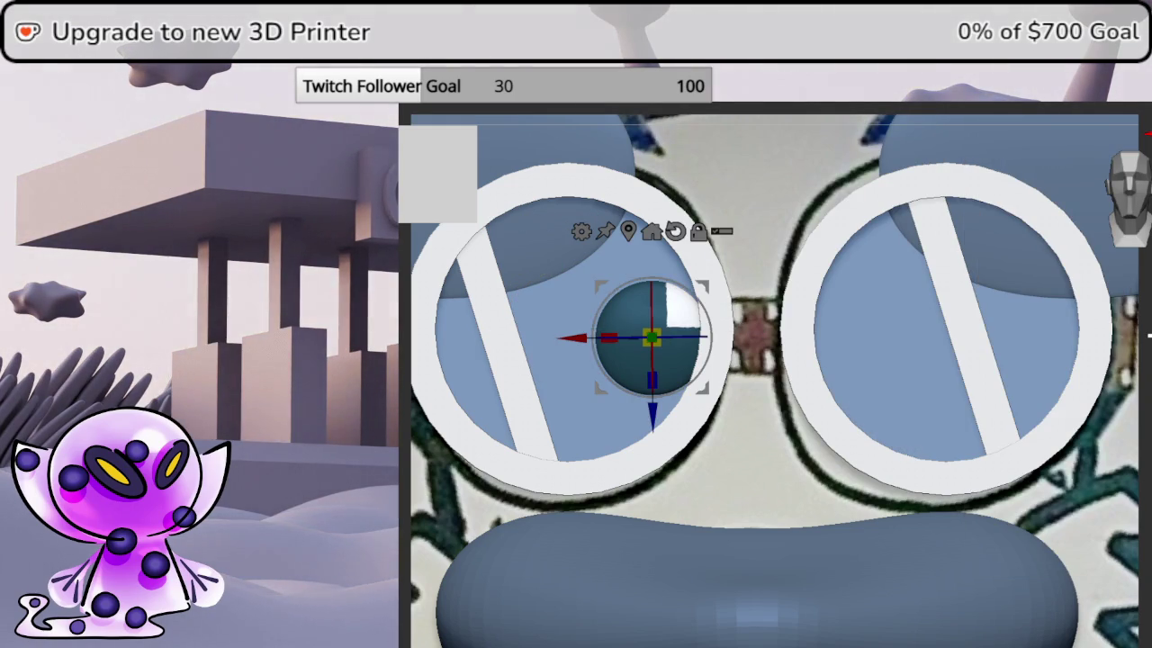
left_click_drag(572, 338, 796, 335, "ctrl")
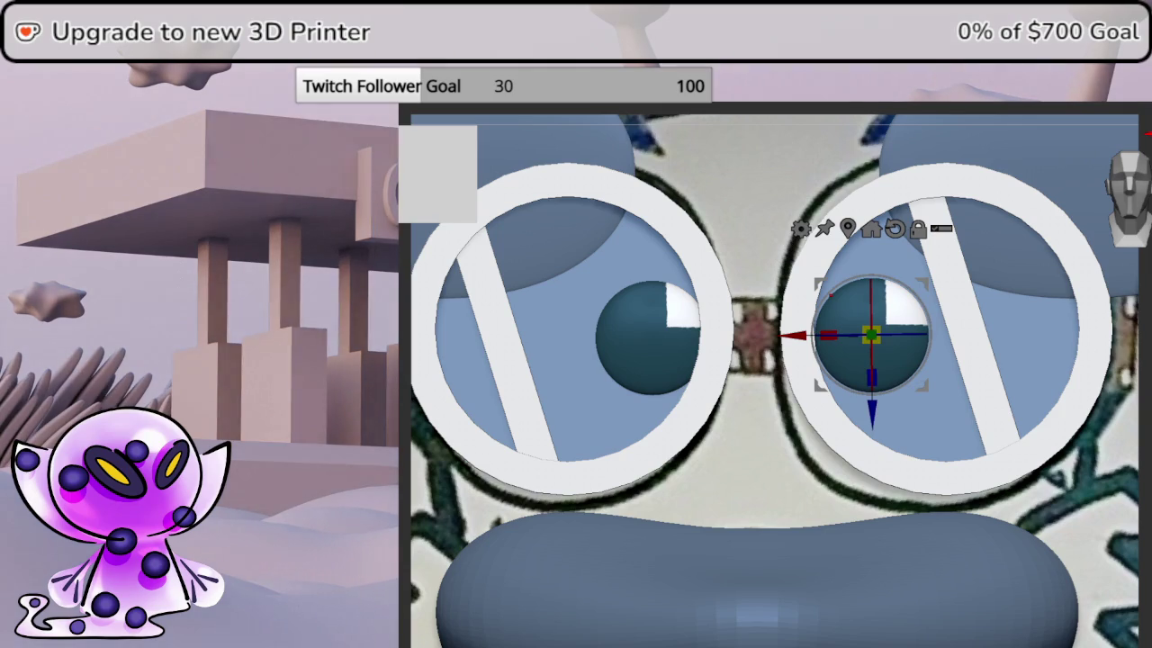
mouse_move(795, 289)
left_mouse_down()
mouse_move(811, 290)
mouse_move(767, 278)
left_mouse_up()
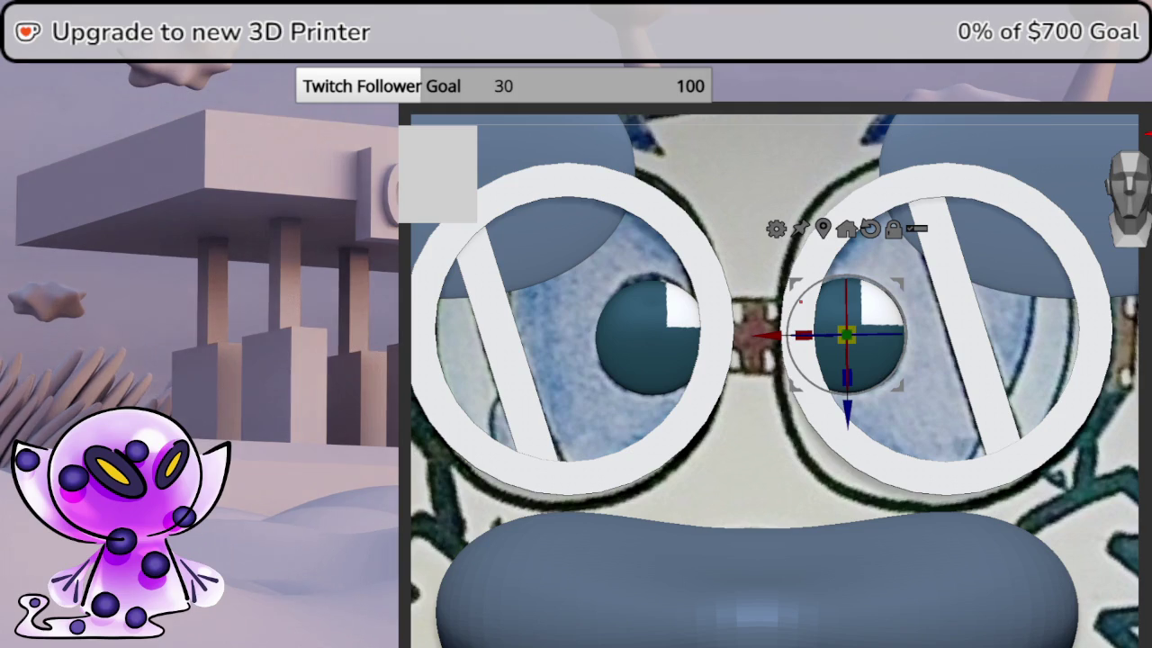
mouse_move(990, 489)
middle_mouse_down()
mouse_move(984, 420)
mouse_move(951, 438)
mouse_move(972, 437)
middle_mouse_up()
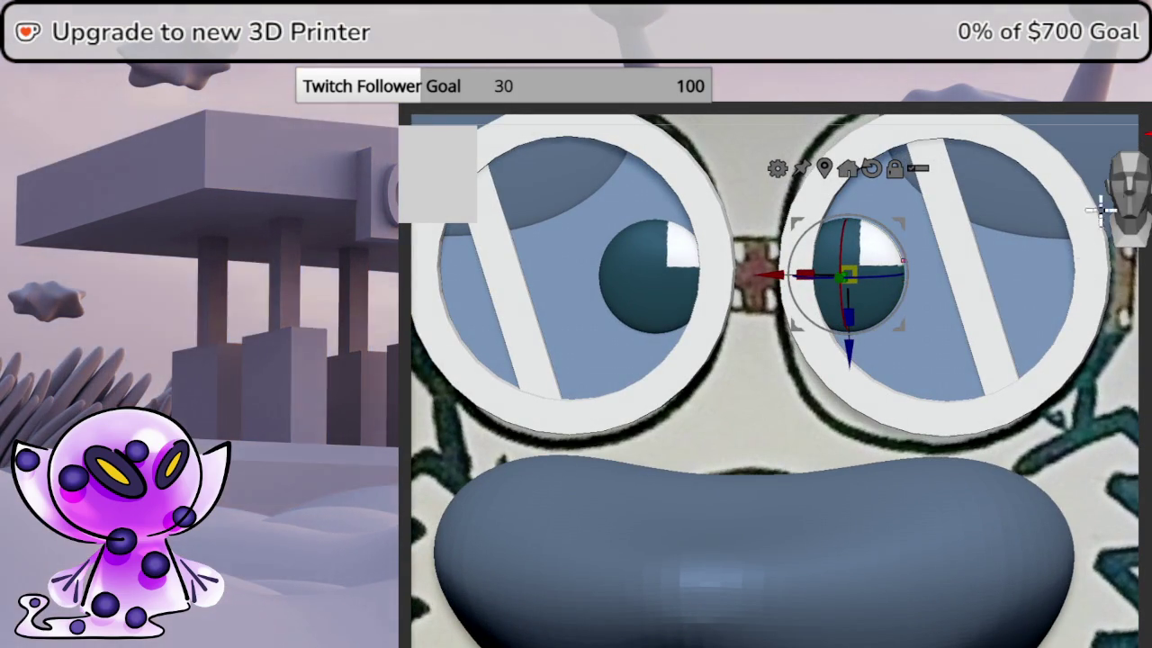
scroll(1008, 347, "down", 2)
scroll(931, 368, "down", 3)
scroll(795, 382, "down", 3)
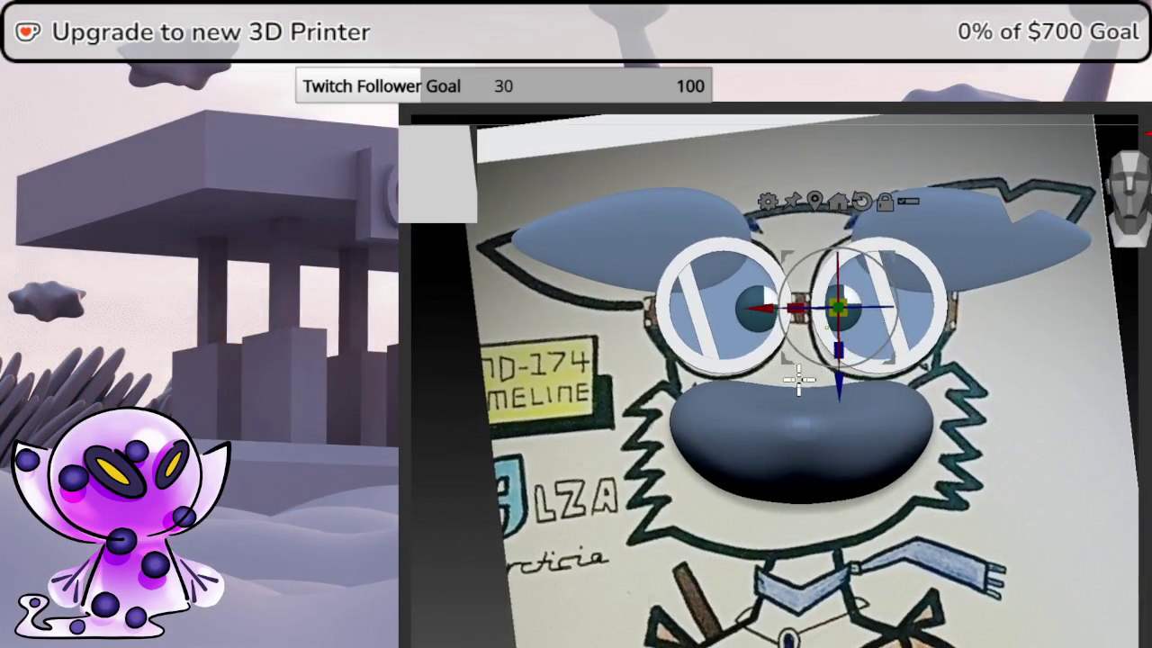
- Sample the paper grey onto the head pieces, select the muzzle, and view it side-on
middle_click_drag(795, 381, 841, 385)
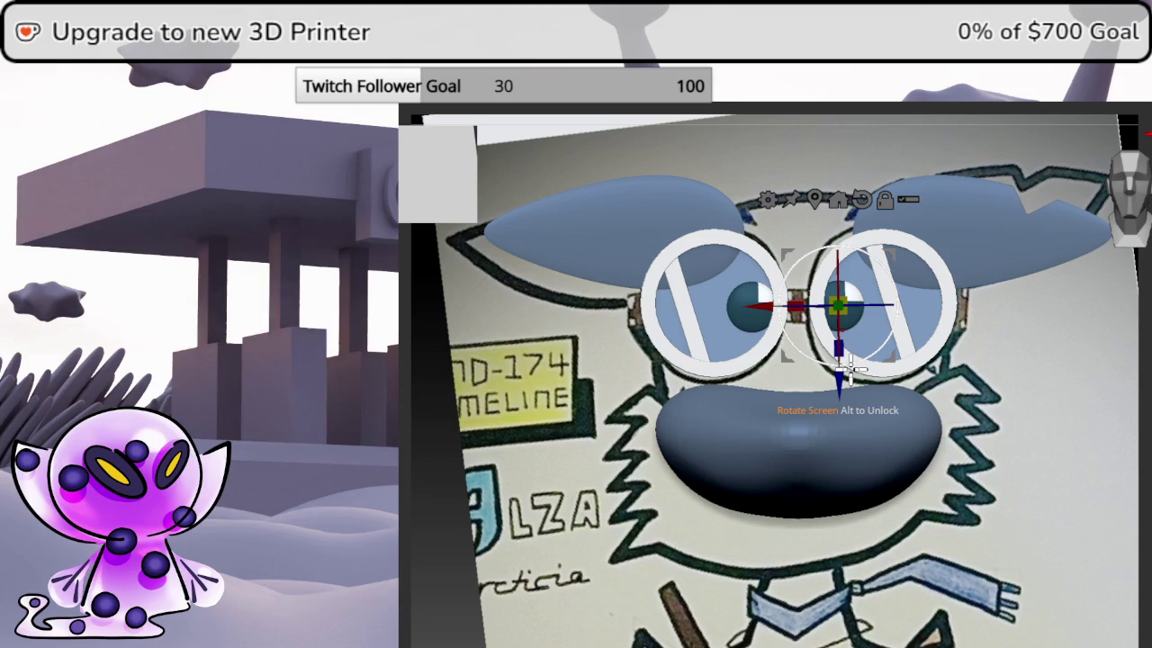
mouse_move(905, 399)
middle_mouse_down()
mouse_move(859, 369)
mouse_move(927, 369)
middle_mouse_up()
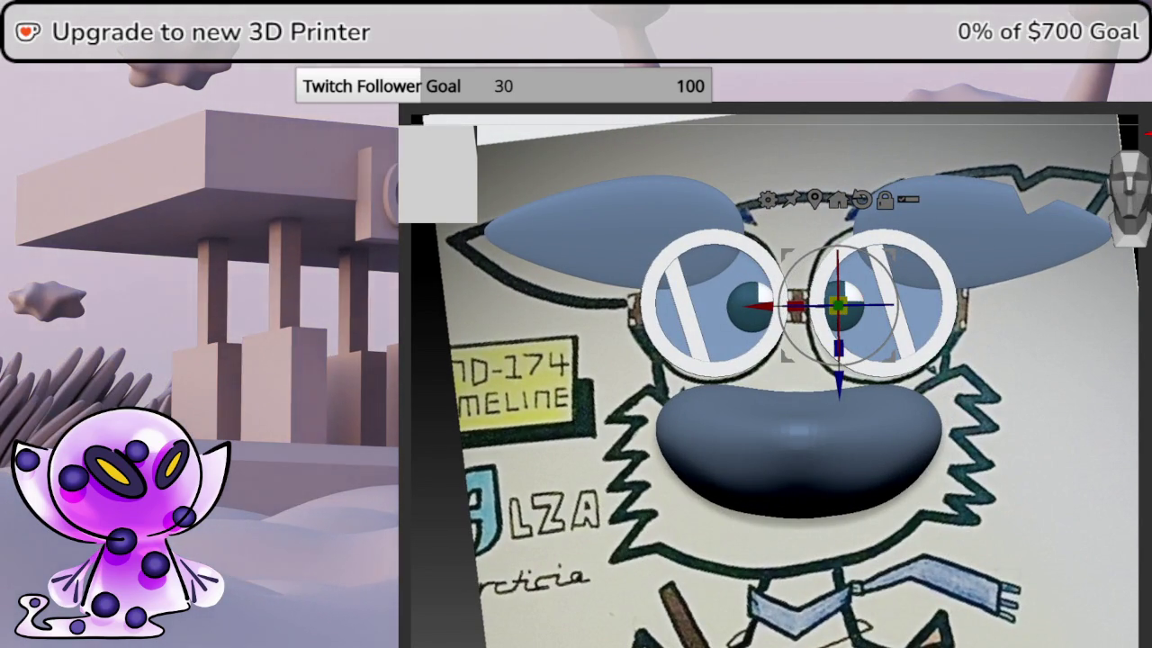
left_click(682, 520)
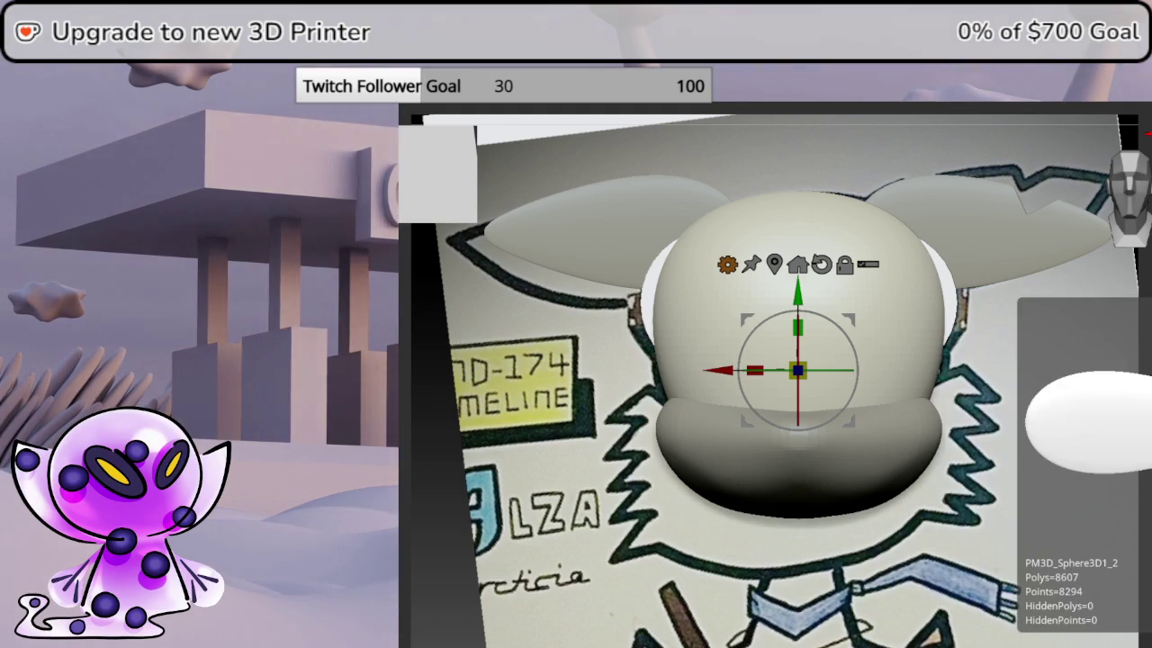
key("ctrl+z")
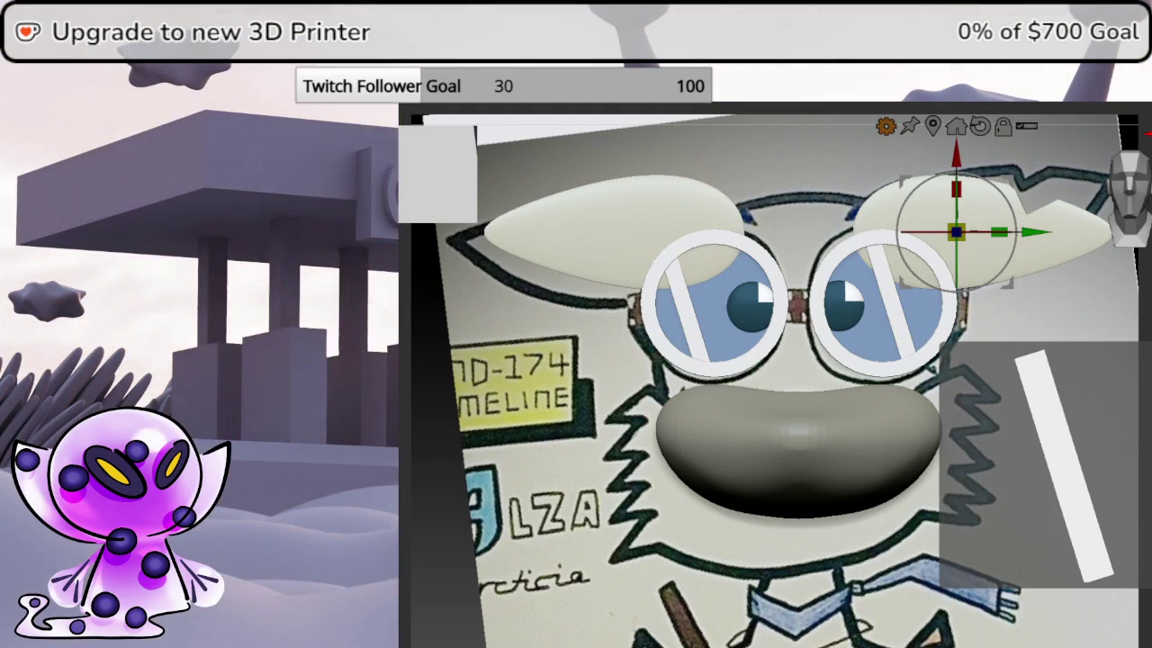
left_click(798, 446)
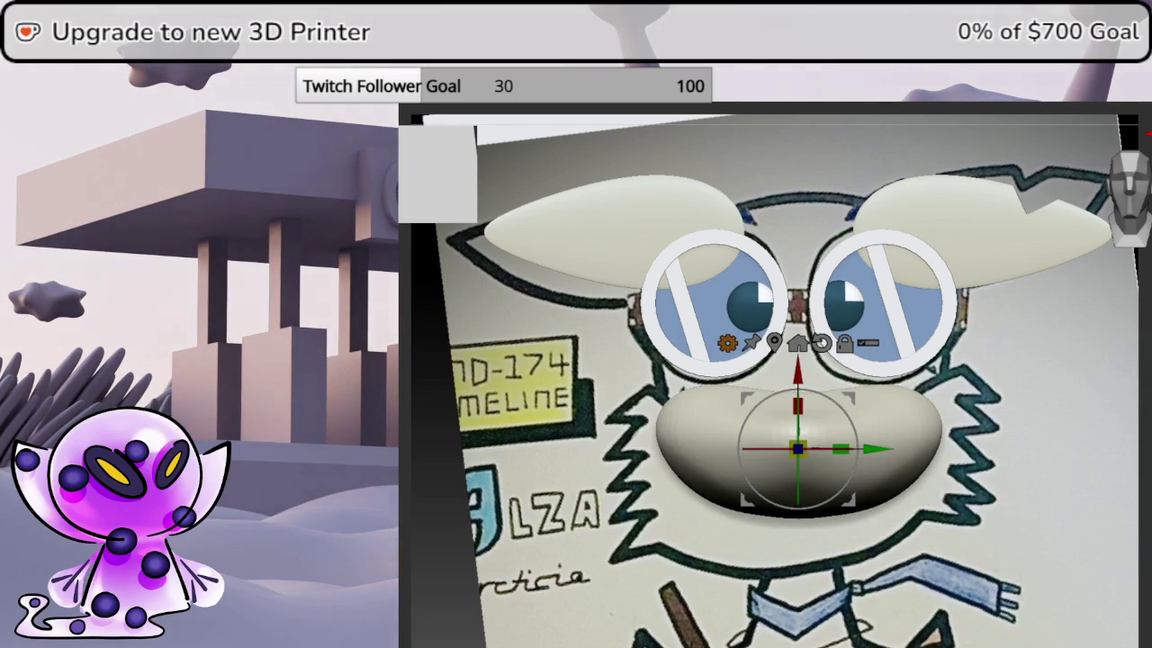
left_click(1127, 198)
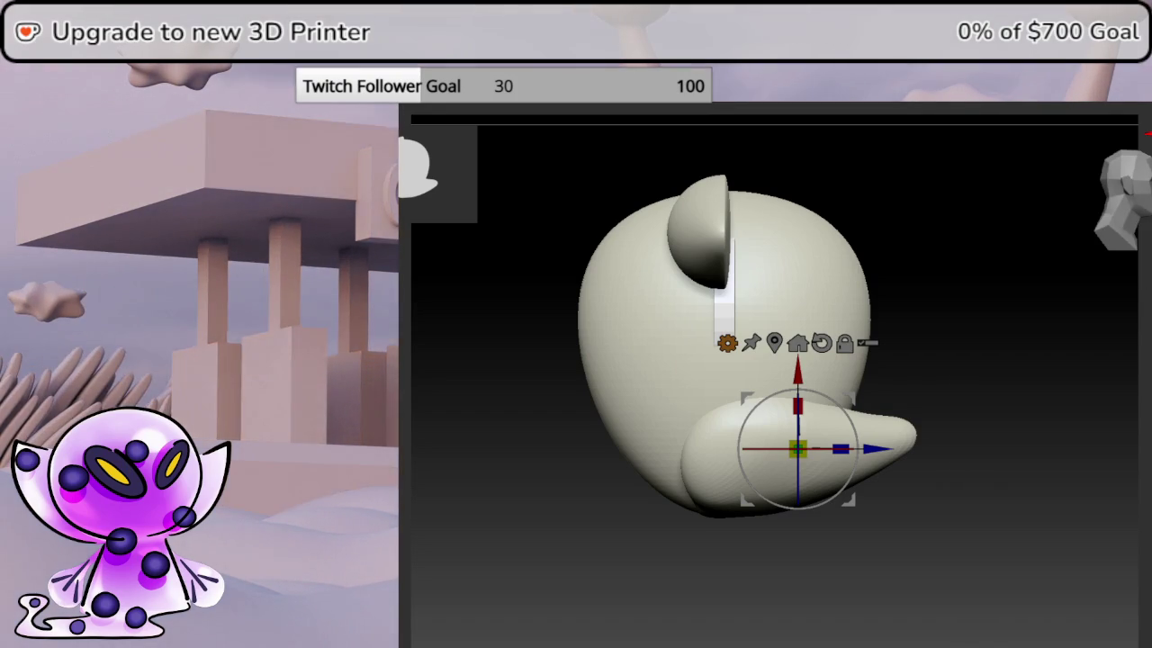
- Return to a straight front view, widen the lower muzzle slightly, then select the upper head
left_click(1123, 200)
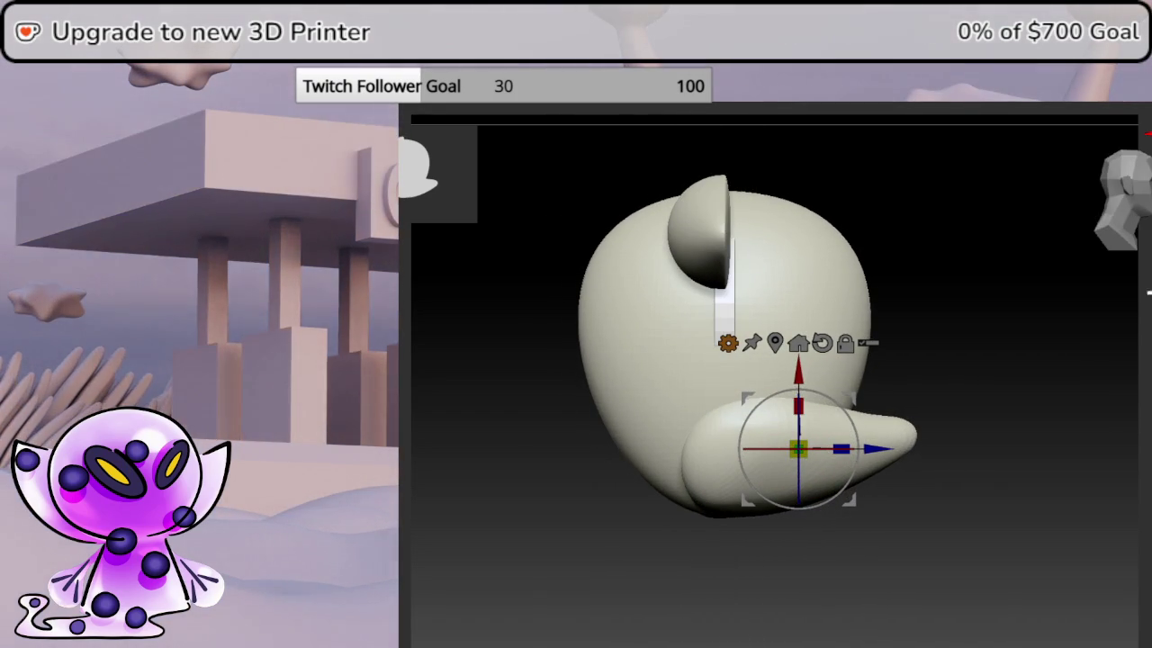
left_click_drag(1134, 342, 1107, 345)
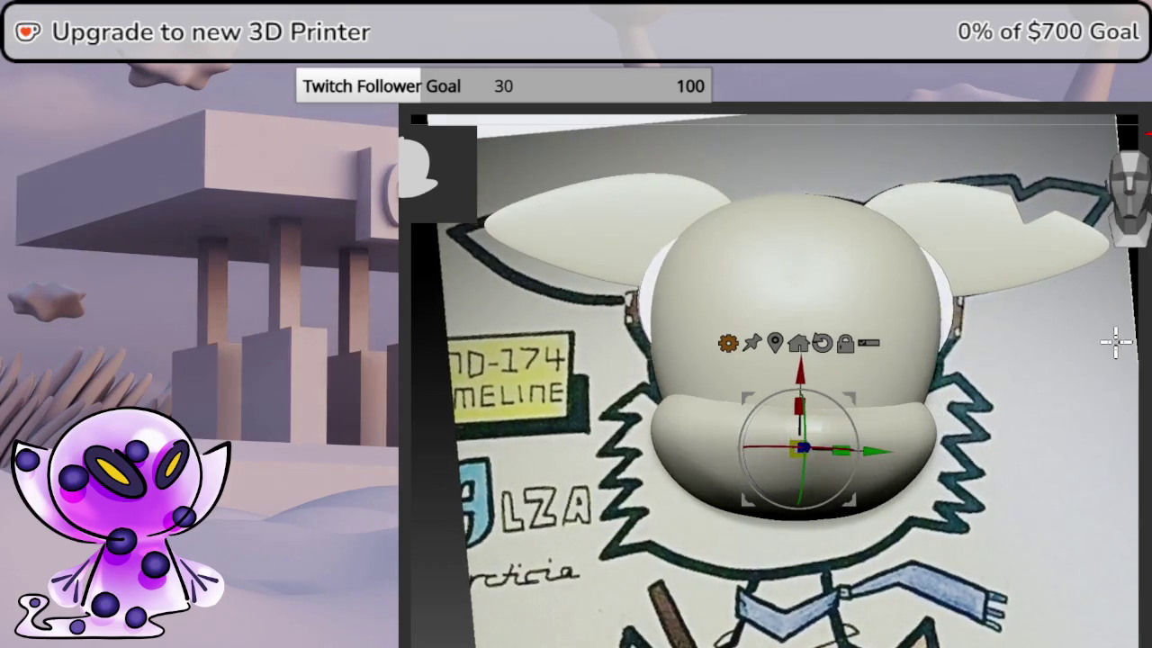
left_click(1134, 212)
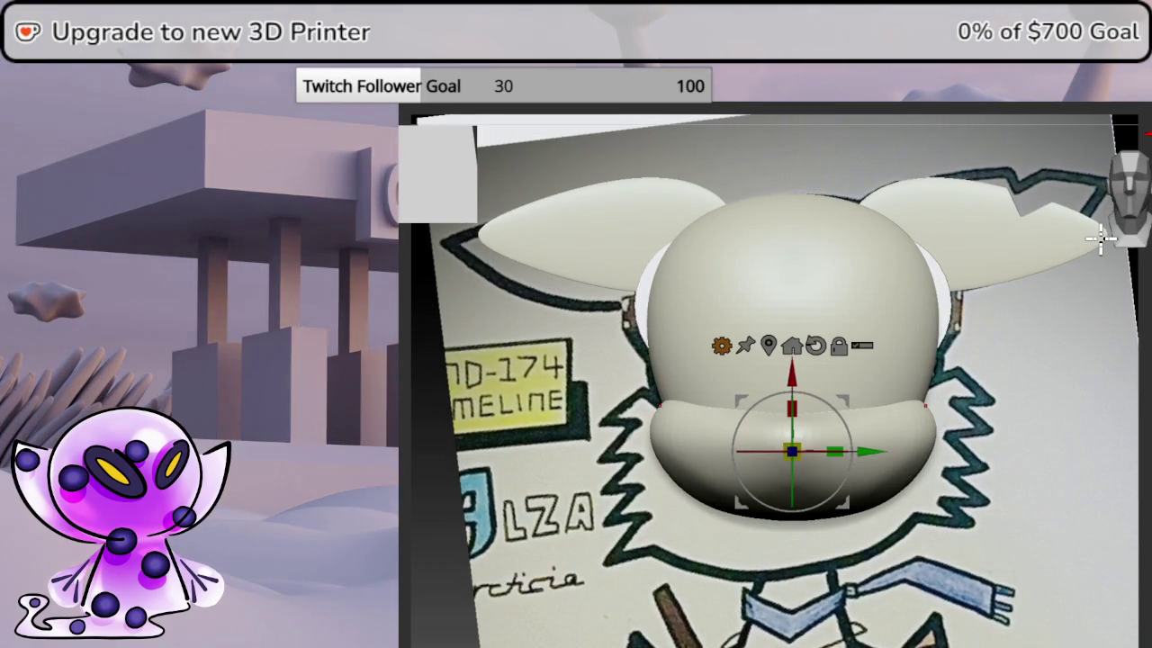
left_click_drag(792, 450, 820, 414)
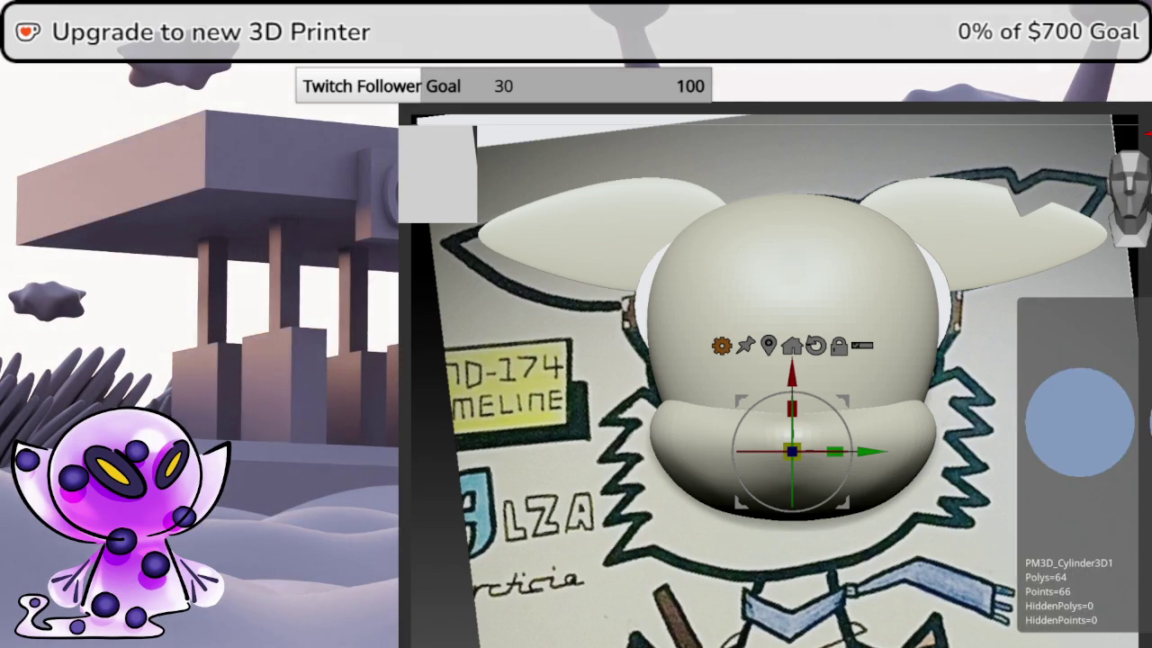
left_click(709, 304, "alt")
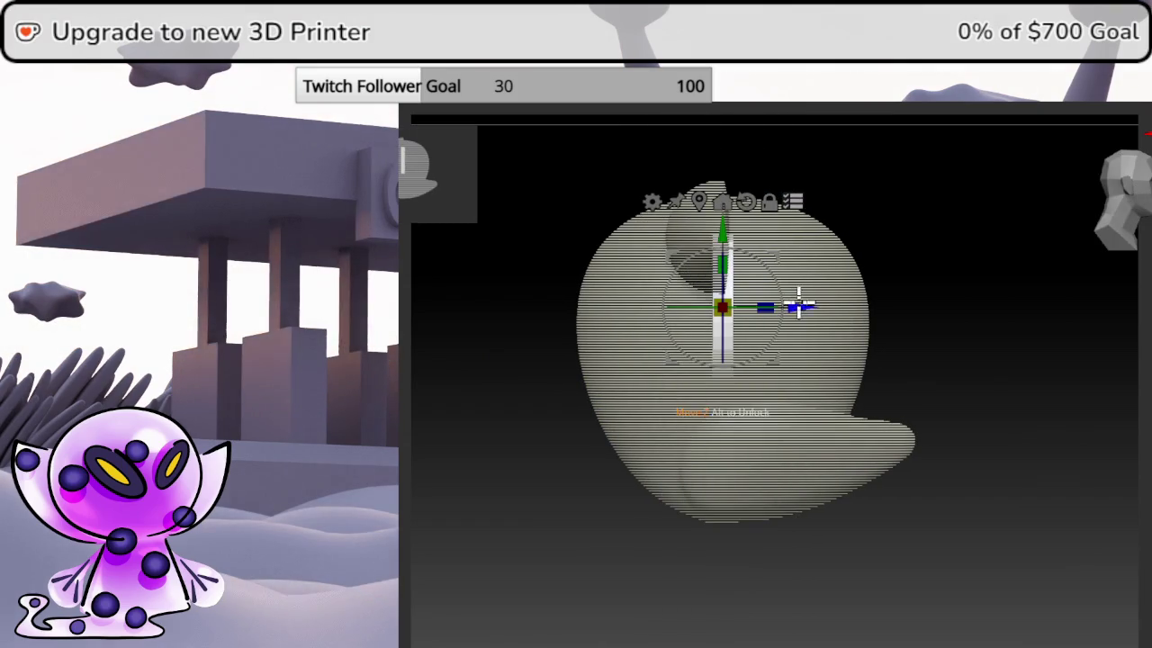
left_click_drag(799, 306, 943, 302)
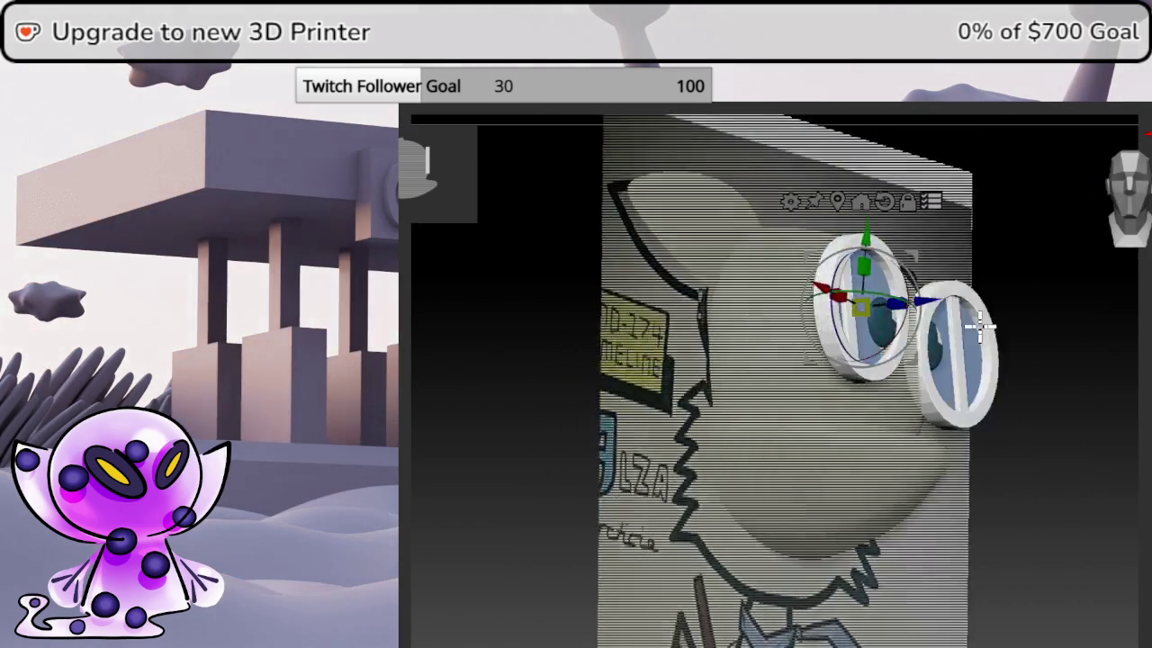
mouse_move(981, 326)
left_mouse_down()
mouse_move(987, 257)
mouse_move(961, 280)
mouse_move(925, 275)
left_mouse_up()
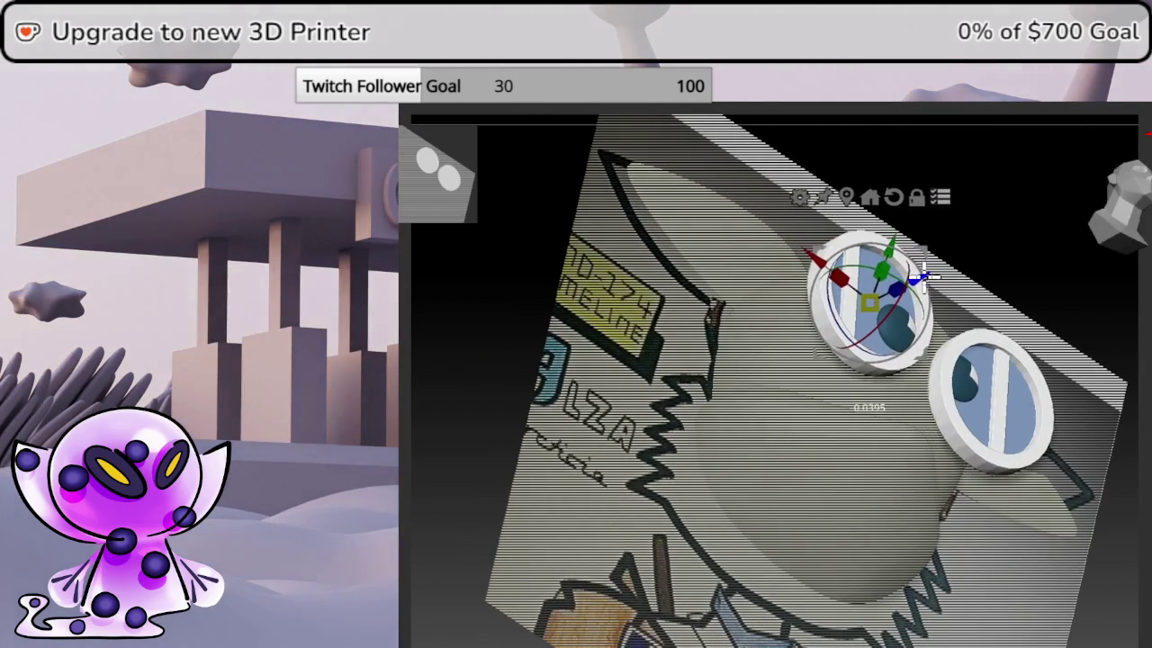
mouse_move(941, 202)
left_mouse_down()
mouse_move(1044, 231)
mouse_move(733, 500)
mouse_move(697, 553)
mouse_move(844, 465)
mouse_move(882, 363)
mouse_move(893, 393)
left_mouse_up()
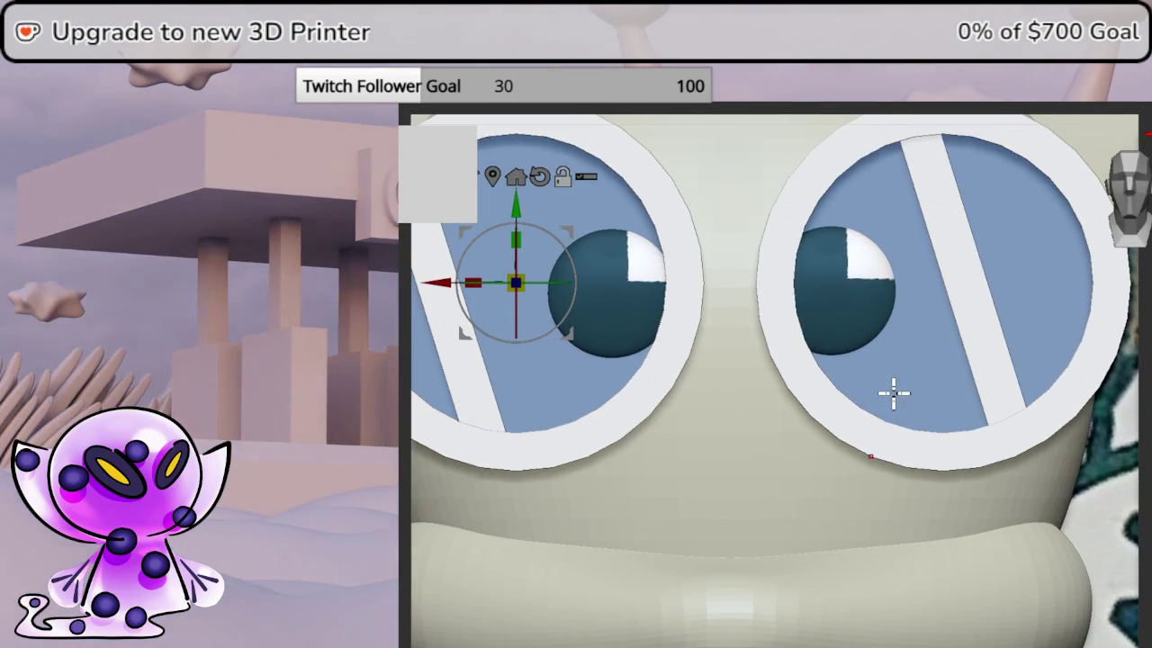
key("shift+f")
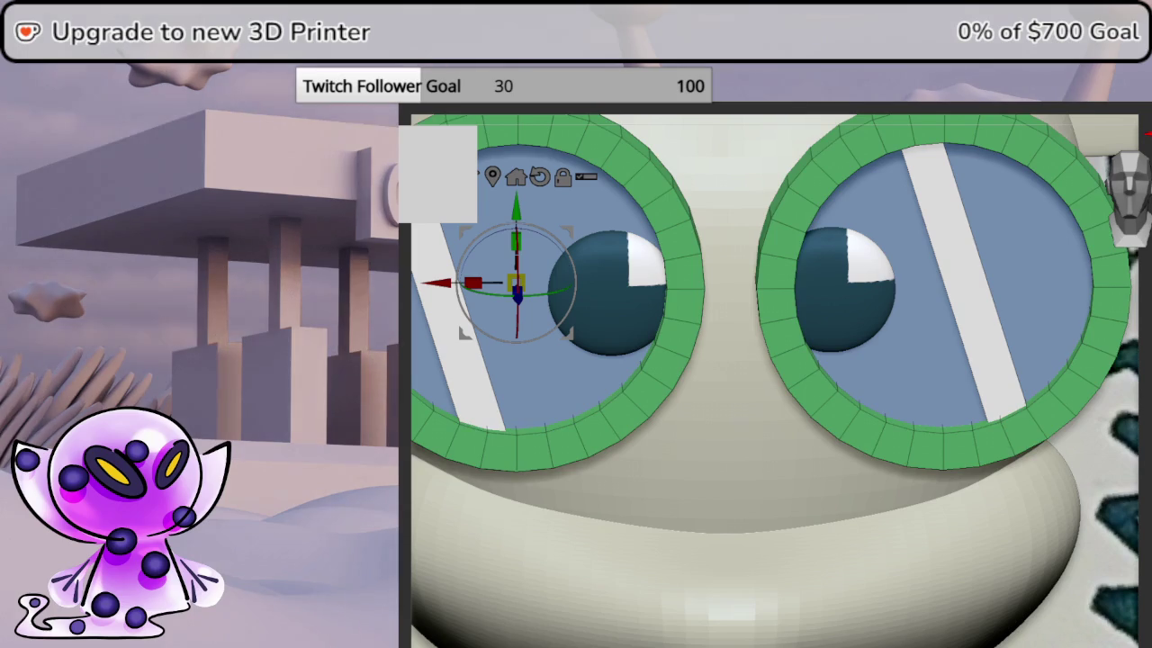
key("shift+f")
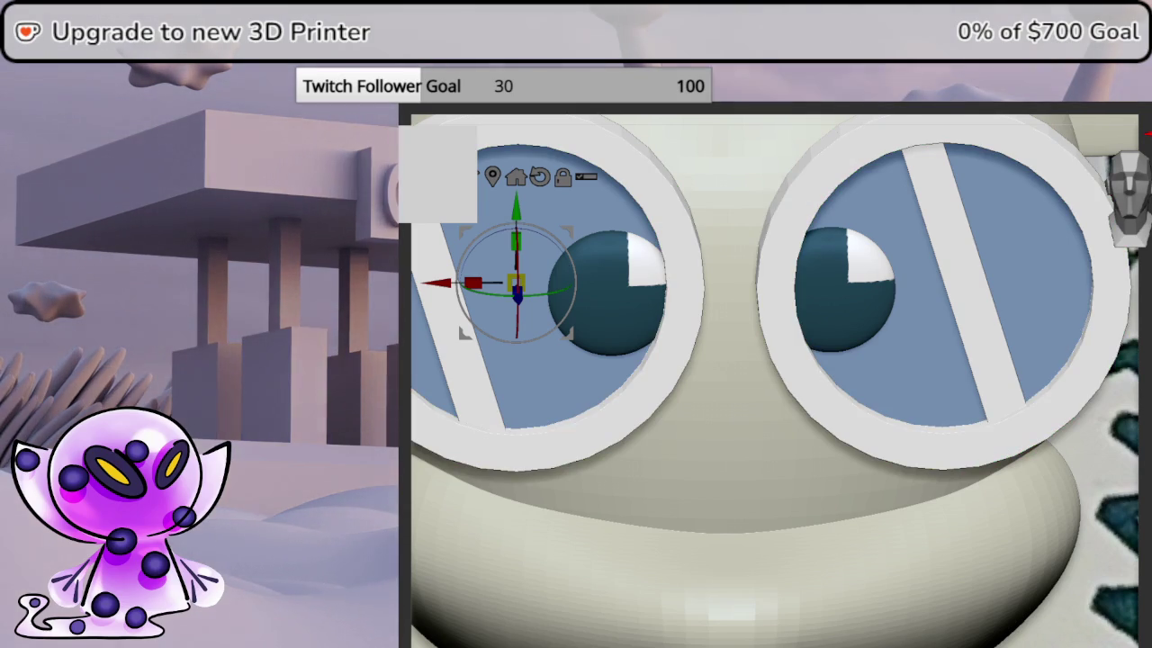
key("shift+z")
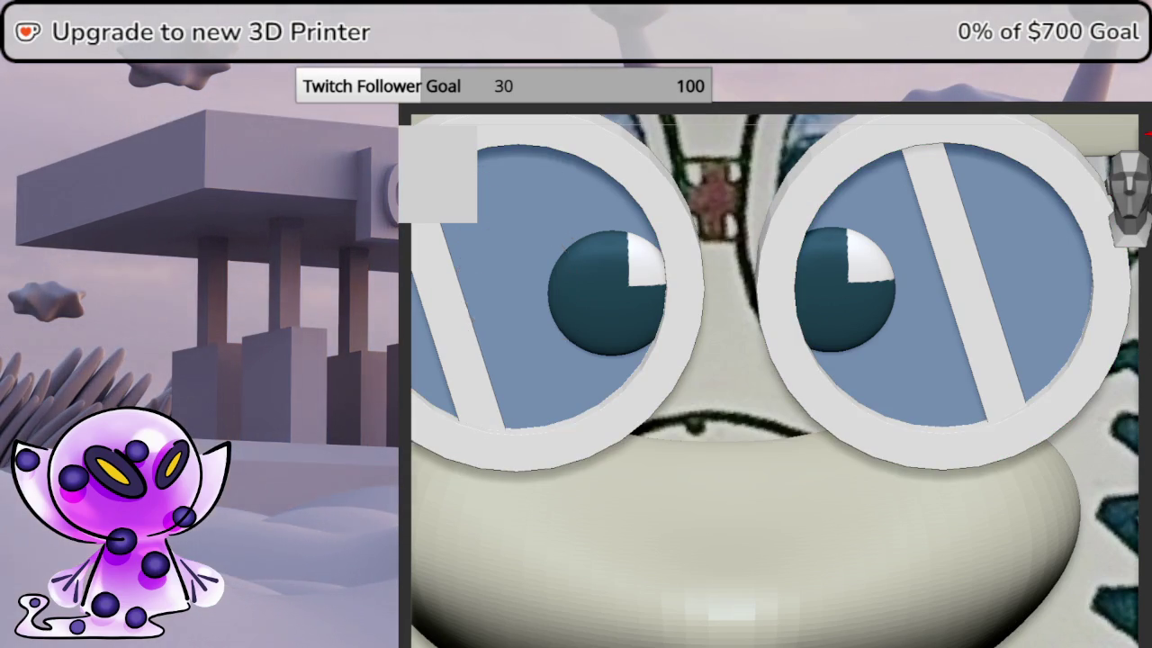
key("w")
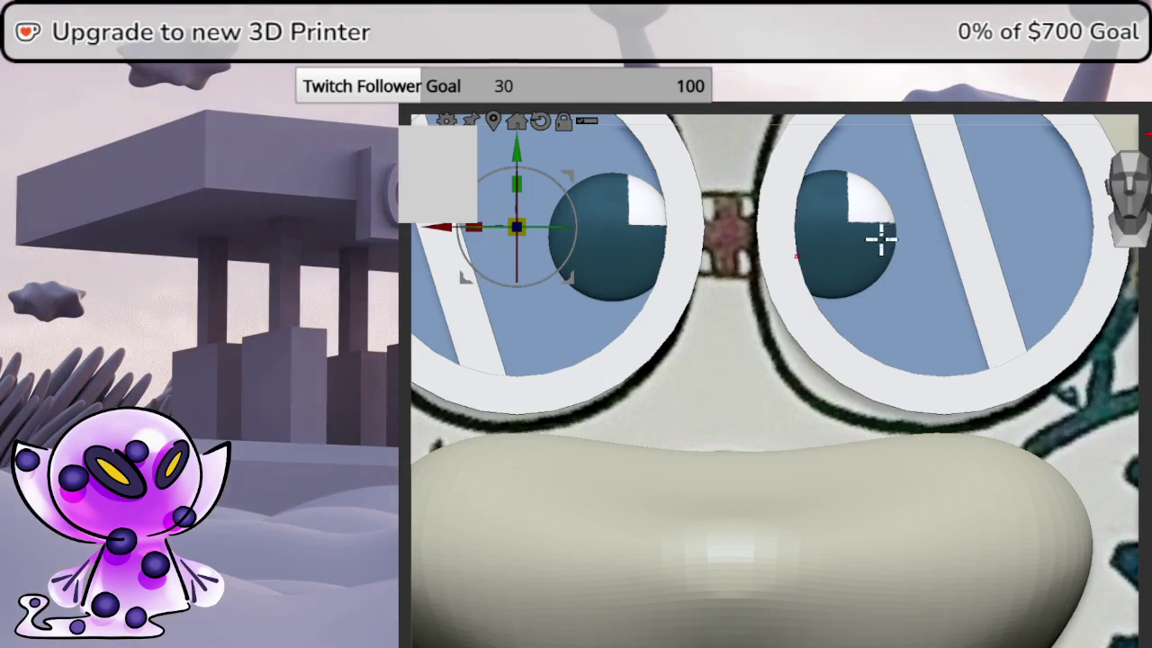
scroll(836, 334, "up", 2)
left_click(1141, 335)
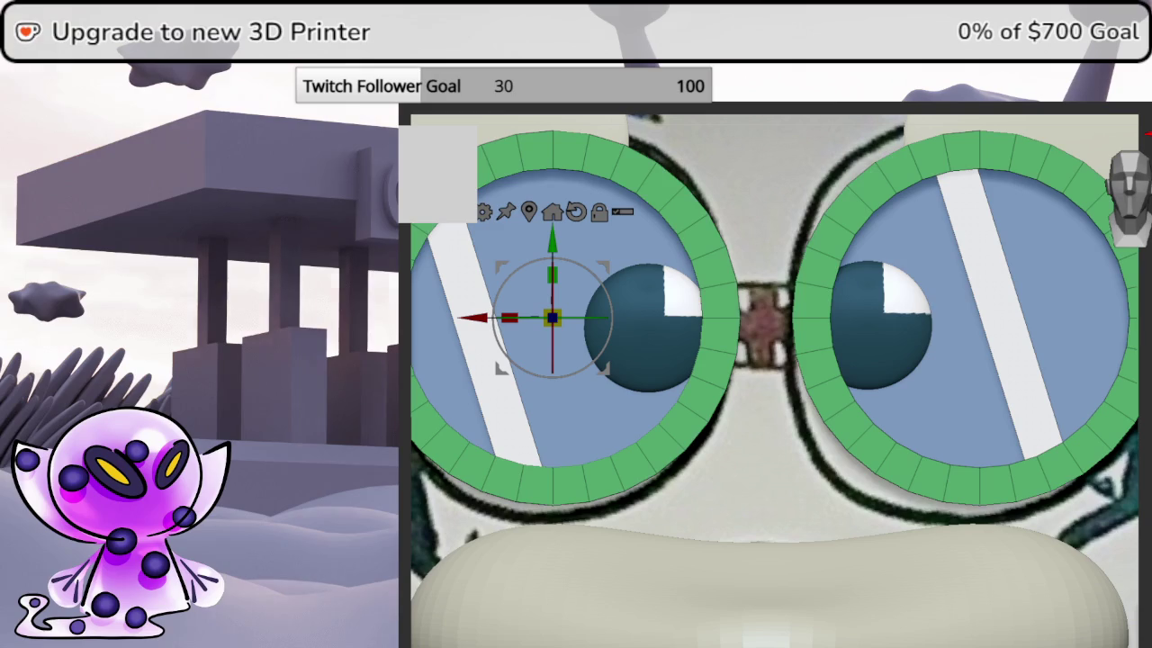
left_click_drag(1139, 360, 1143, 450)
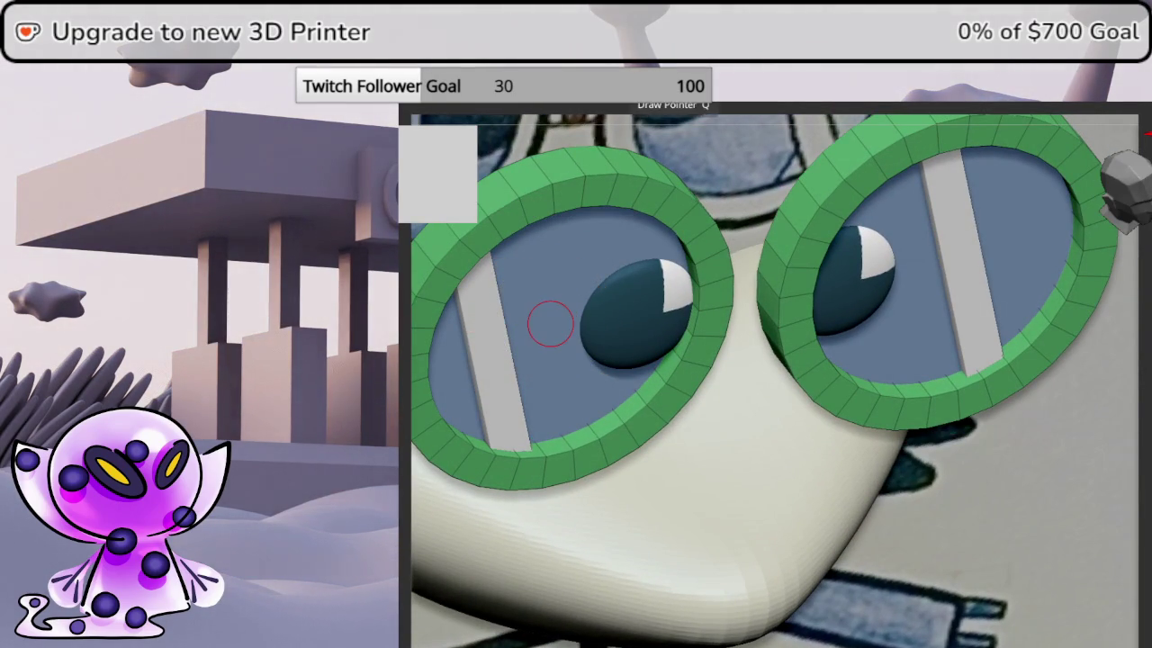
key("space")
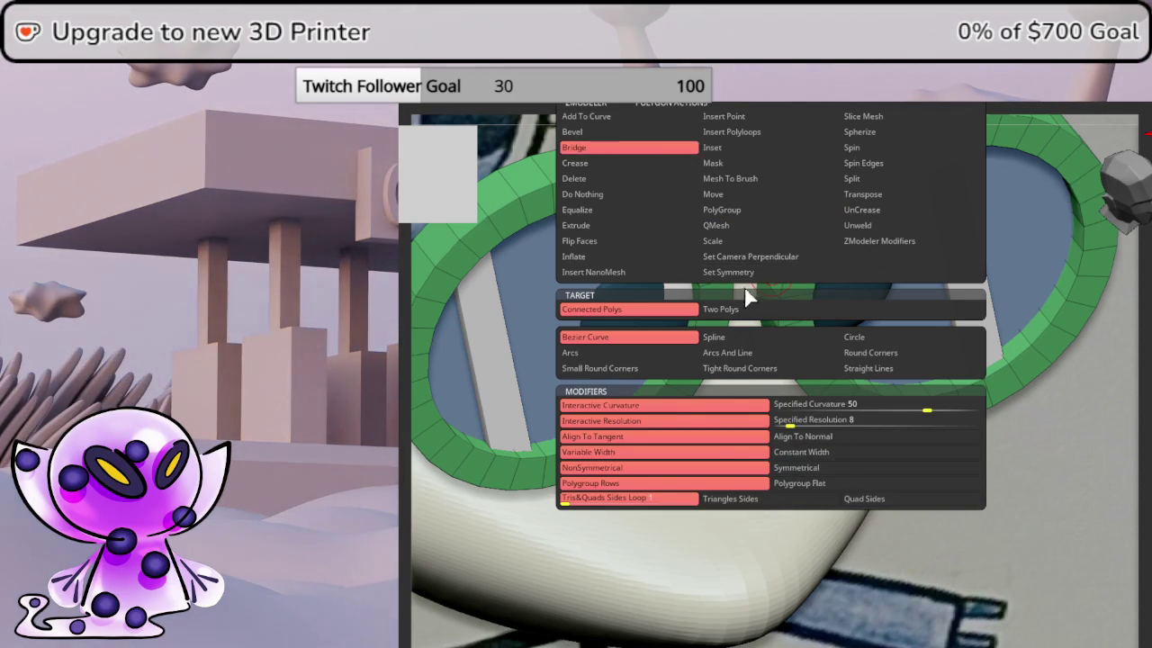
- Bridge a polygon on the right goggle ring across the gap between the lenses
left_click(606, 152)
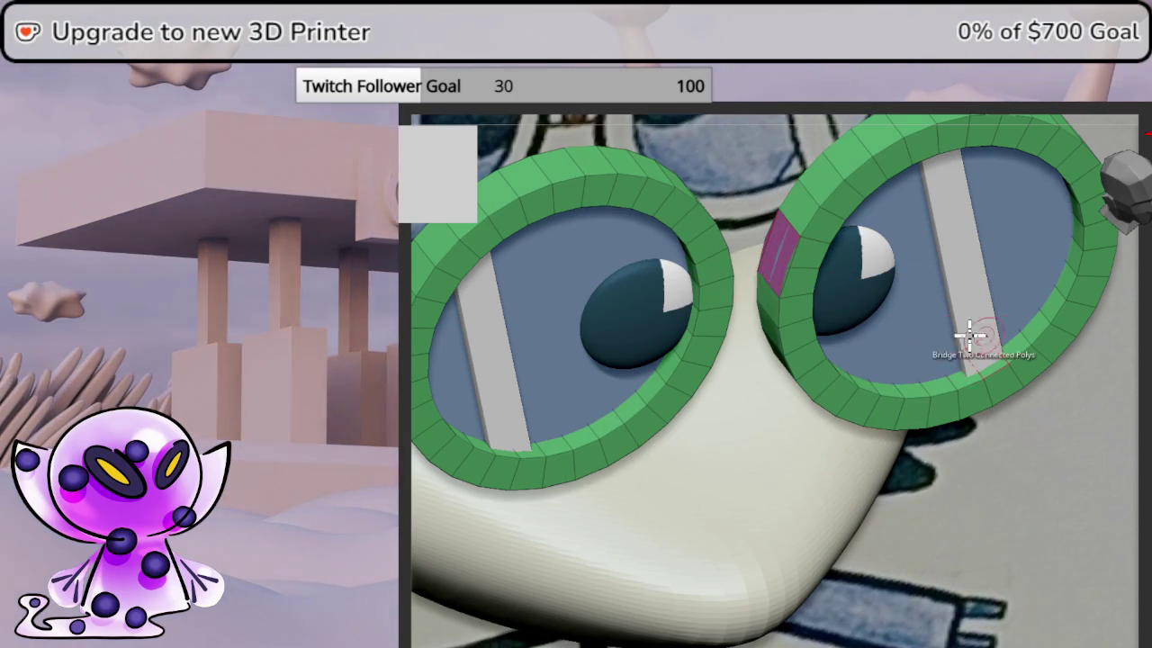
left_click(771, 270)
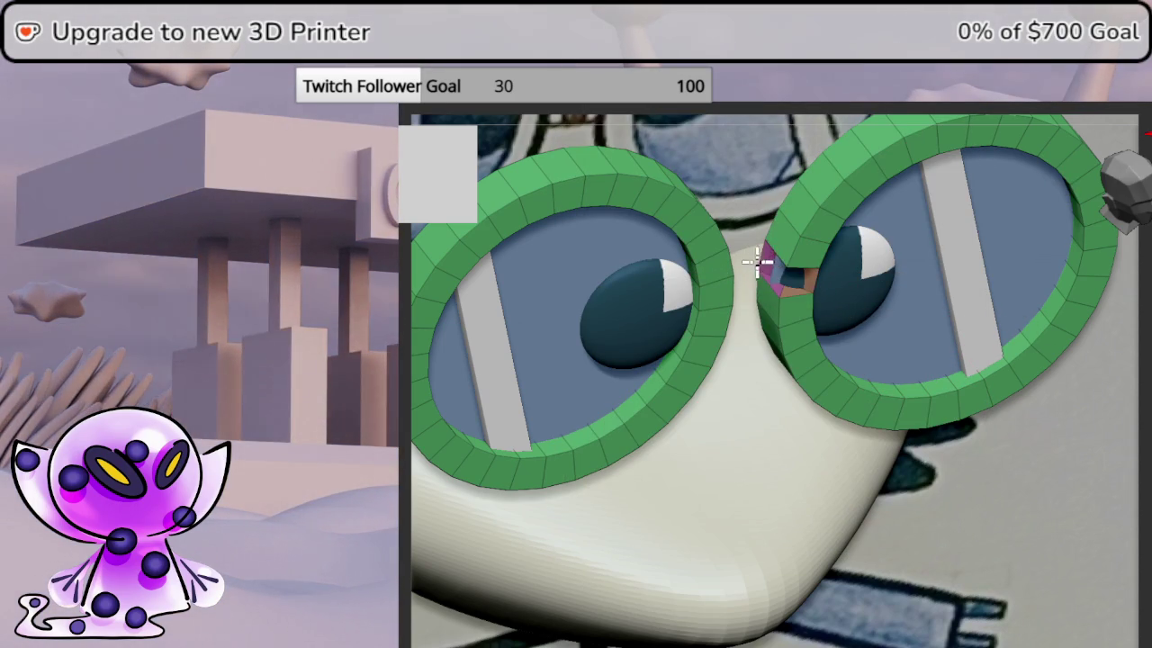
key("space")
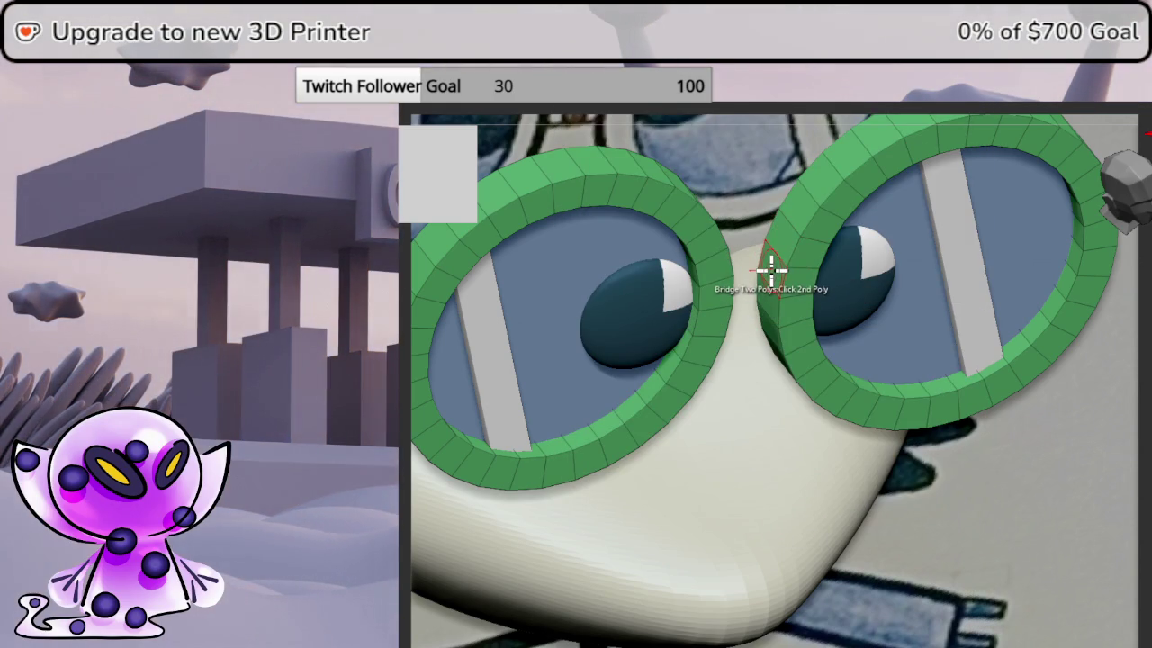
right_click_drag(776, 267, 1121, 383)
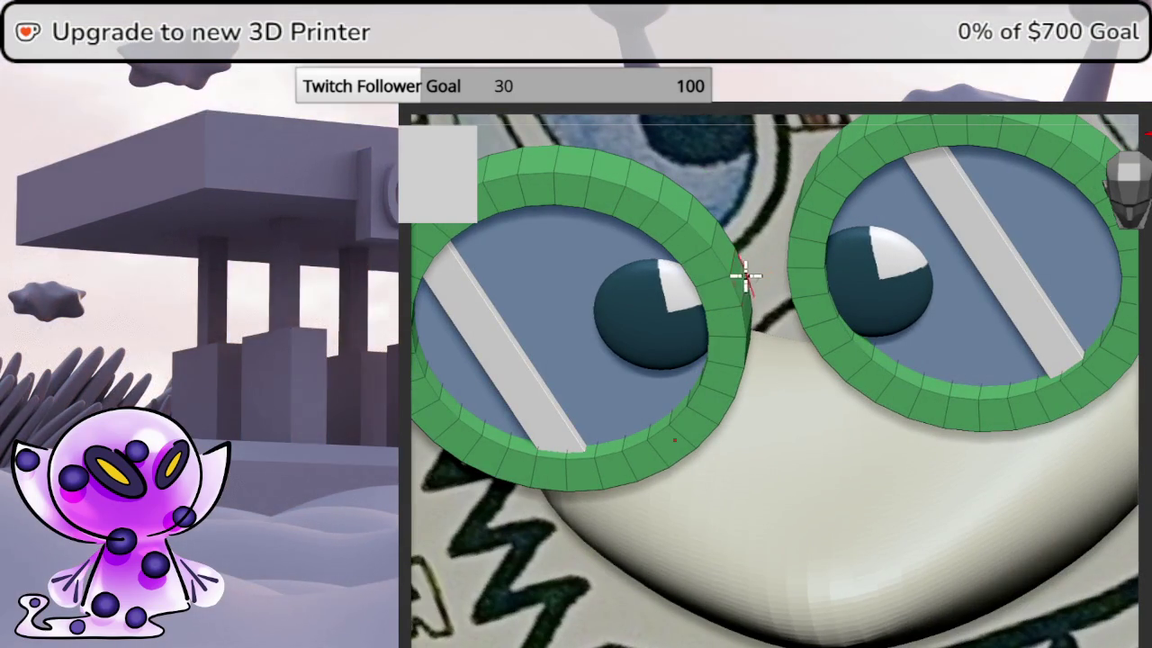
left_click(744, 274)
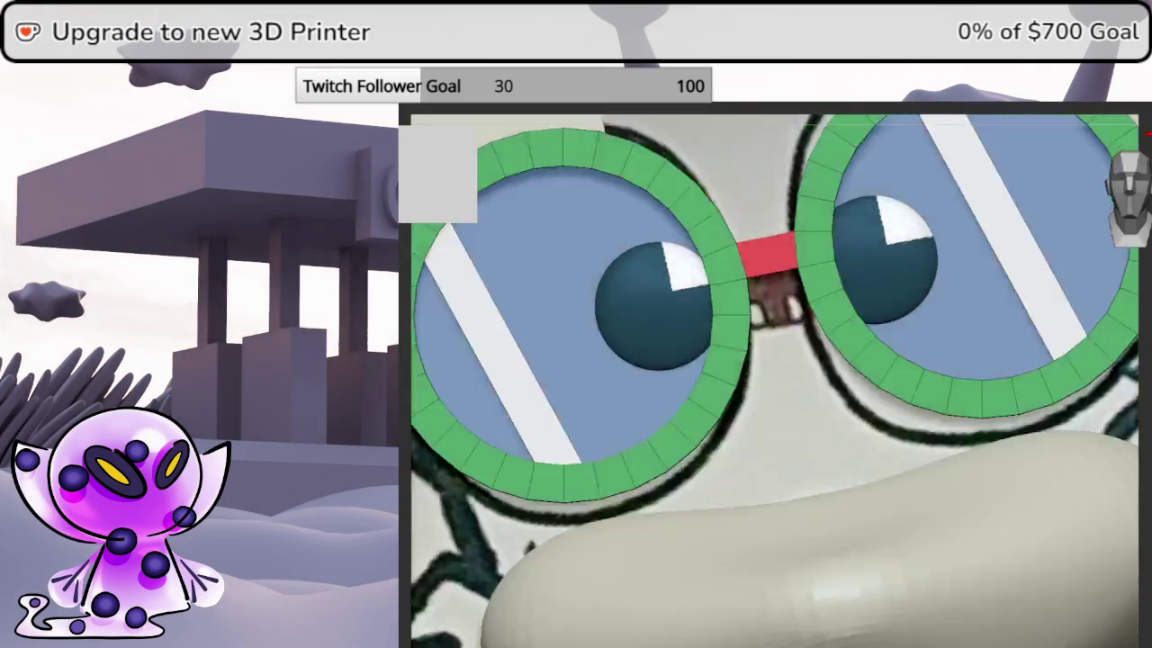
- Inspect the new bridge polygons, previewing them smoothed and then back at low resolution
right_click_drag(774, 378, 792, 333)
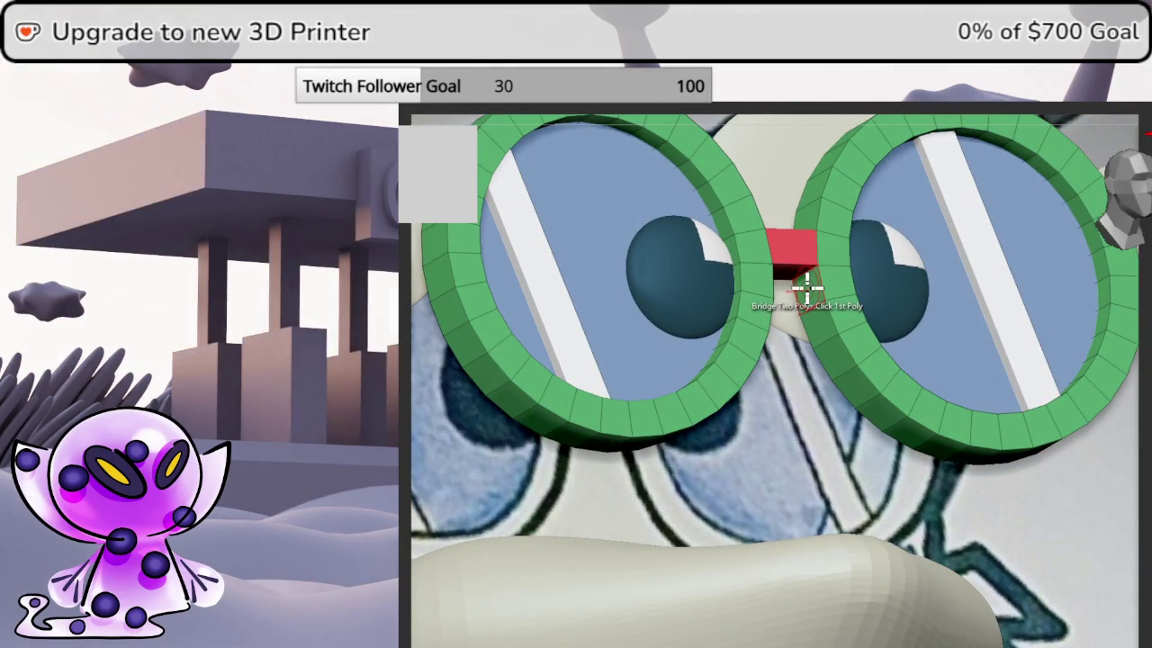
right_click_drag(813, 293, 1107, 358)
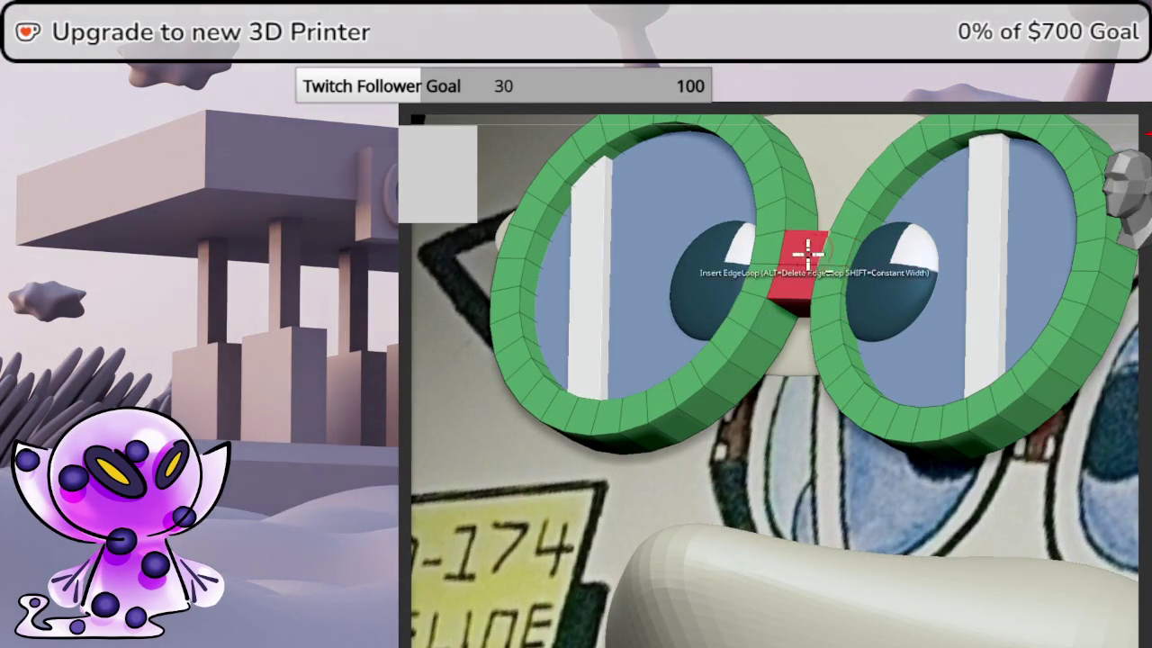
right_click_drag(825, 257, 1032, 417, "ctrl")
mouse_move(882, 350)
right_mouse_down("alt")
mouse_move(816, 367)
mouse_move(926, 380)
mouse_move(695, 377)
right_mouse_up("alt")
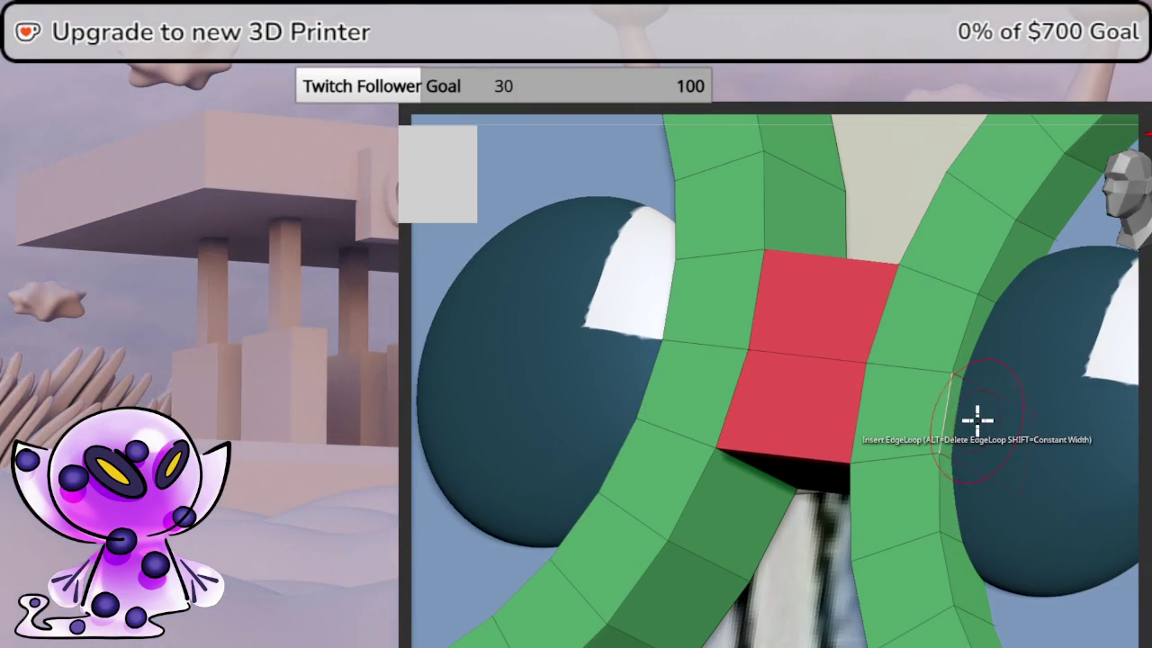
right_click_drag(1145, 445, 1144, 450)
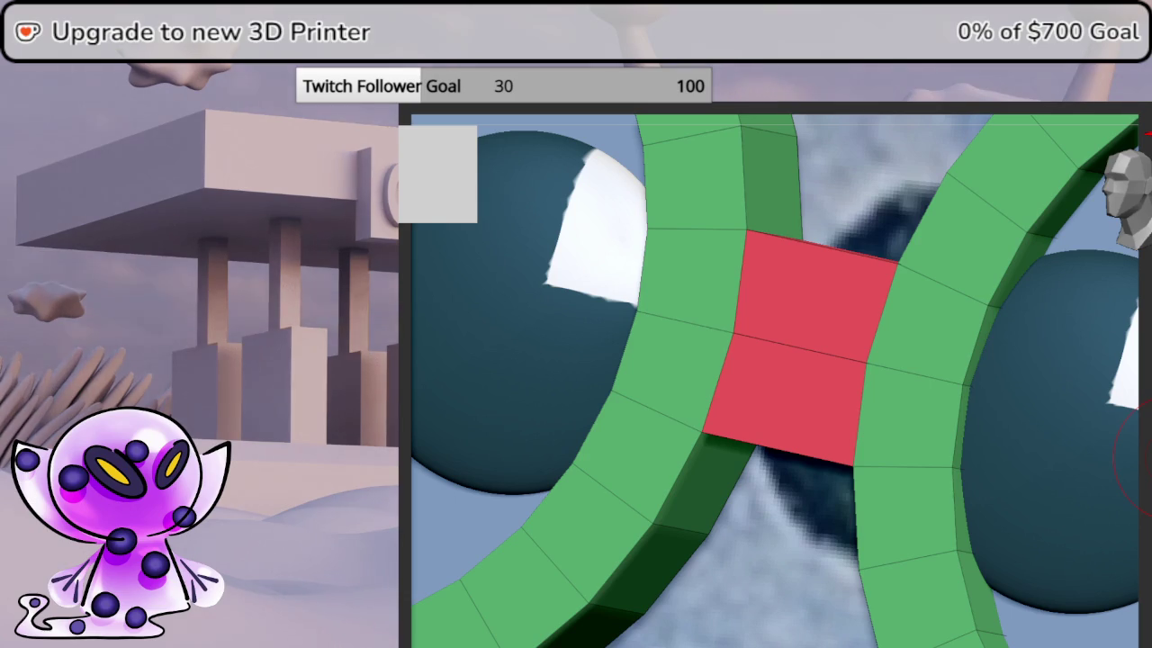
key("d")
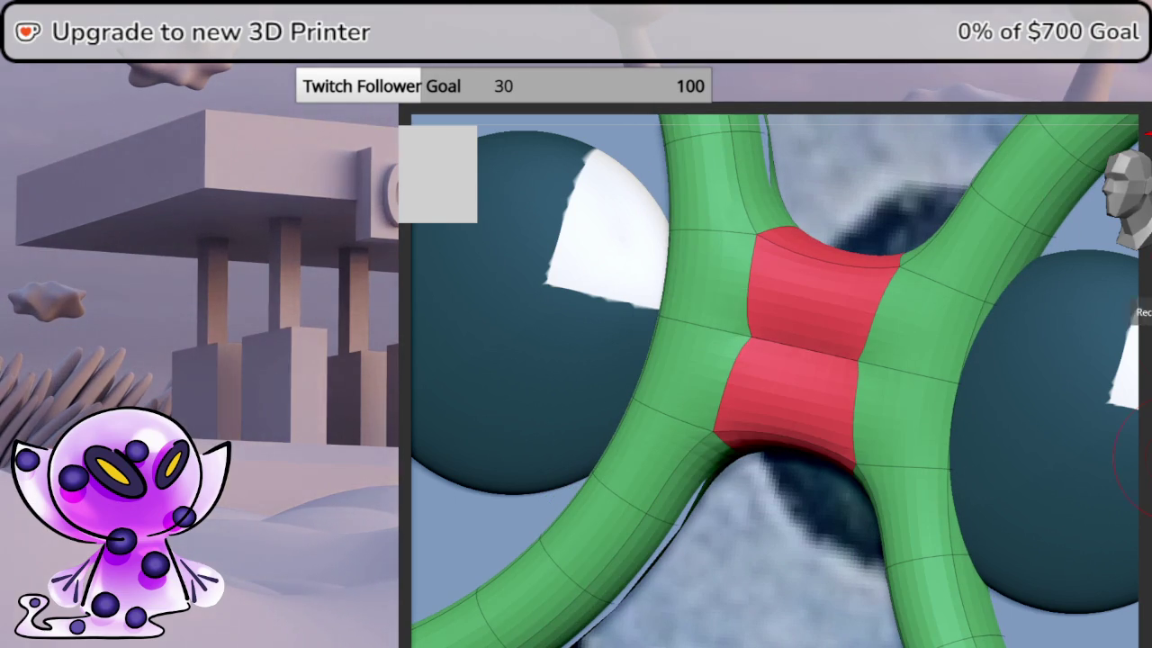
right_click_drag(1145, 418, 1092, 423)
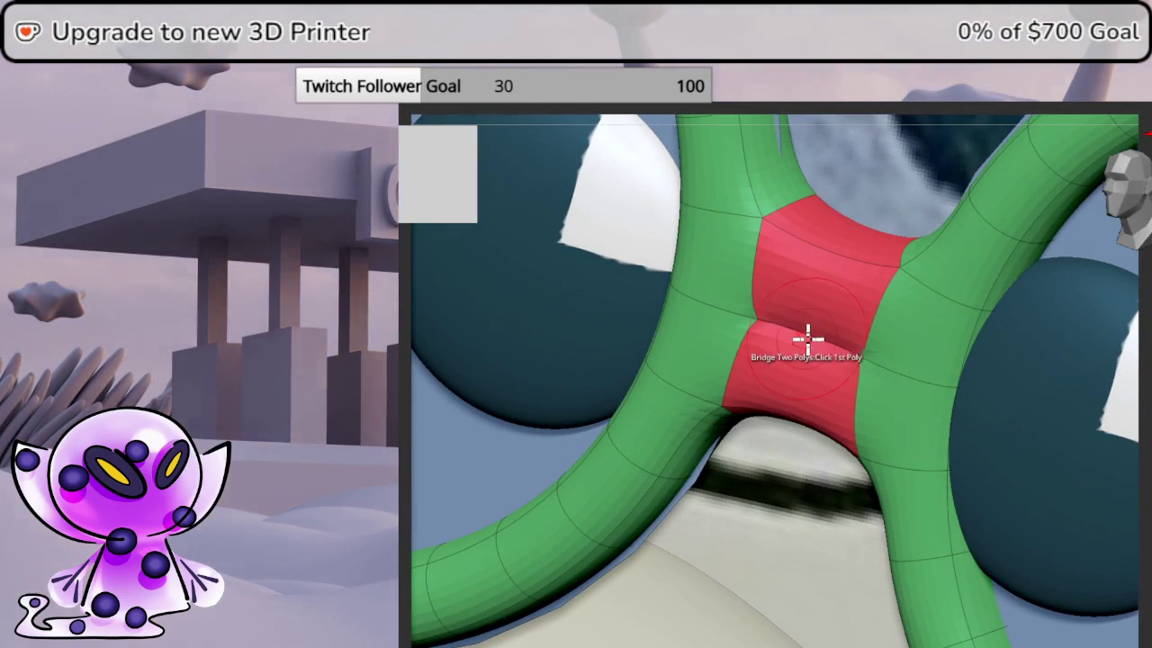
key("shift+d")
key("shift+d")
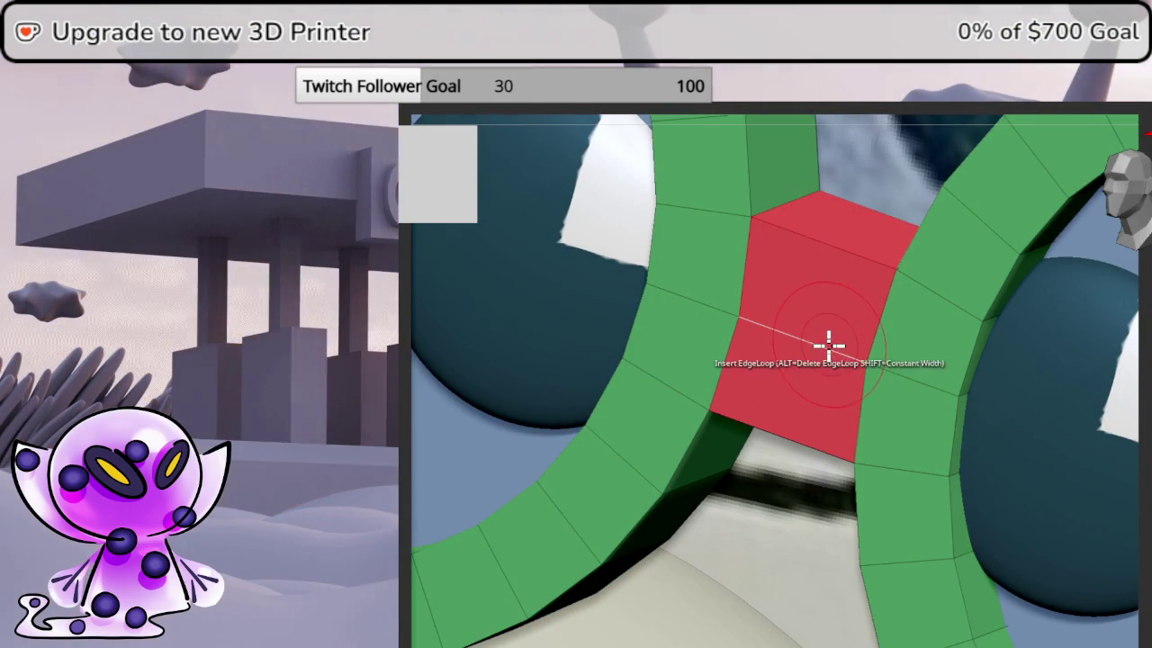
- Set ZModeler to Delete A Poly to clear stray polygons on the strand
key("space")
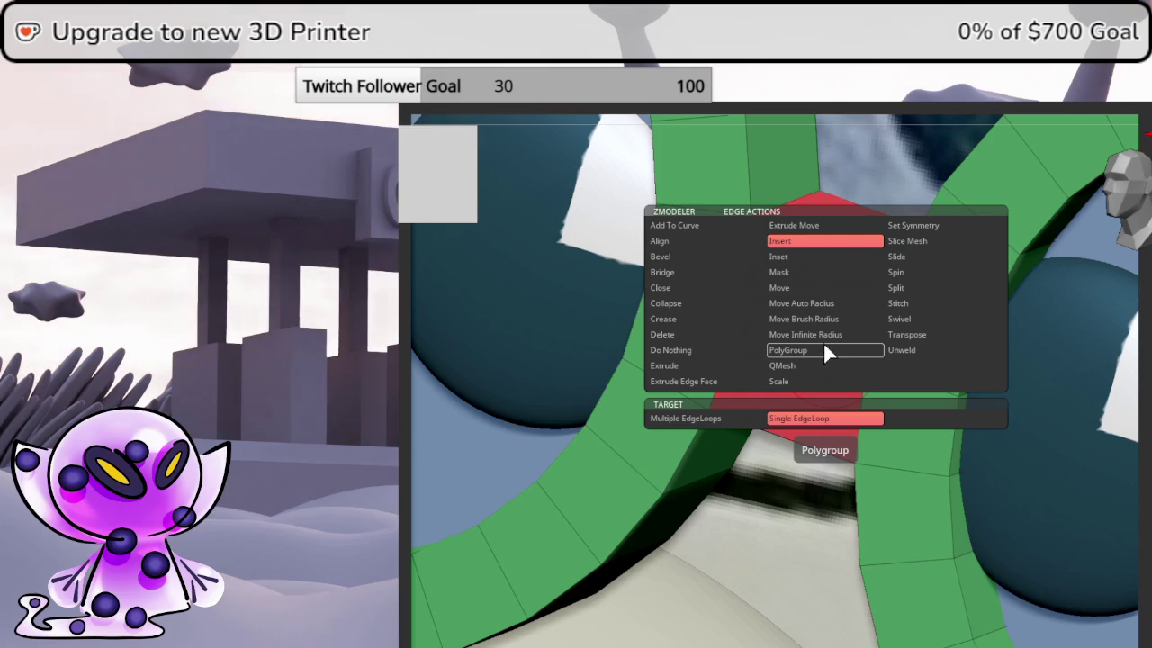
left_click(664, 272)
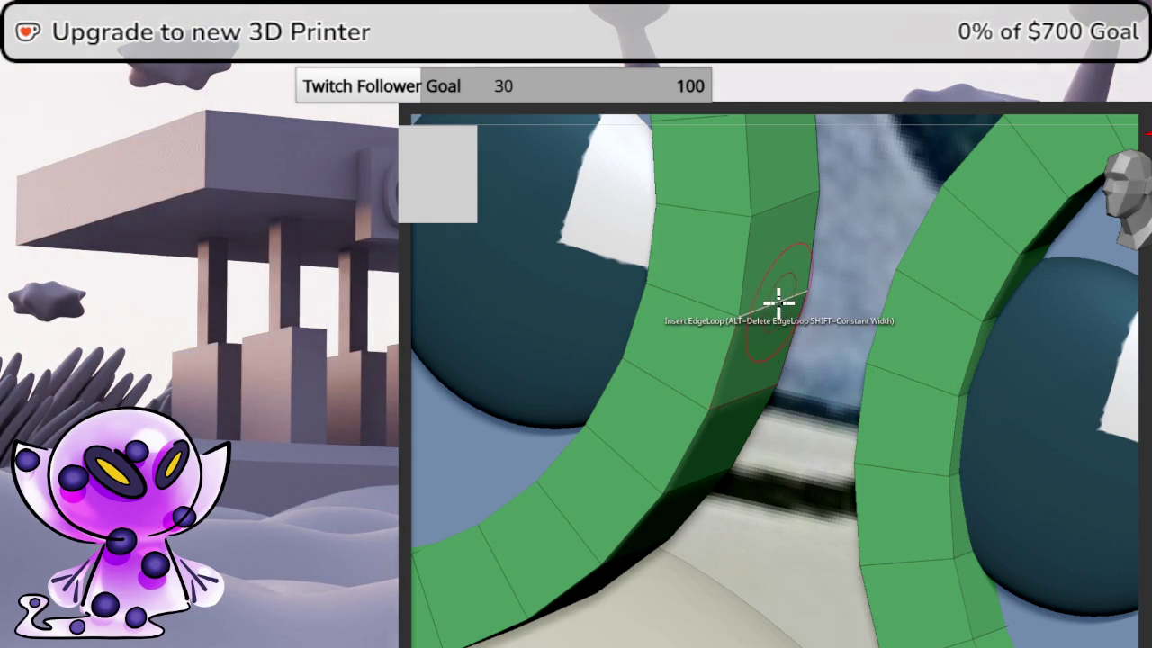
key("space")
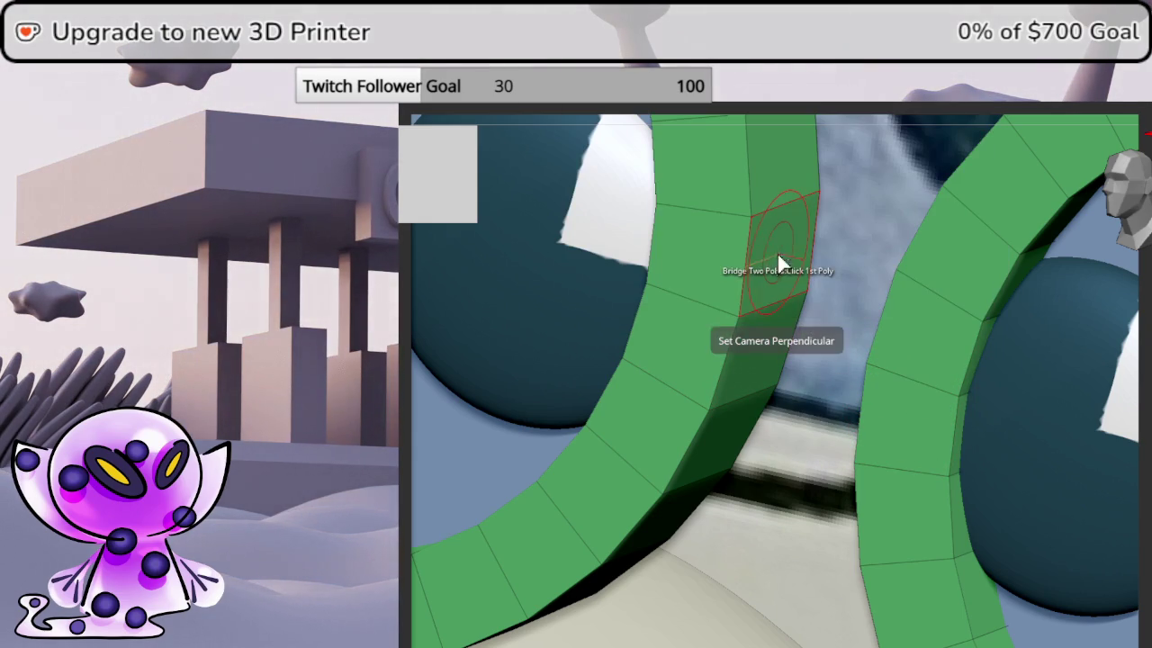
key("space")
left_click(612, 180)
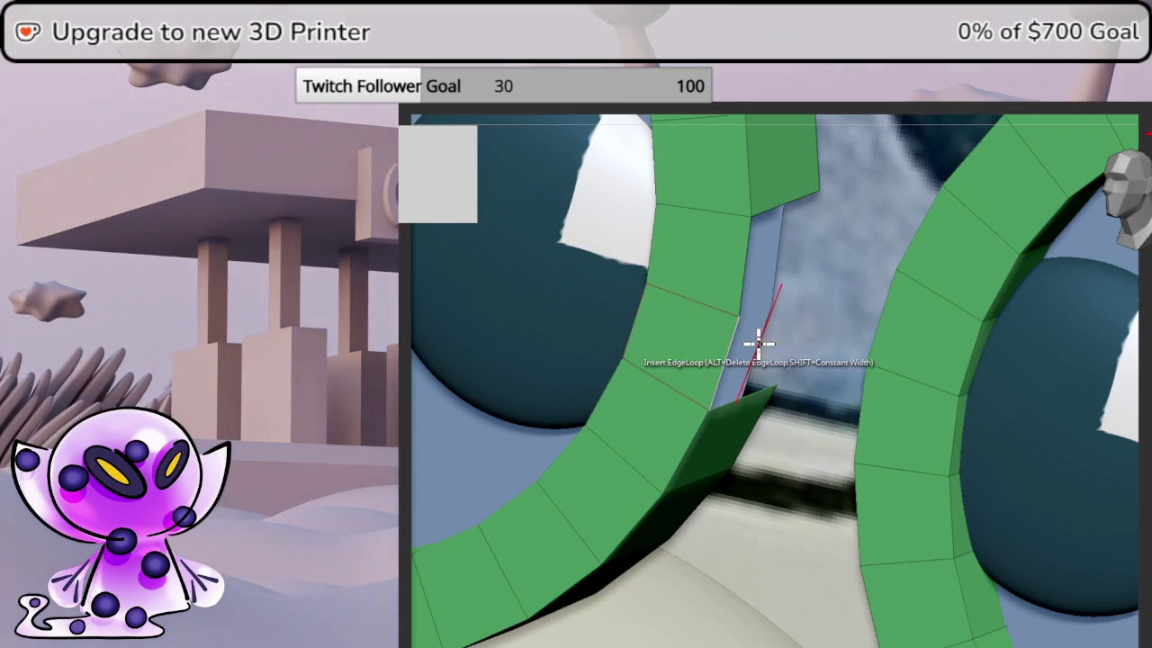
right_click_drag(758, 342, 900, 340)
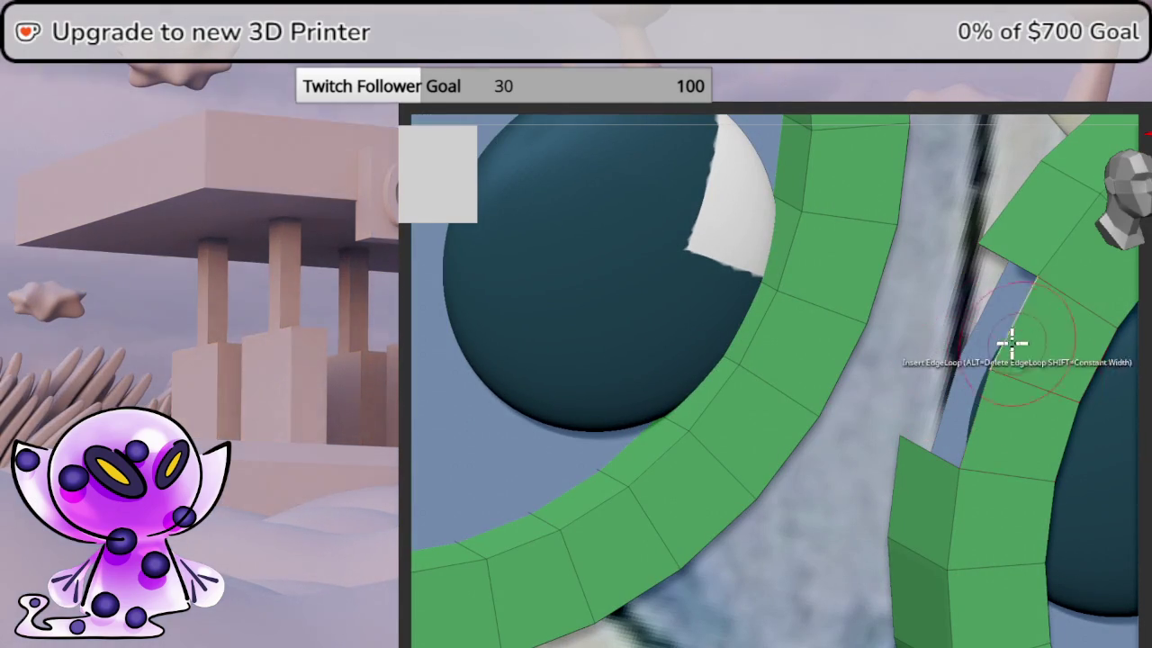
- Set the edge action to Bridge Two Edges and pick the first ring edge
key("space")
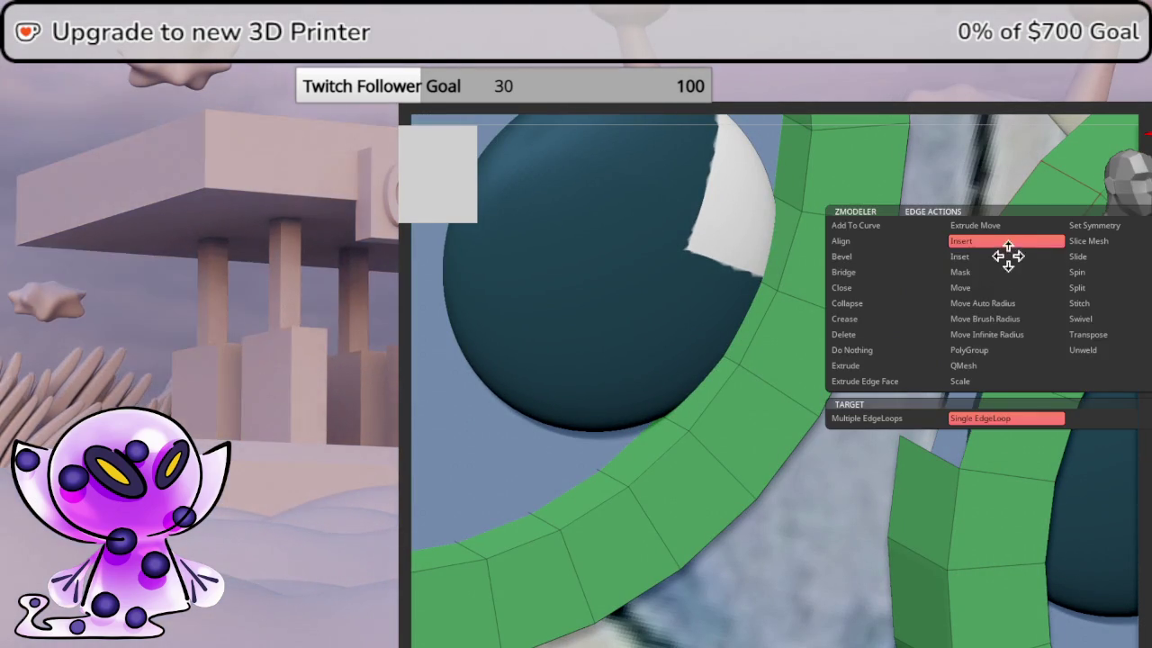
left_click(877, 271)
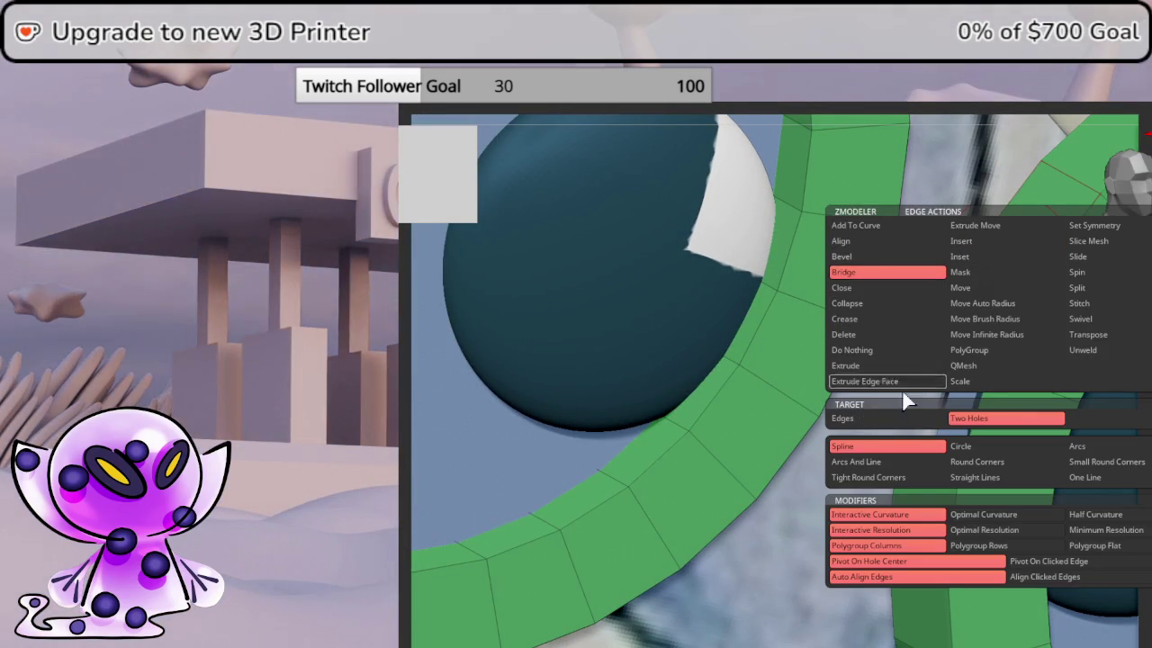
left_click(900, 418)
mouse_move(1010, 261)
right_mouse_down()
mouse_move(1141, 329)
mouse_move(1110, 330)
right_mouse_up()
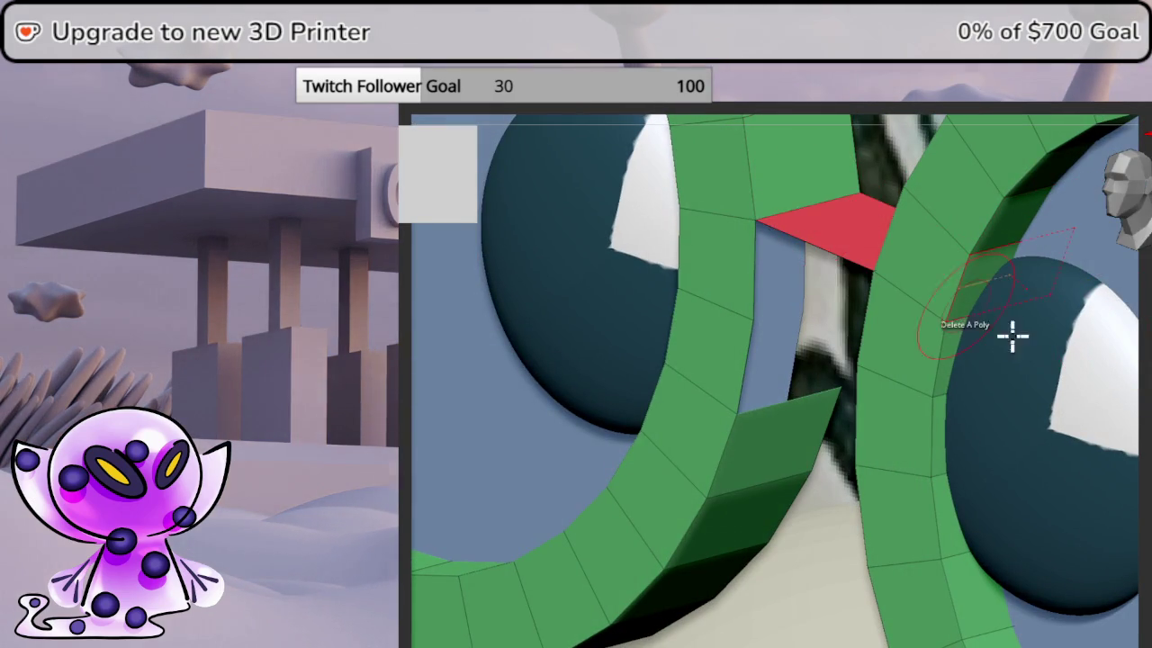
right_click_drag(964, 306, 1113, 367)
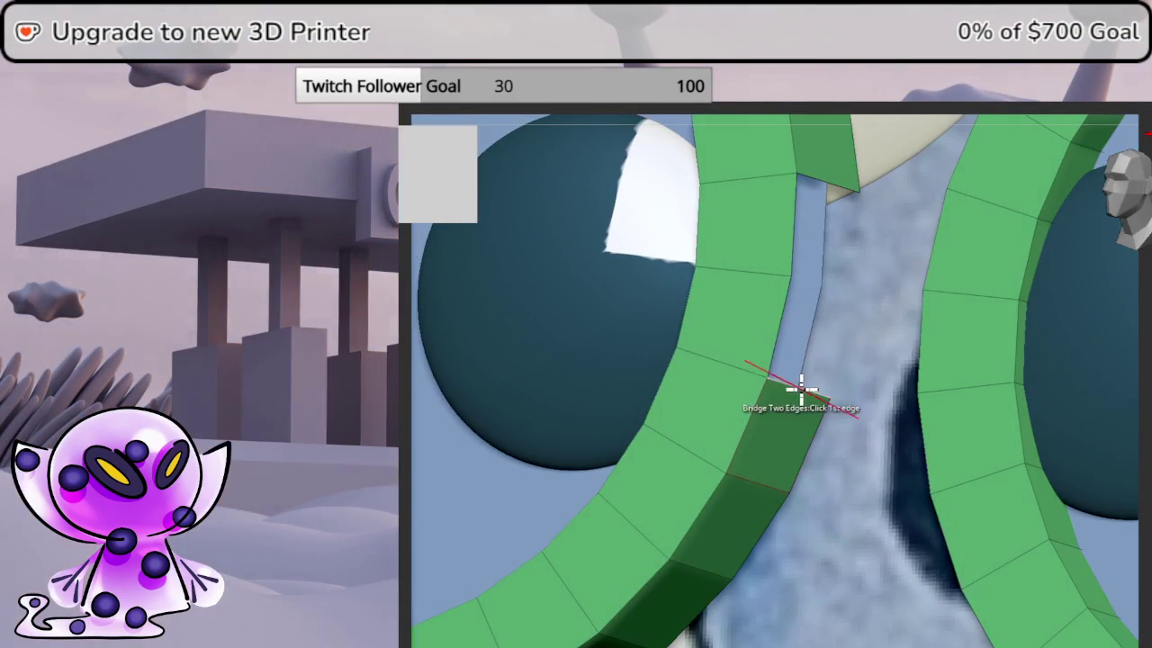
left_click(801, 389)
scroll(1125, 398, "down", 2)
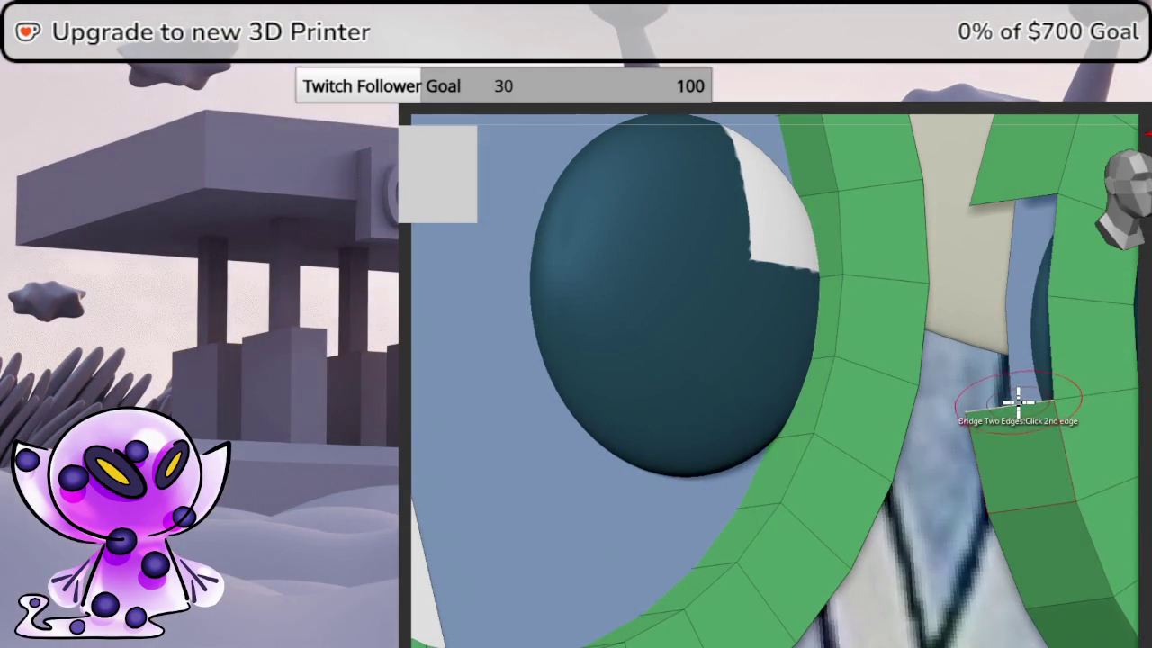
scroll(1125, 398, "up", 1)
- Bridge edges with new faces joining the left ring to the right ring
right_click_drag(1035, 360, 1047, 329)
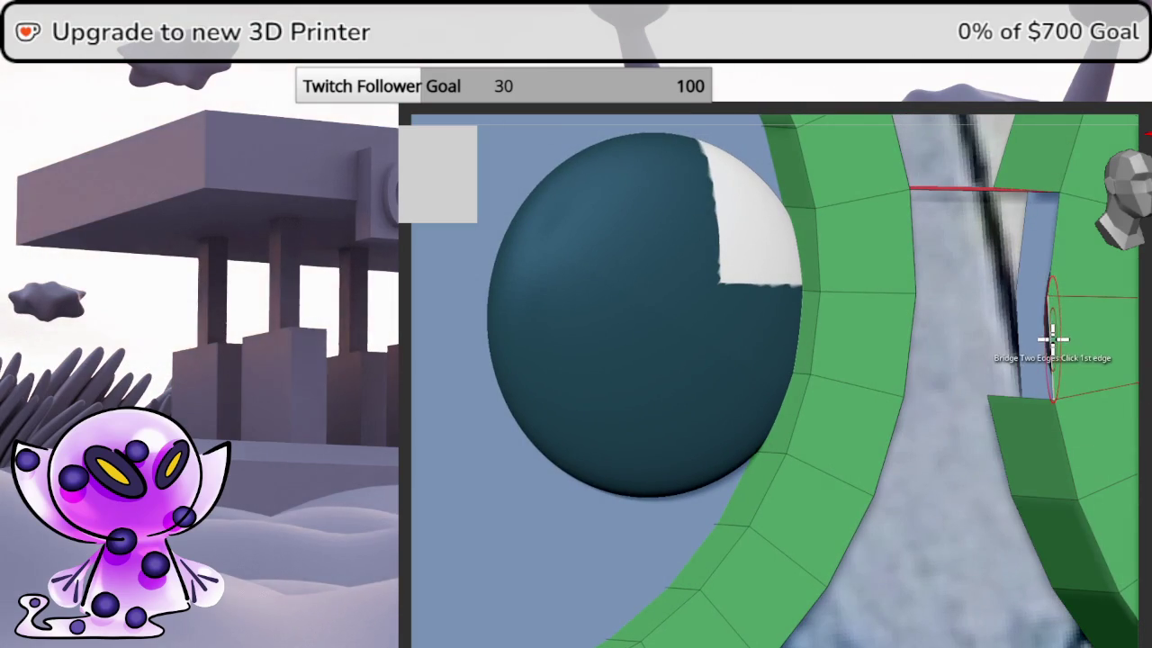
left_click(915, 337)
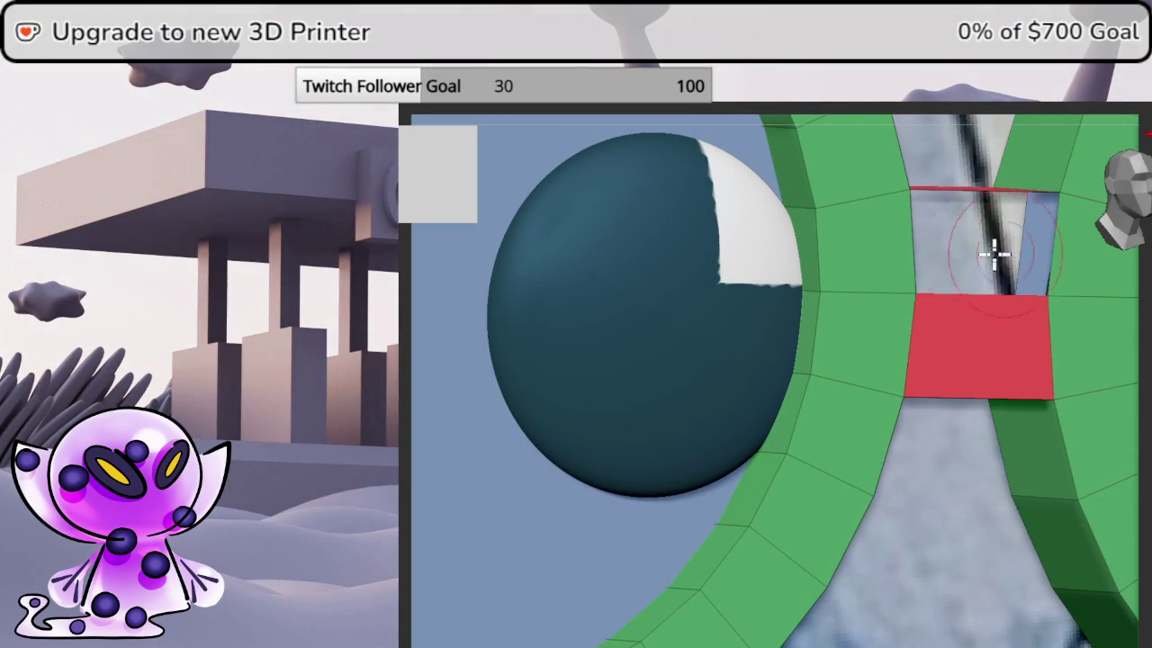
left_click(912, 254)
mouse_move(910, 257)
right_mouse_down()
mouse_move(828, 270)
mouse_move(1042, 399)
right_mouse_up()
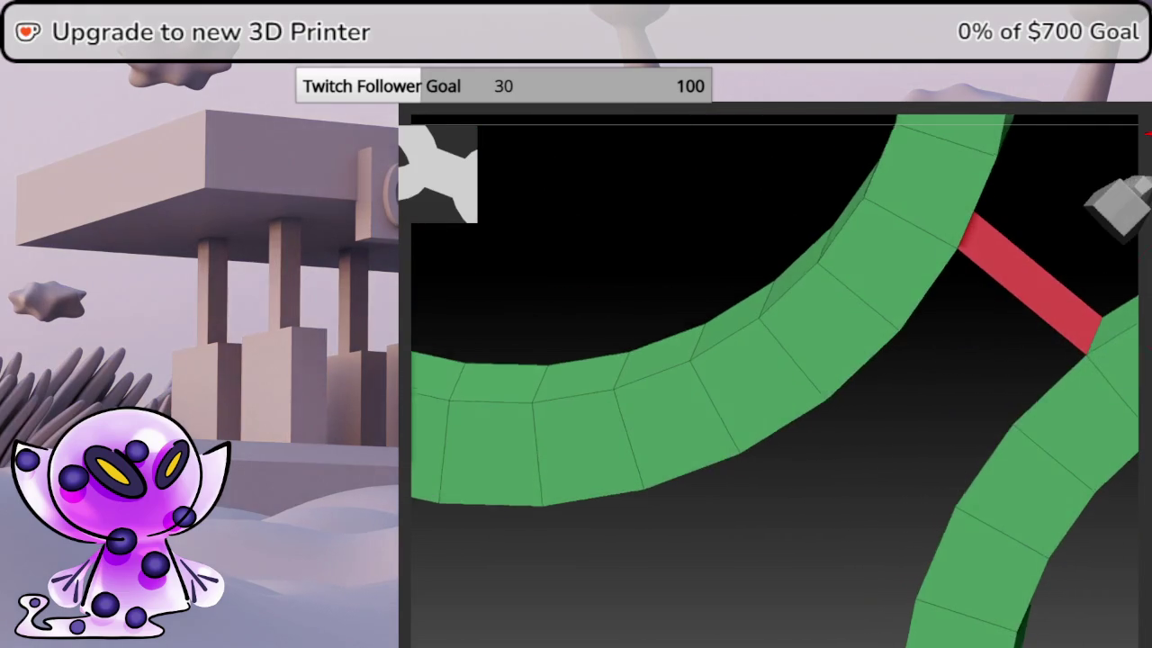
left_click(977, 442)
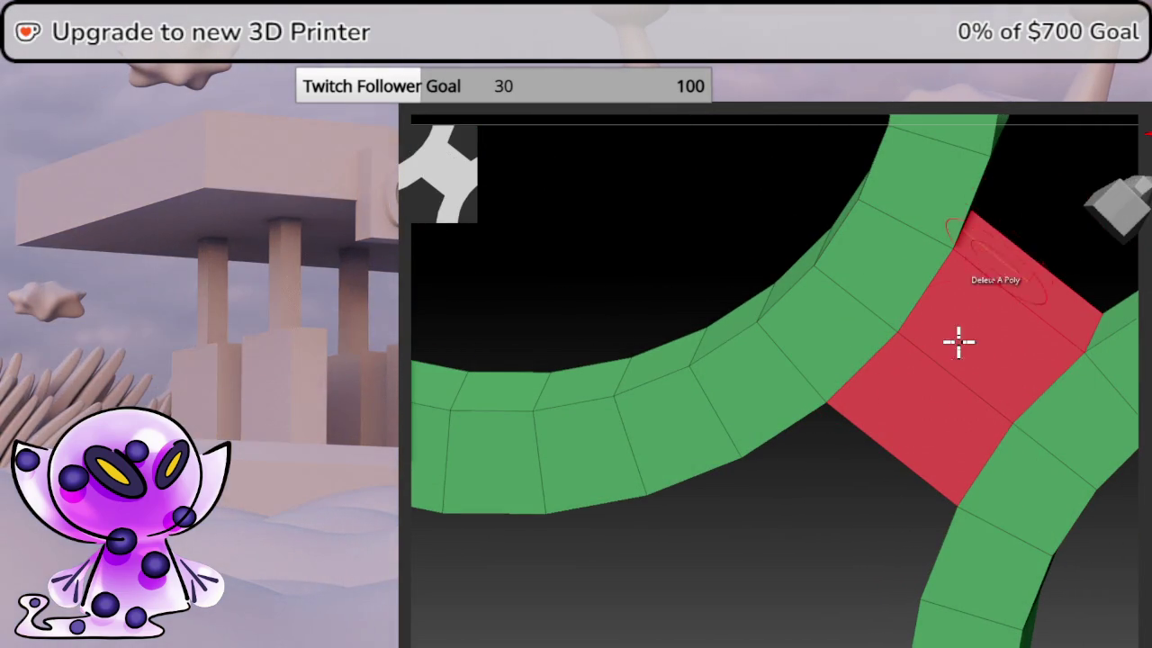
mouse_move(828, 512)
right_mouse_down()
mouse_move(778, 640)
mouse_move(831, 540)
mouse_move(1106, 208)
right_mouse_up()
mouse_move(806, 316)
right_mouse_down()
mouse_move(998, 380)
mouse_move(697, 340)
mouse_move(730, 369)
right_mouse_up()
key("d")
key("shift+f")
right_click_drag(1141, 385, 1143, 450)
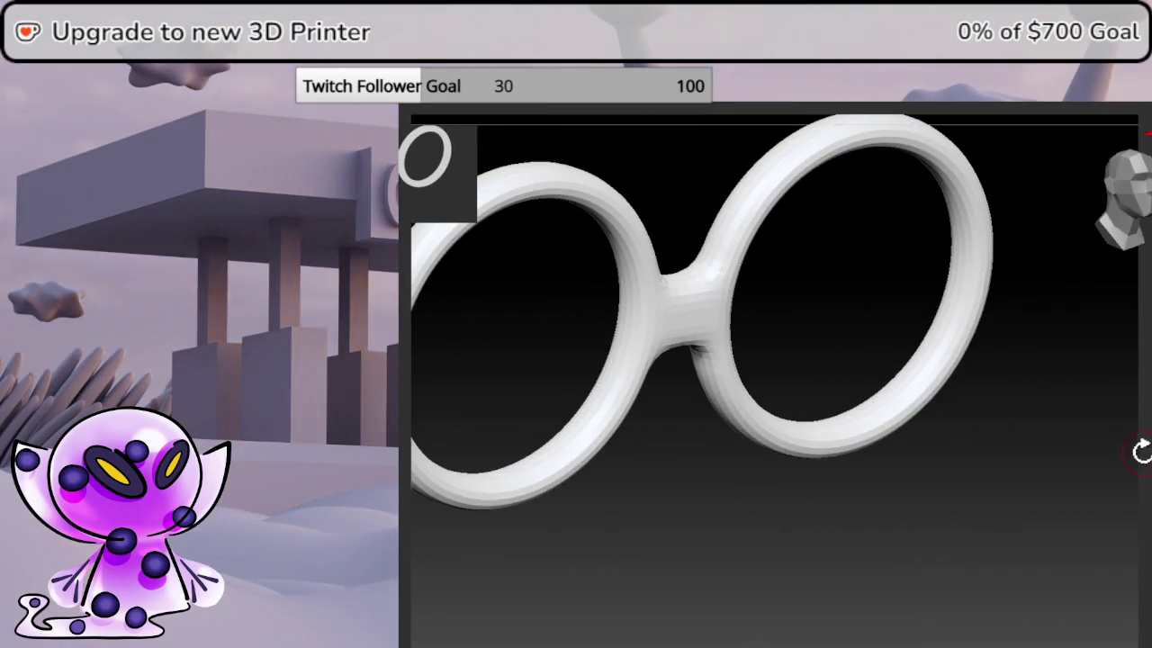
key("shift+d")
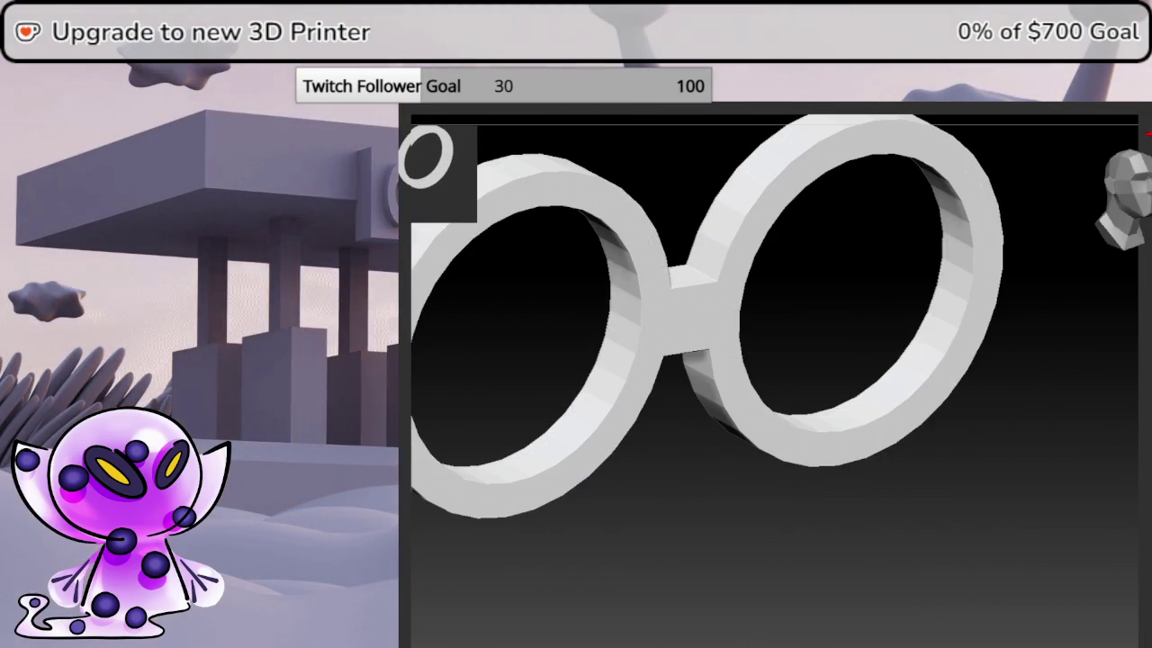
left_click(1145, 448)
right_click_drag(1140, 441, 1136, 414)
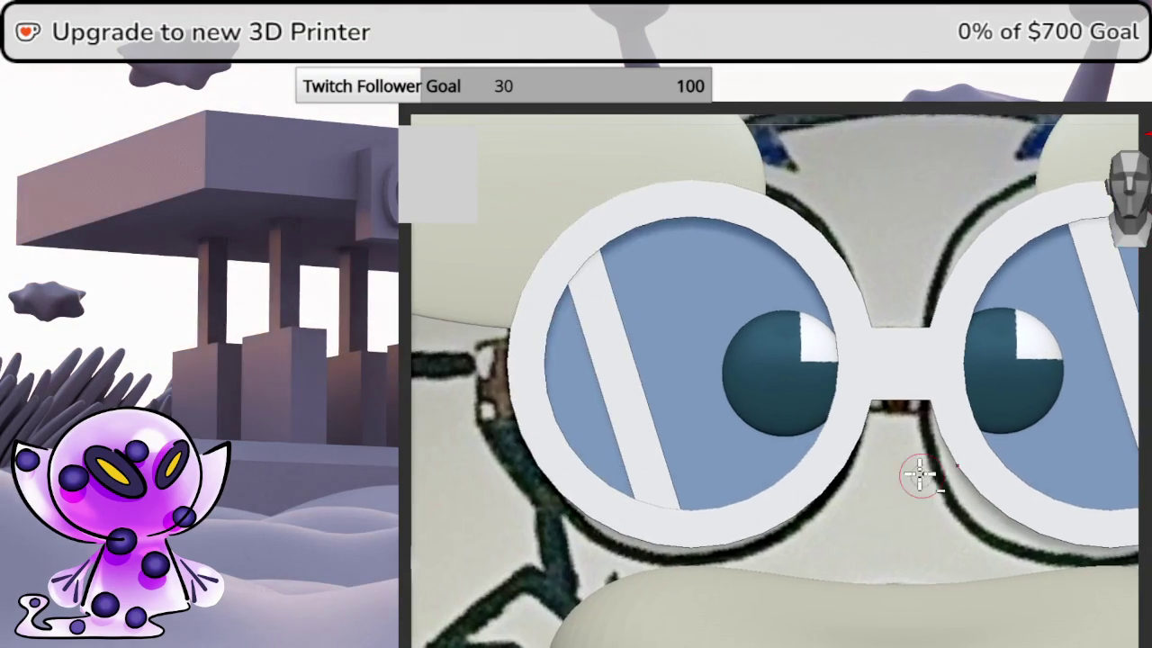
right_click_drag(666, 430, 810, 478, "ctrl")
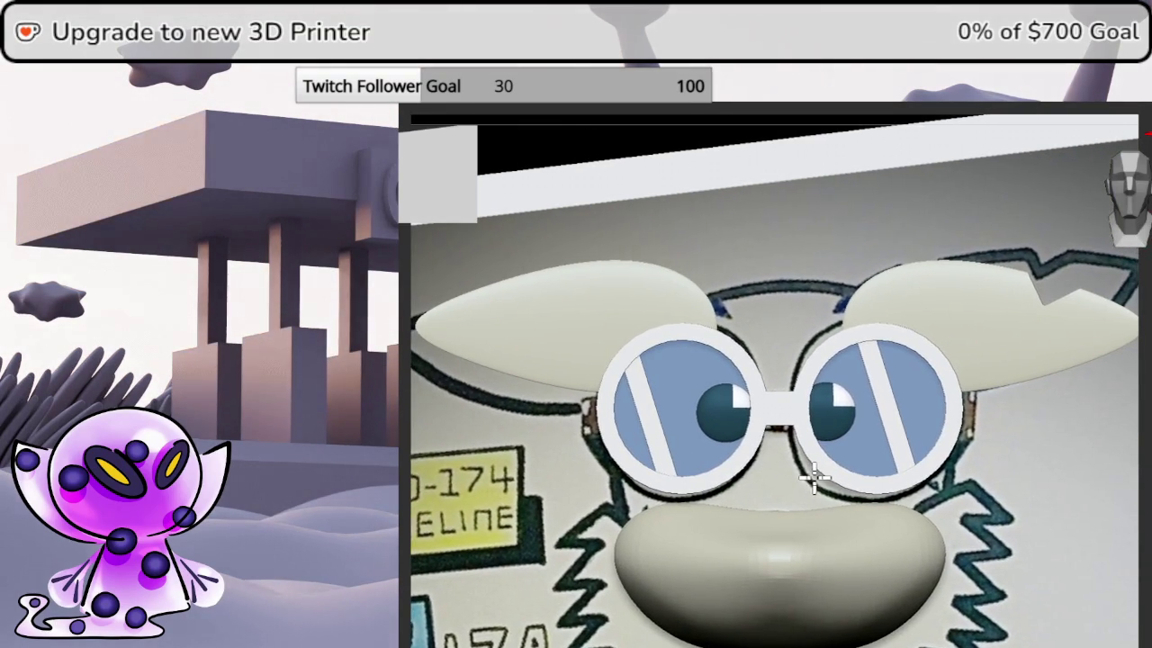
right_click_drag(642, 459, 706, 459, "ctrl")
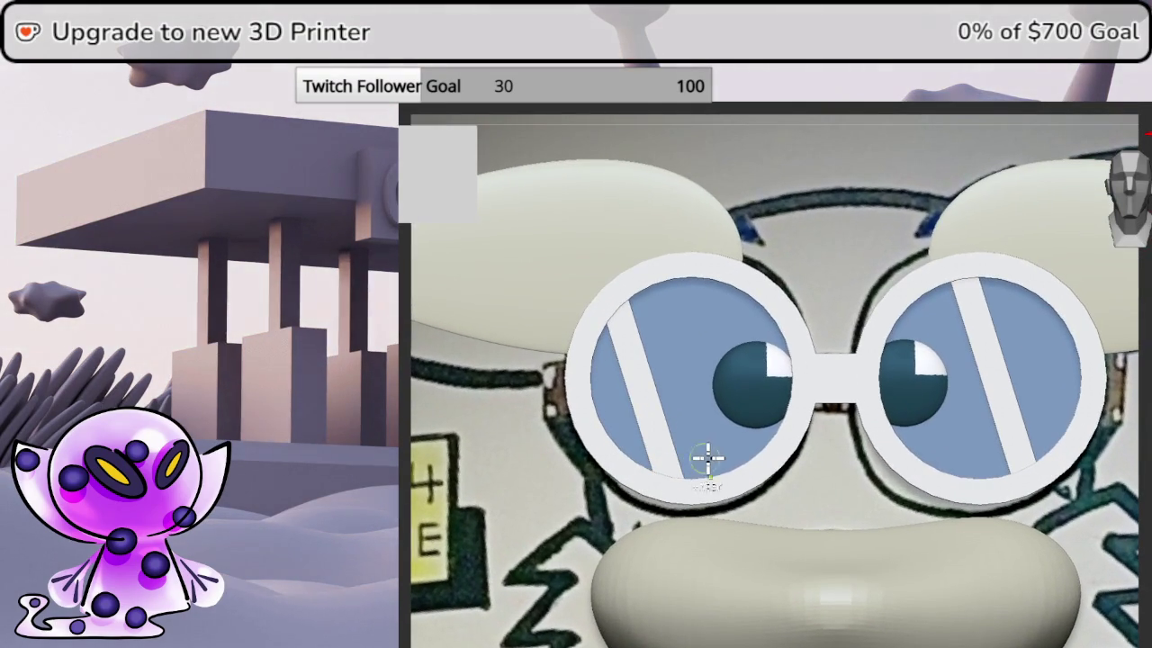
right_click_drag(941, 336, 899, 331)
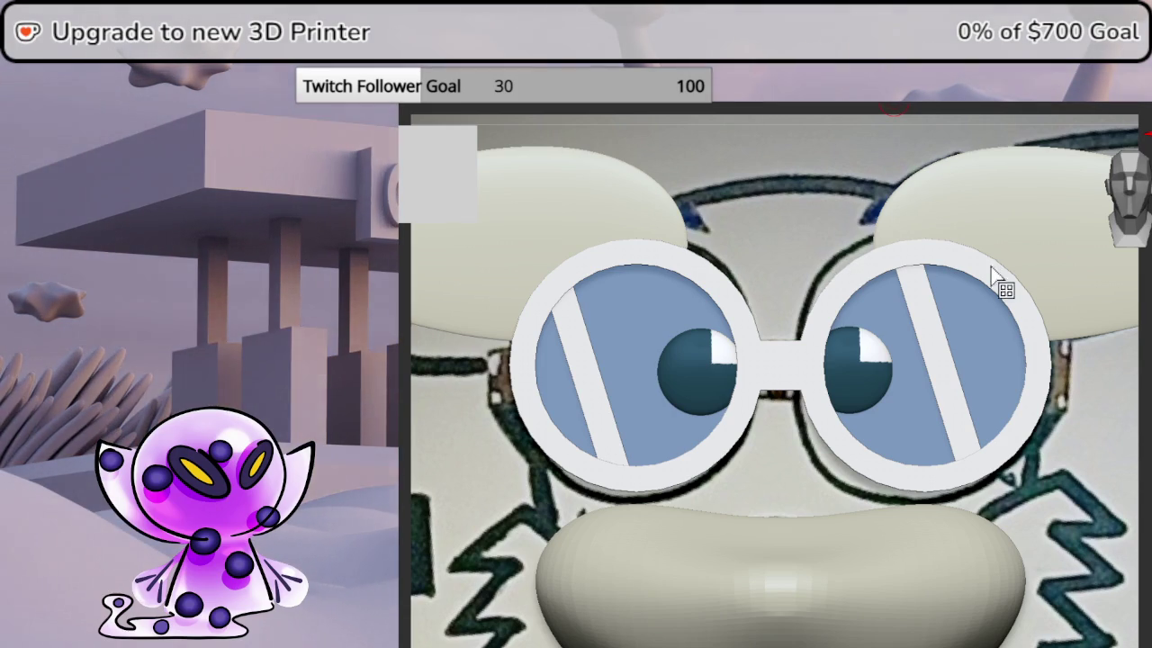
left_click_drag(1127, 189, 1123, 180)
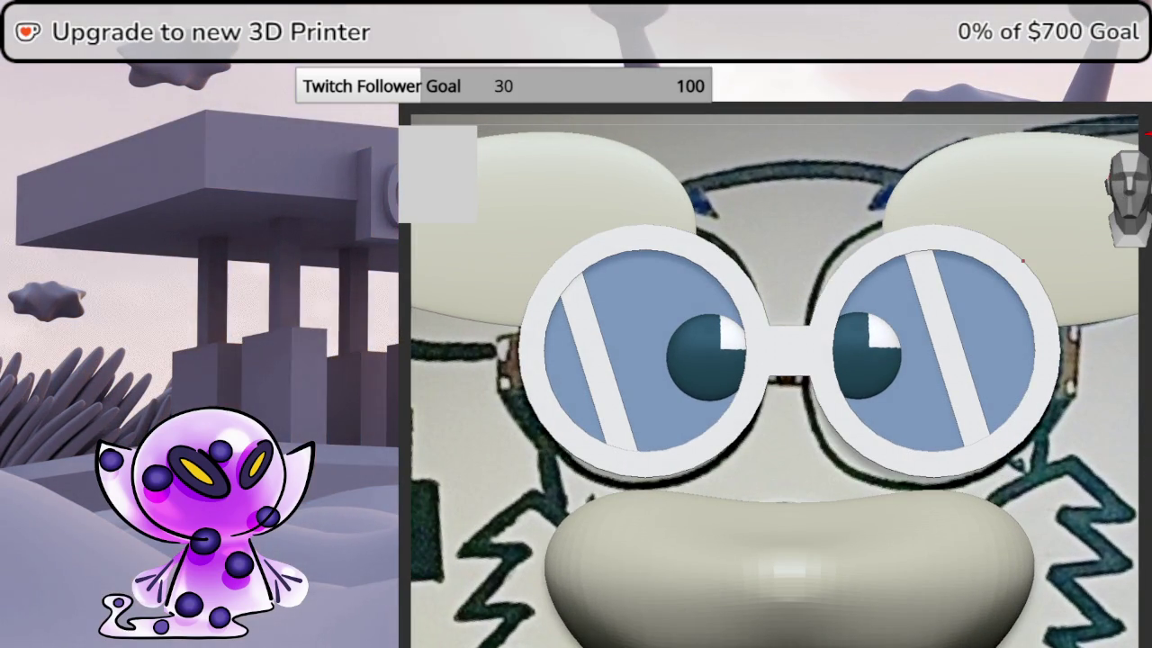
key("ctrl+z")
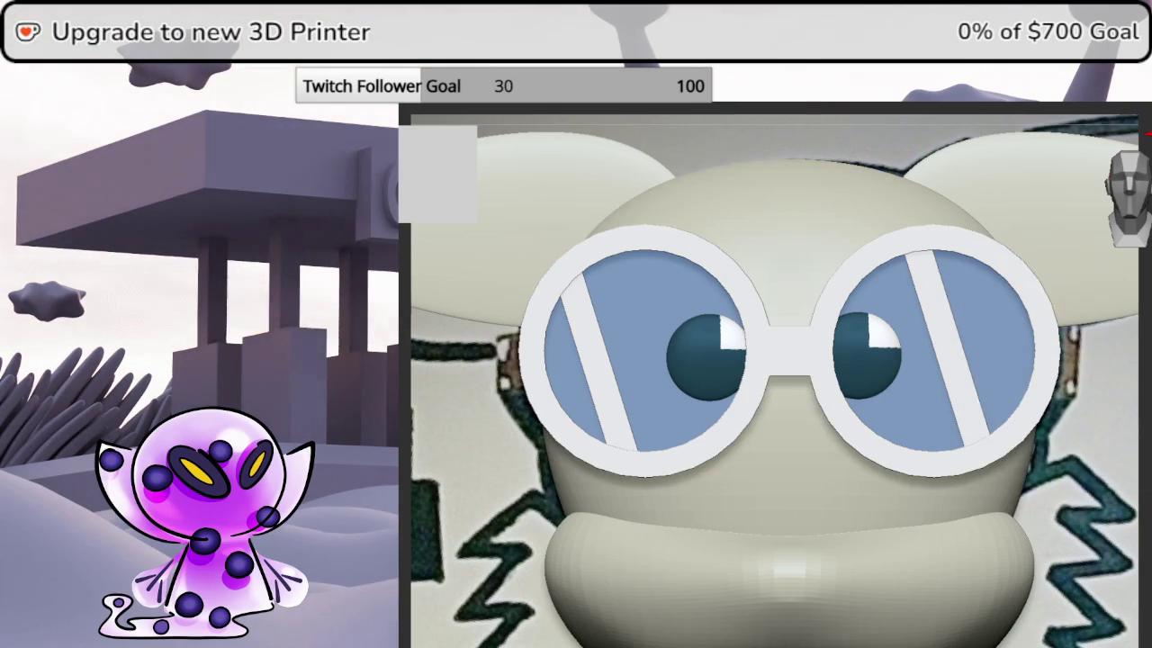
left_click_drag(1147, 404, 1133, 211)
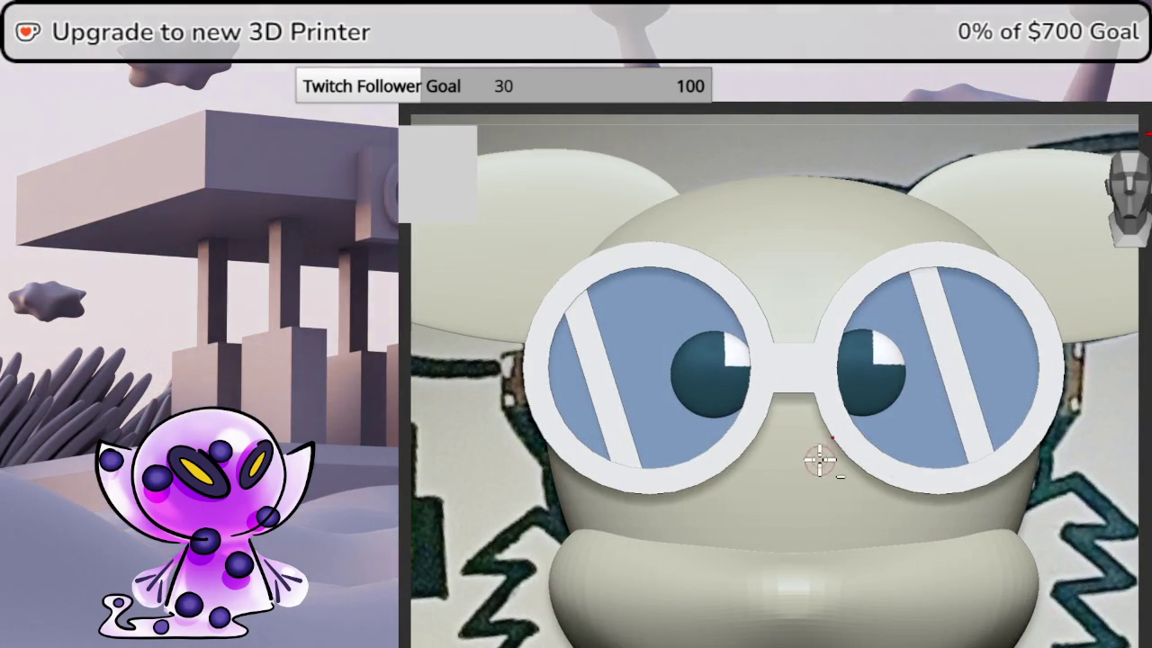
scroll(828, 424, "down", 3)
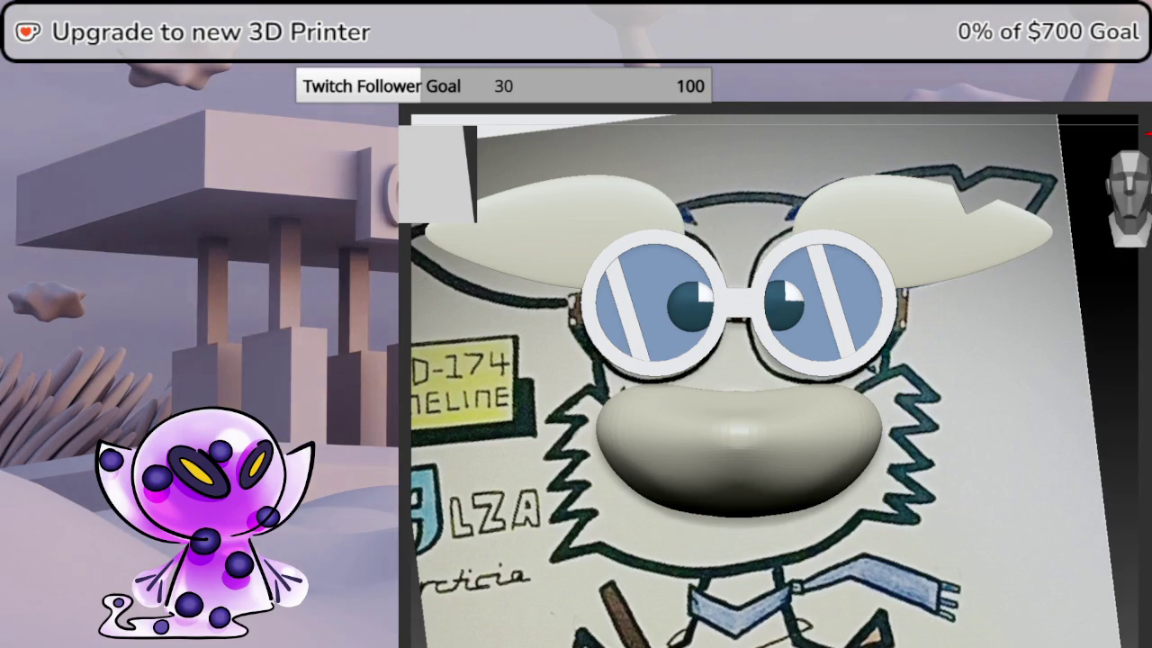
- Toggle the white rims' visibility, fill the right rim's opening, and show polygroups
left_click(1071, 373)
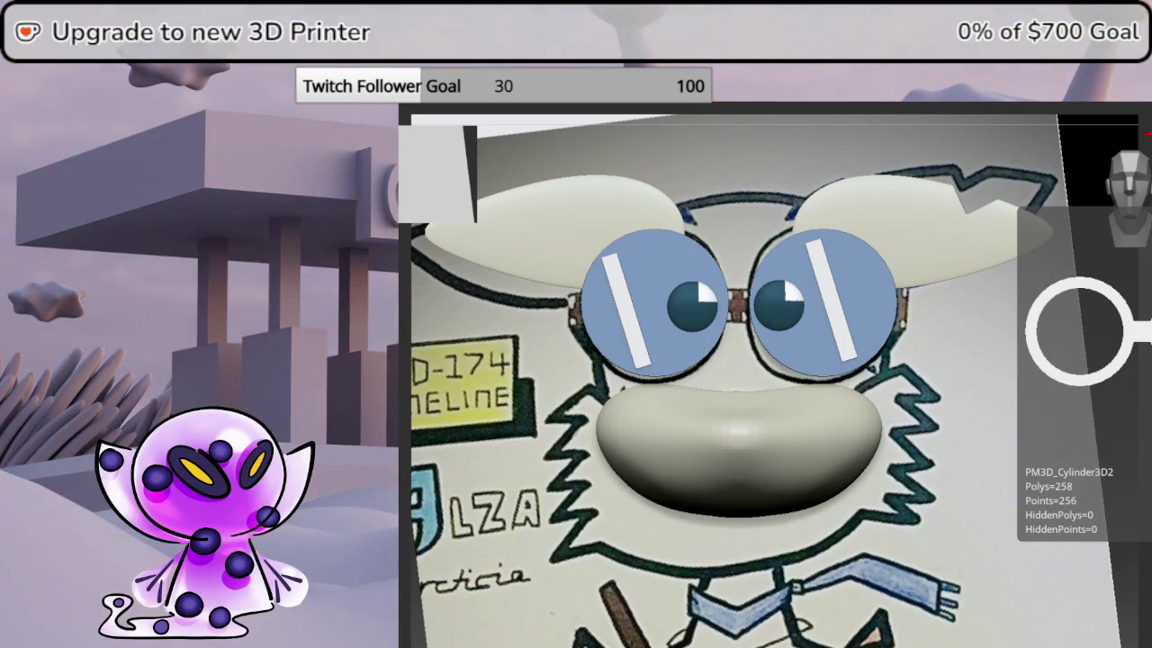
left_click(1078, 329)
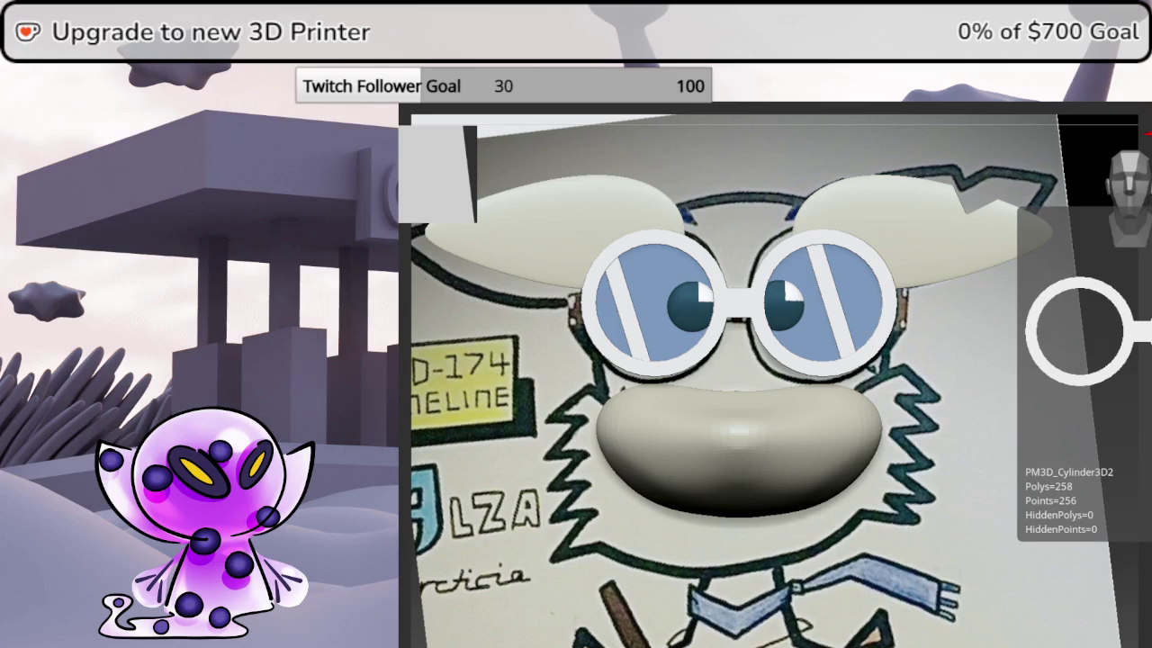
mouse_move(956, 360)
left_mouse_down()
mouse_move(986, 328)
mouse_move(1080, 386)
mouse_move(1029, 381)
mouse_move(1059, 392)
mouse_move(1011, 383)
mouse_move(946, 406)
mouse_move(984, 412)
left_mouse_up()
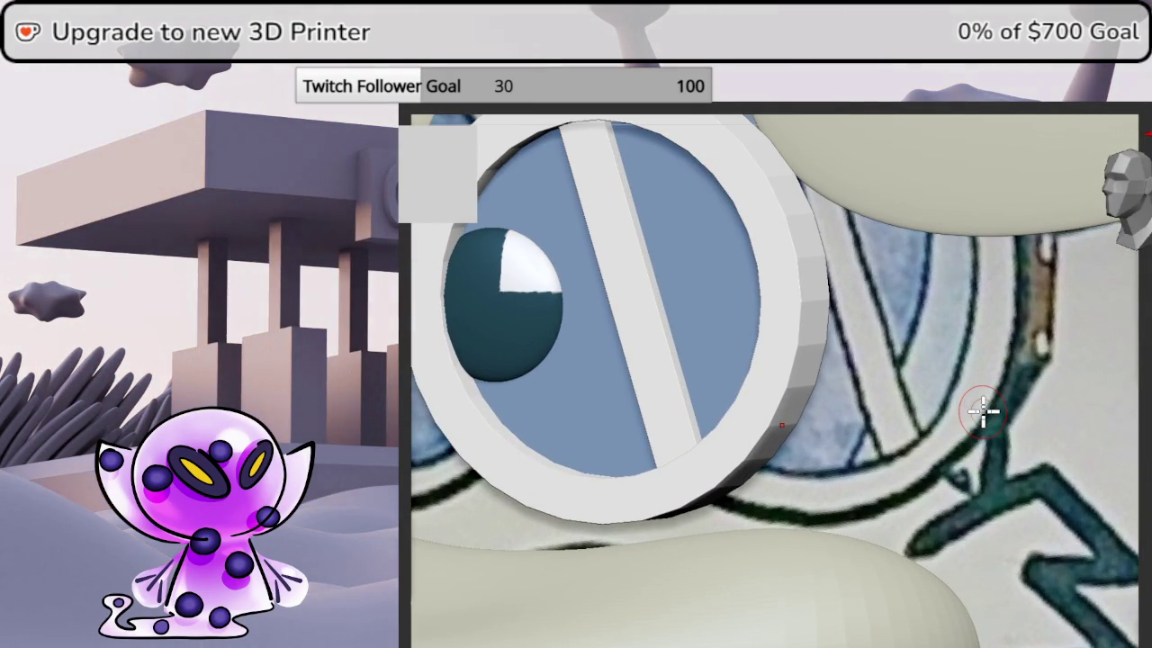
key("space")
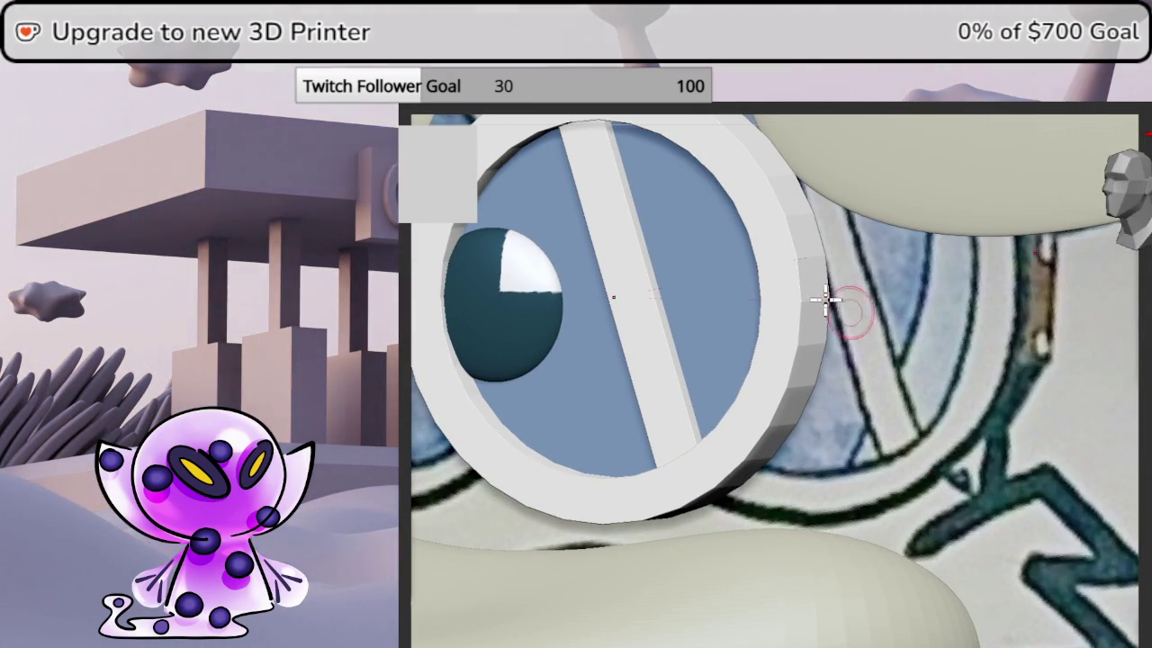
left_click(819, 288)
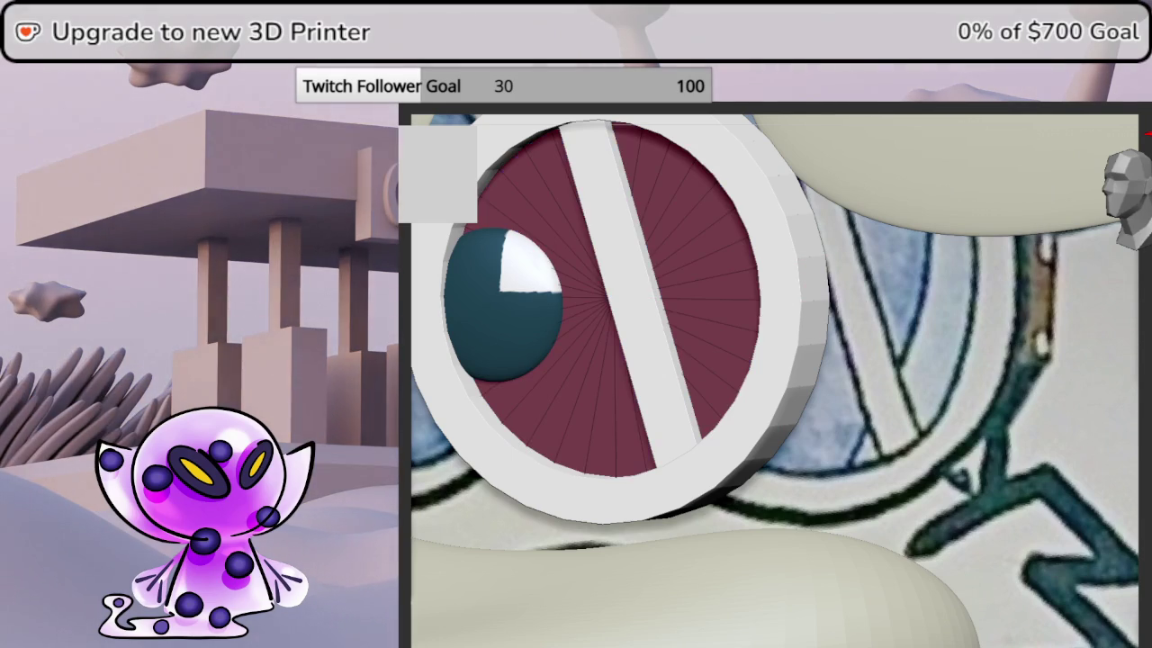
key("shift+f")
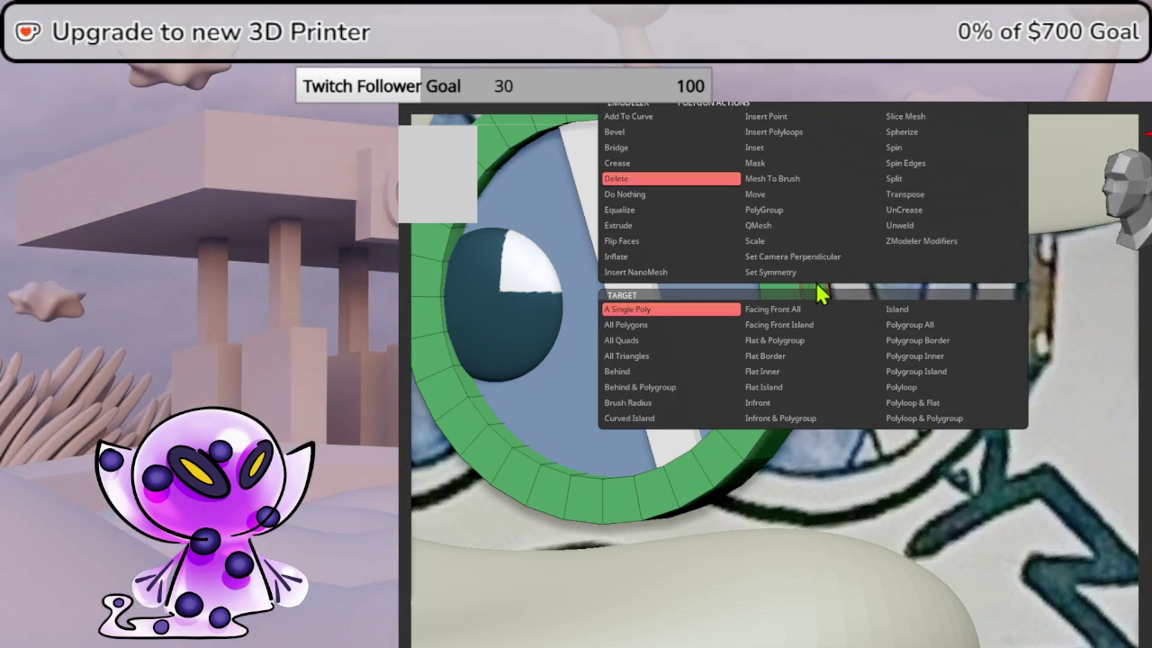
left_click(797, 210)
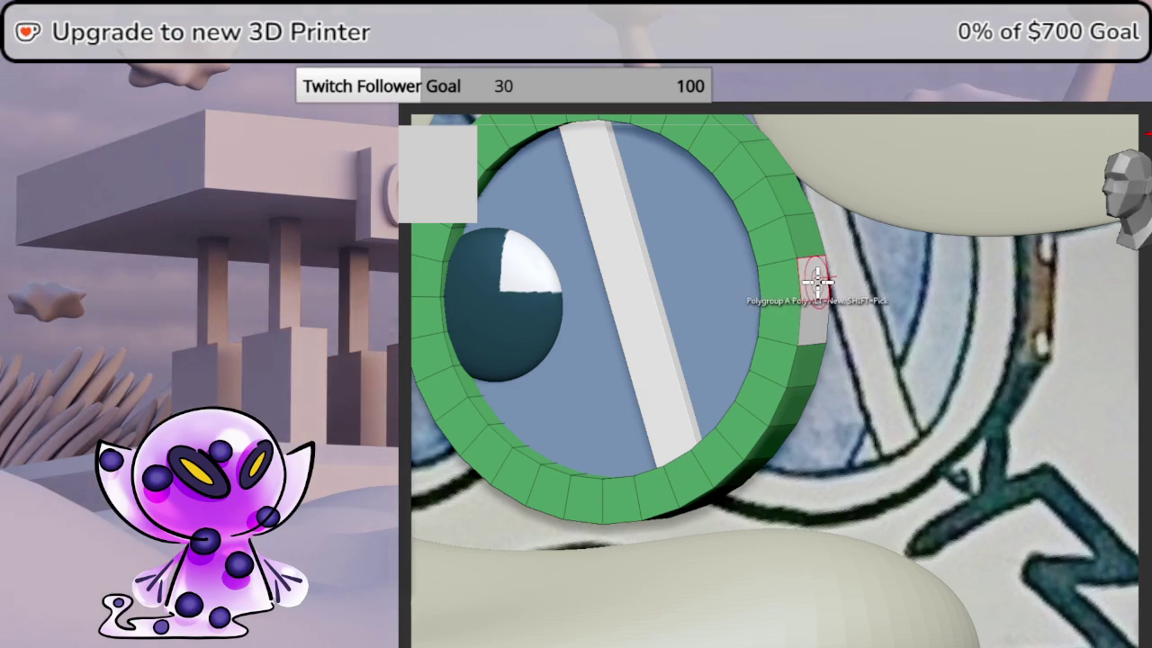
- Extrude a rim polygon outward as a block, undo it, and inspect both rings
key("space")
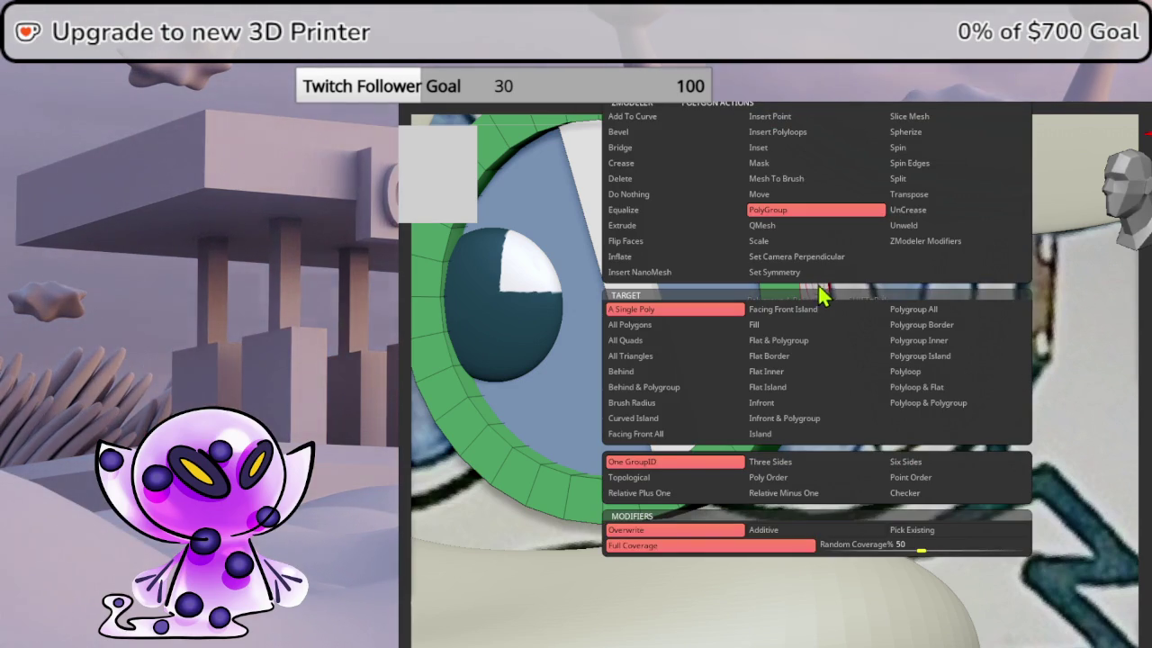
left_click(689, 226)
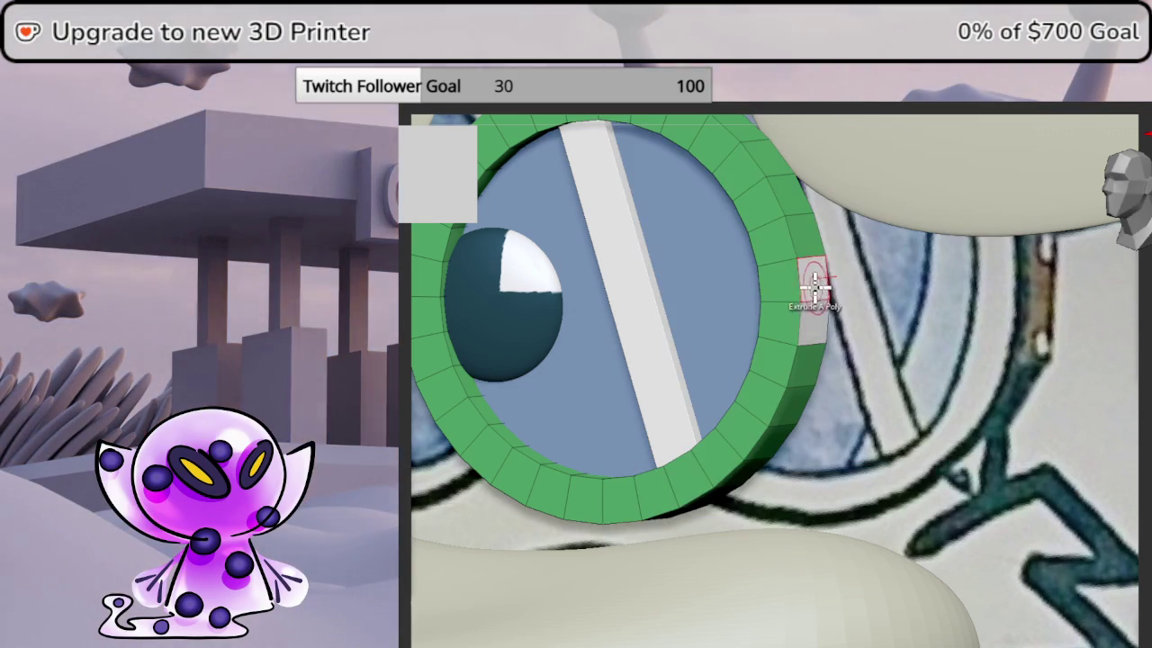
left_click_drag(833, 280, 900, 297)
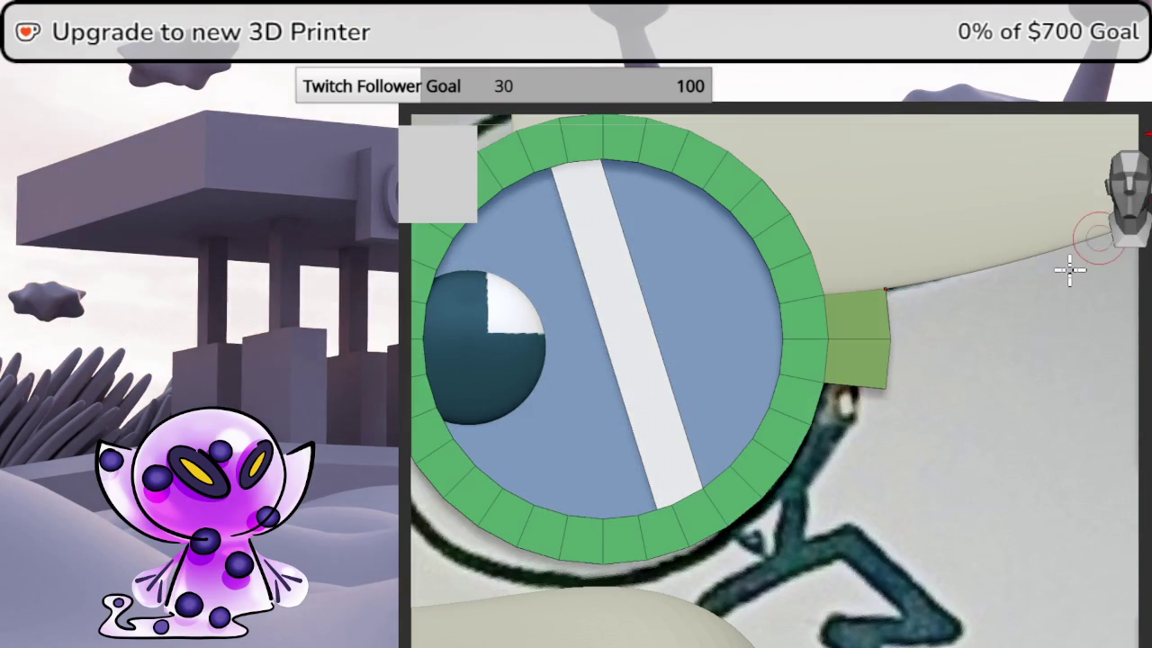
key("ctrl+z")
middle_click_drag(1141, 363, 1143, 356)
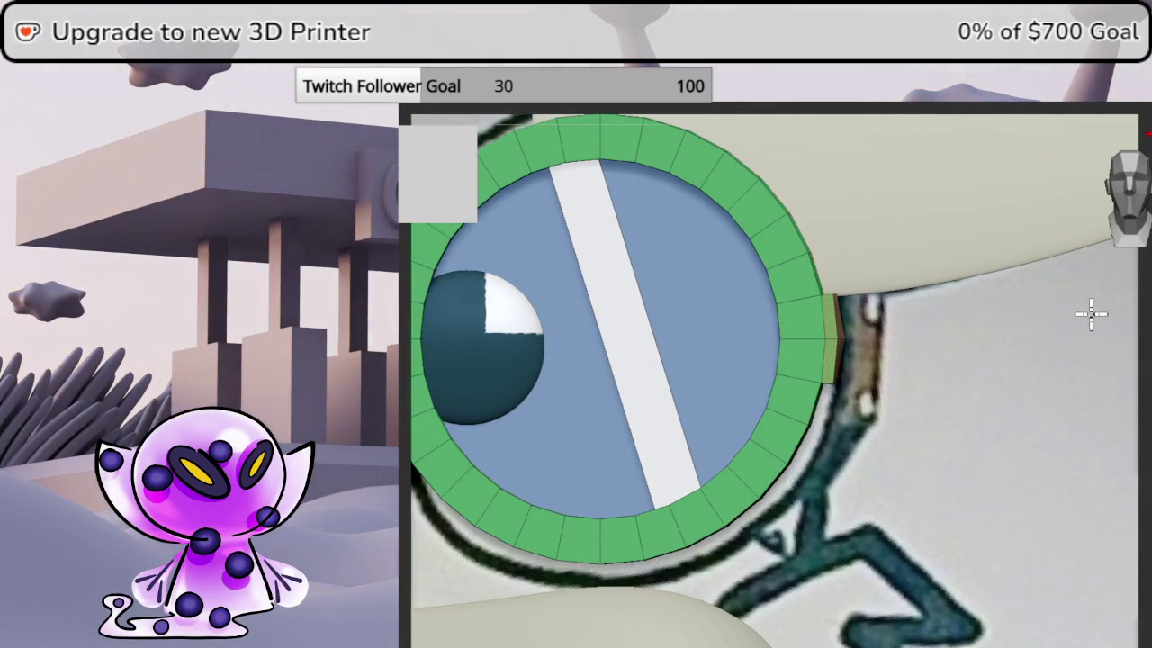
mouse_move(1123, 348)
middle_mouse_down()
mouse_move(1116, 360)
mouse_move(884, 356)
middle_mouse_up()
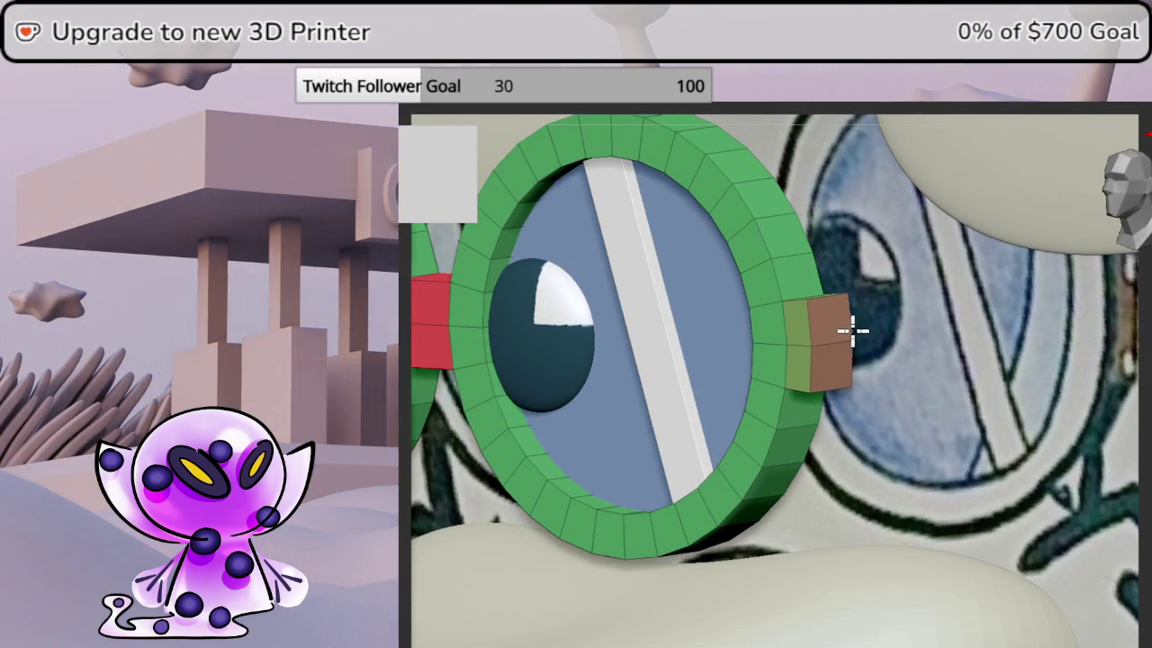
middle_click_drag(854, 334, 1074, 249)
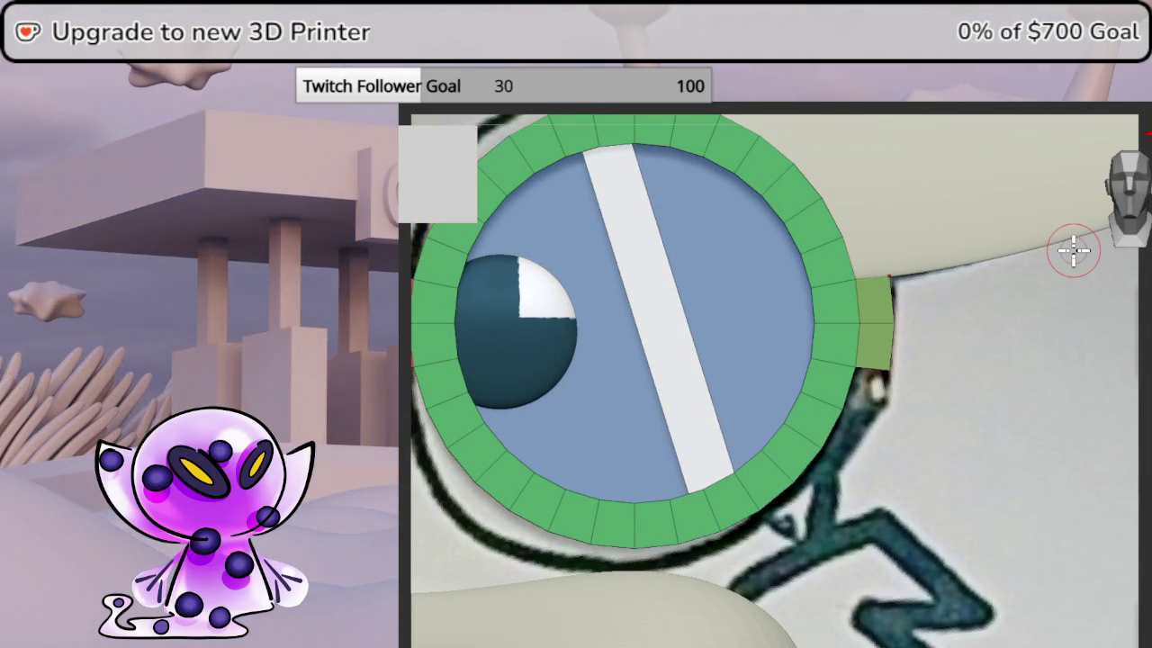
mouse_move(1139, 409)
middle_mouse_down()
mouse_move(1083, 416)
mouse_move(1126, 442)
mouse_move(1134, 470)
mouse_move(1140, 436)
middle_mouse_up()
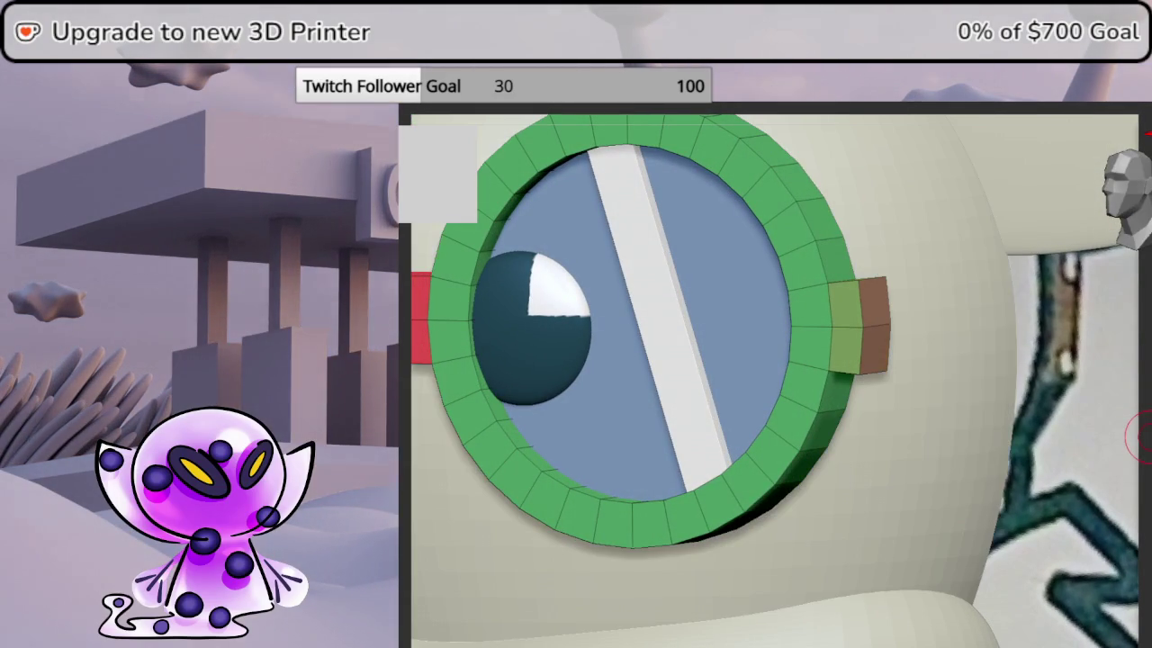
mouse_move(802, 484)
middle_mouse_down()
mouse_move(840, 472)
mouse_move(735, 450)
mouse_move(887, 432)
mouse_move(807, 404)
mouse_move(913, 437)
mouse_move(890, 429)
middle_mouse_up()
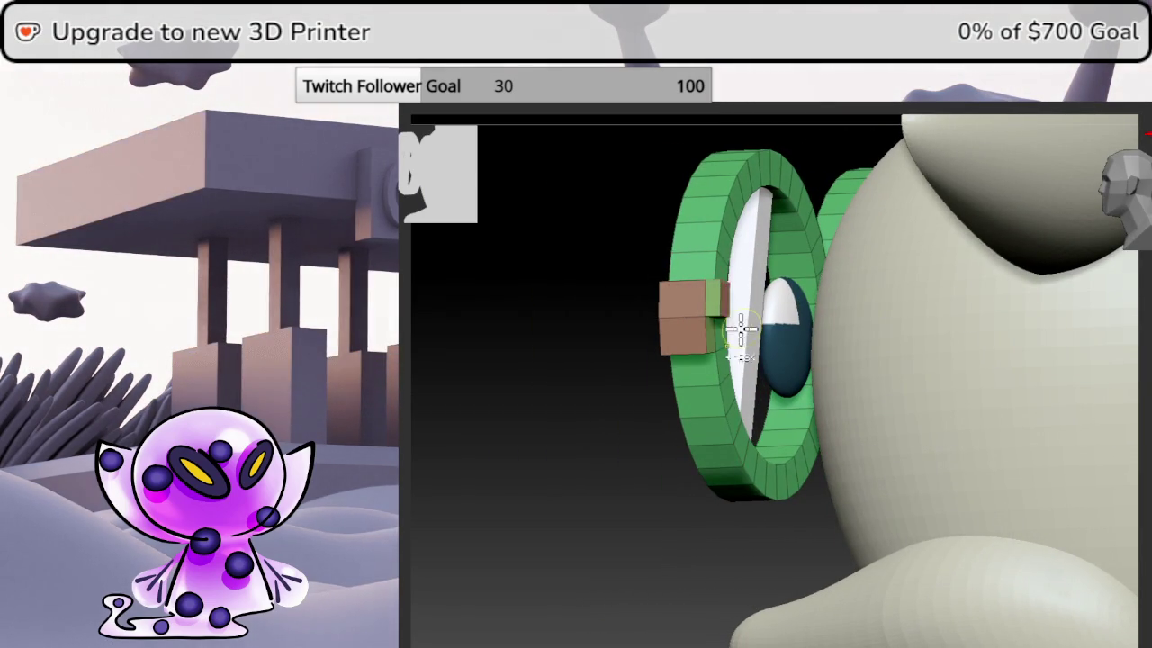
- Remove the brown block from the right ring and recentre the gizmo between the rings
mouse_move(710, 306)
middle_mouse_down()
mouse_move(681, 476)
mouse_move(671, 463)
middle_mouse_up()
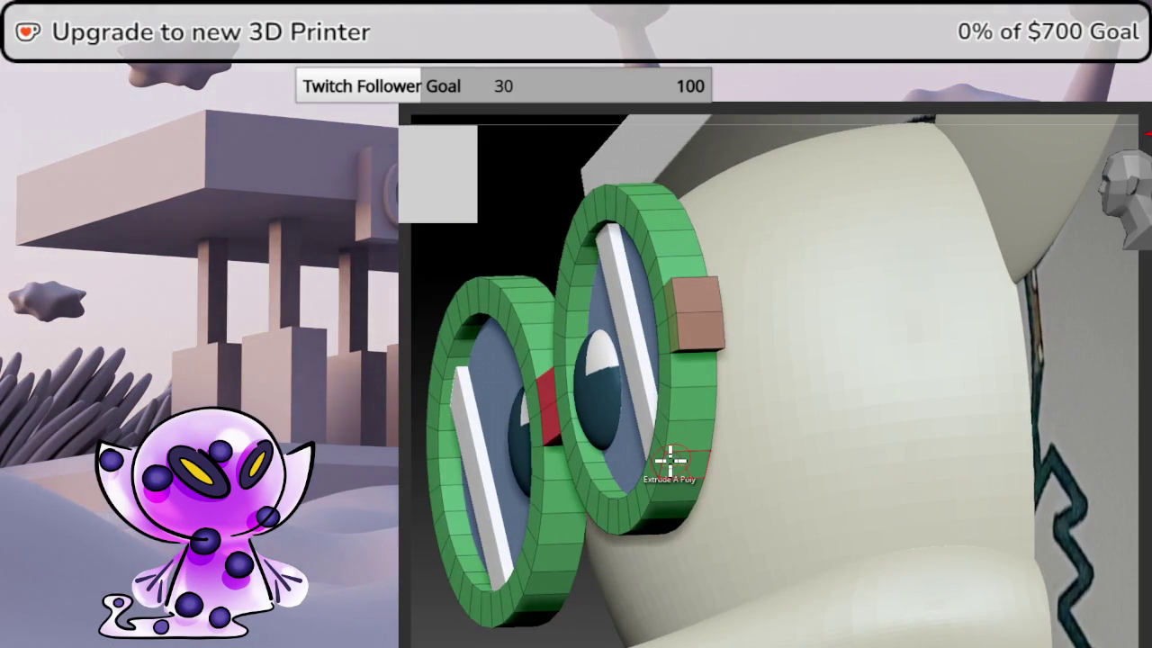
key("t")
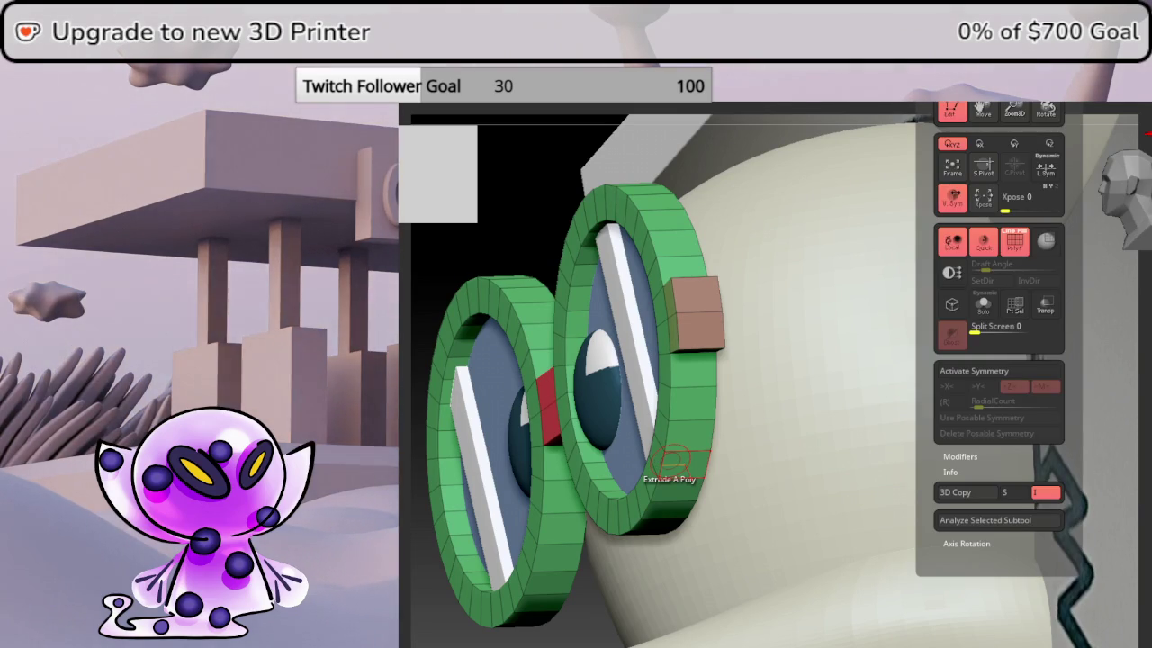
key("ctrl+z")
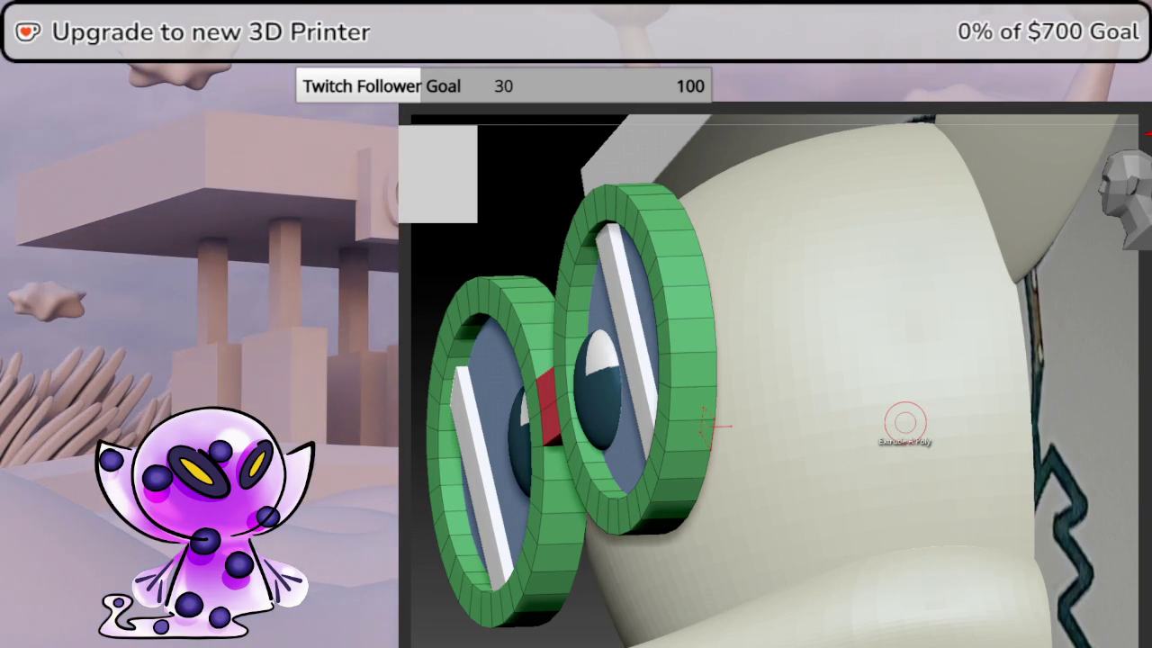
left_click(695, 90)
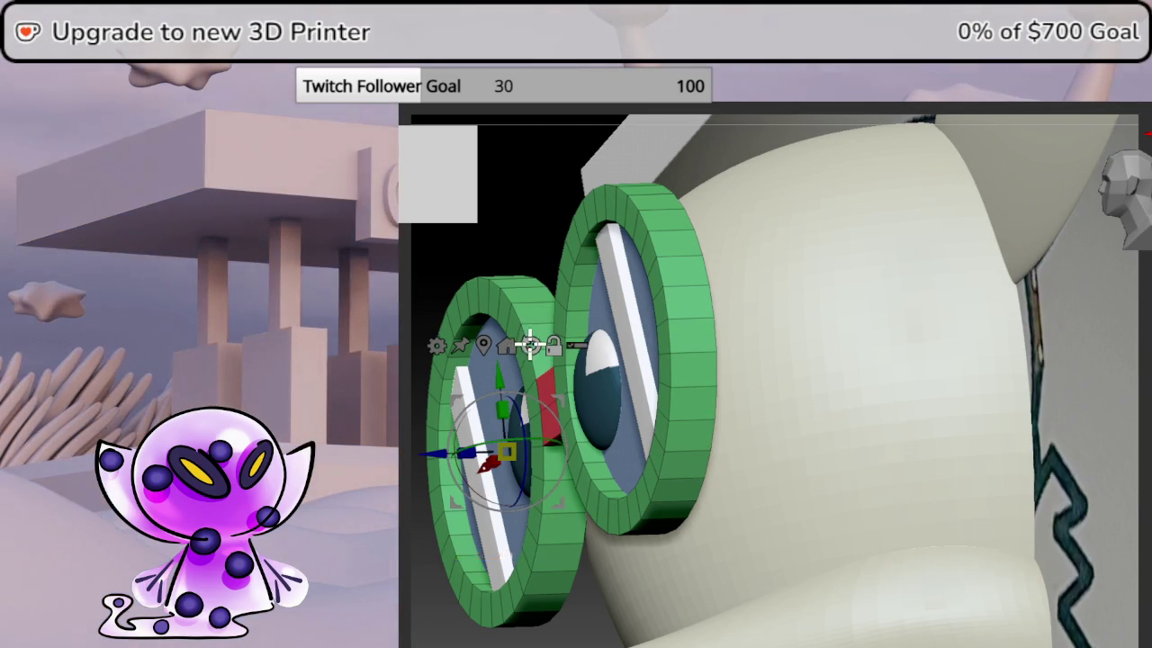
left_click(506, 345)
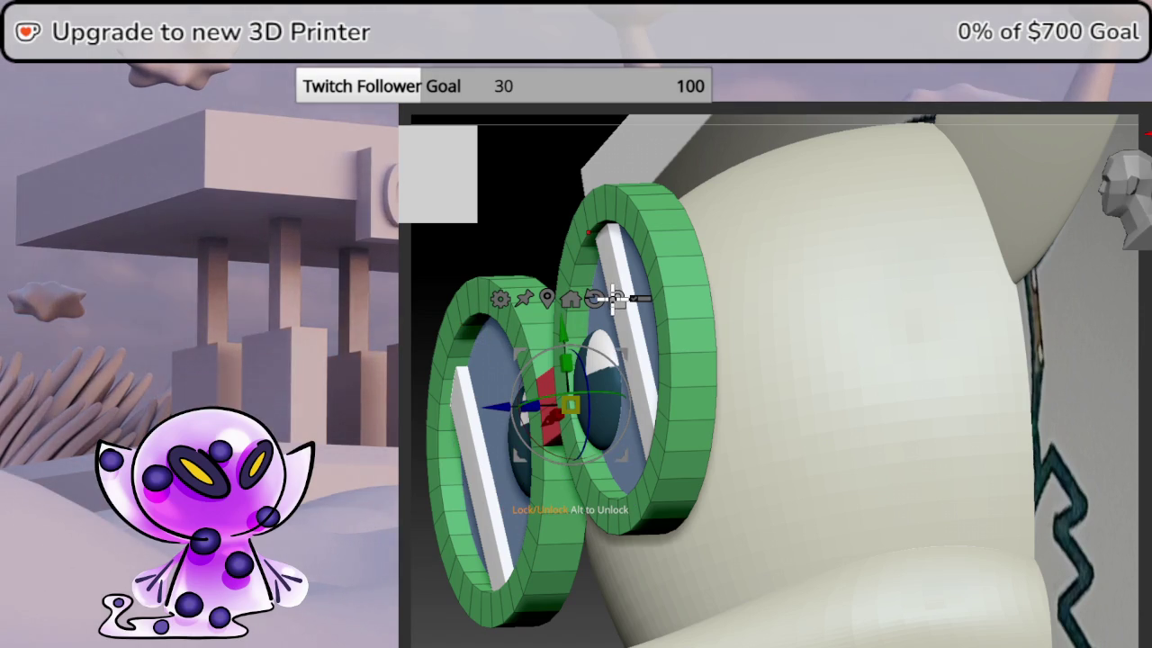
key("space")
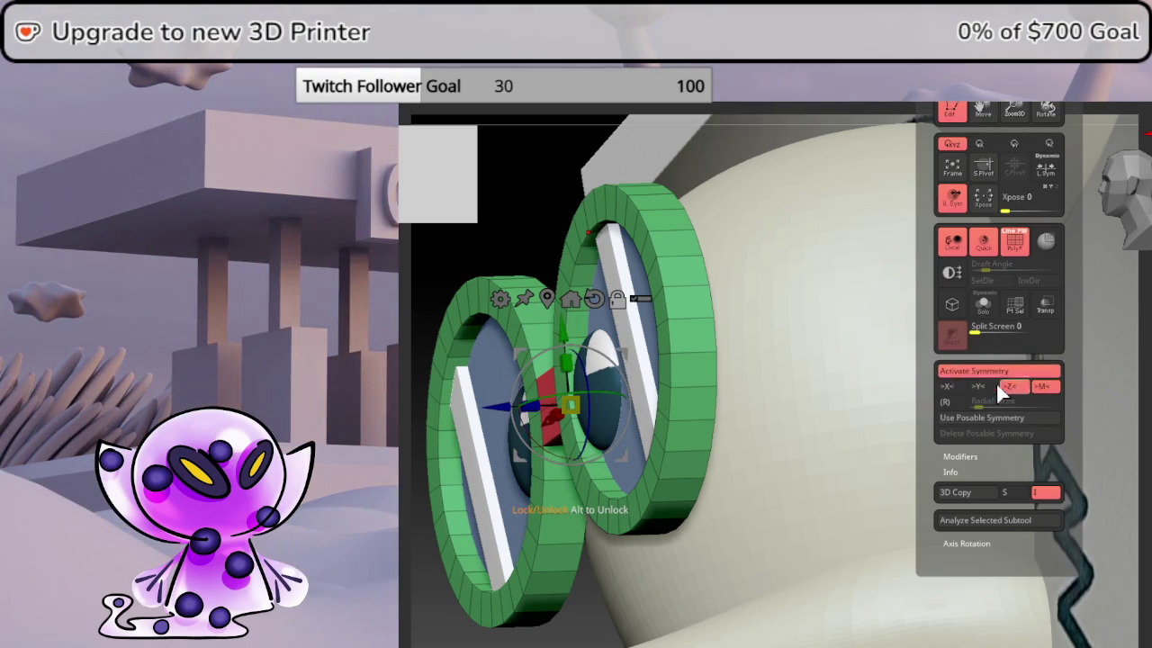
key("q")
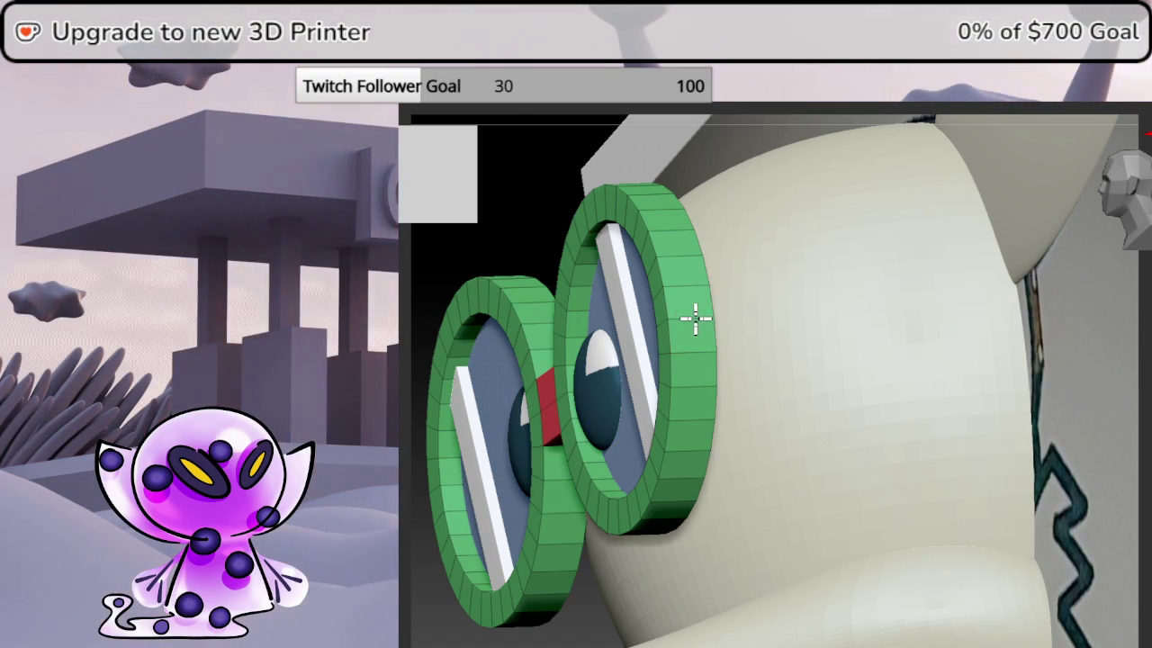
- Set the polygon action to single-face polygroup and frame the view on the eye ring
left_click(694, 318)
left_click(701, 327)
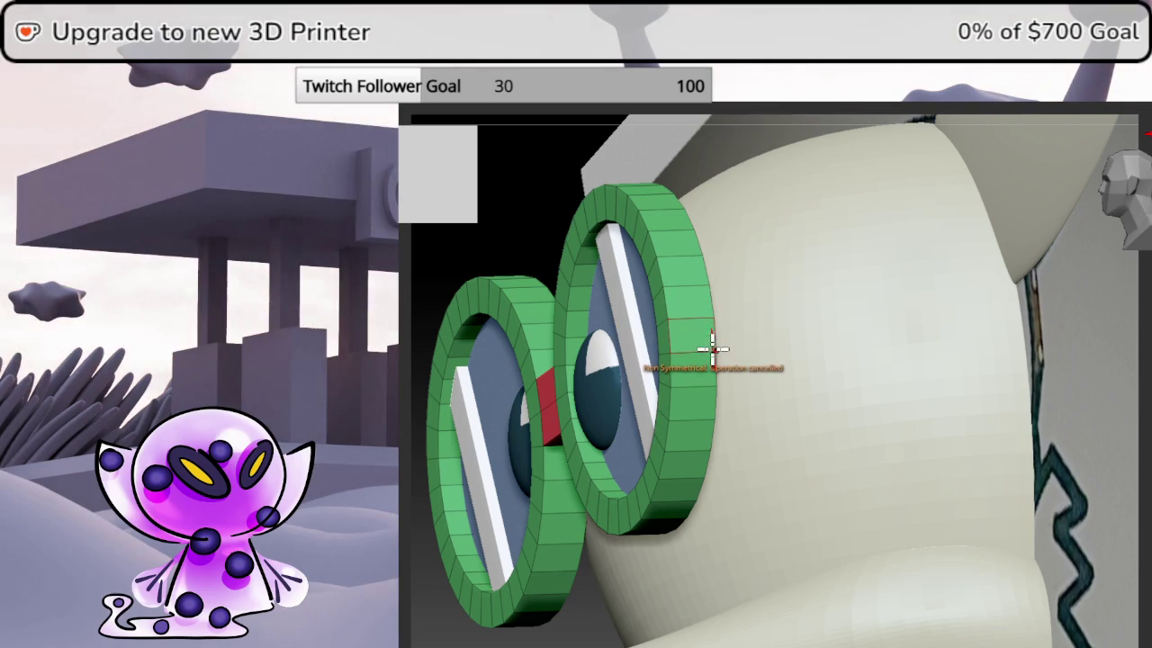
left_click(704, 300)
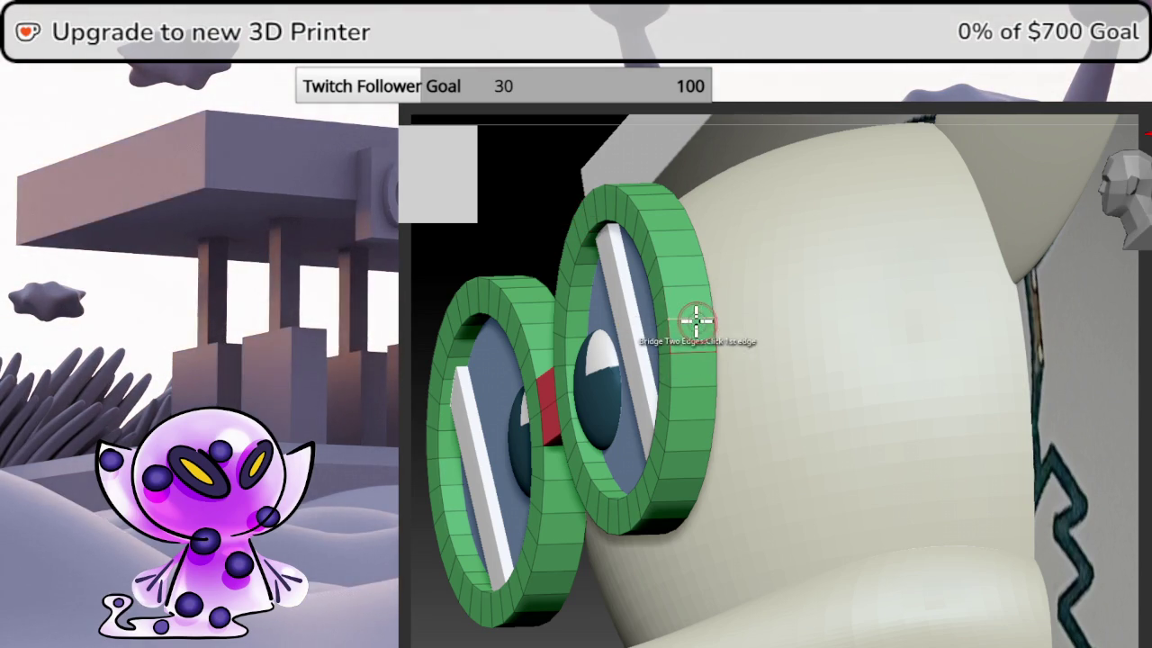
key("space")
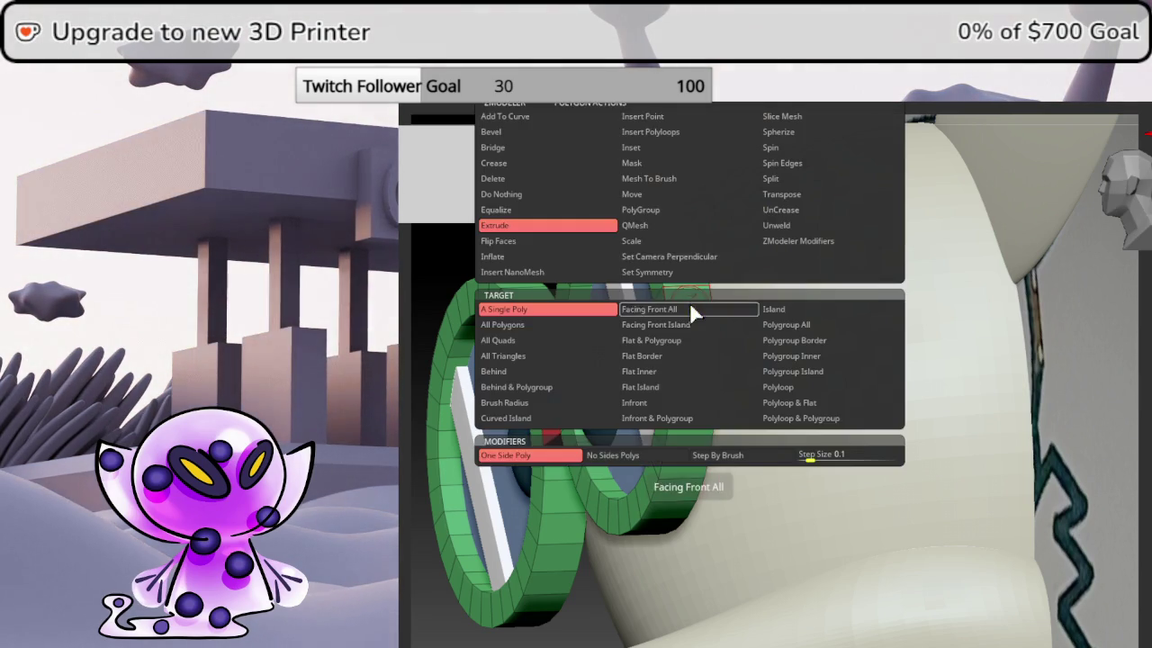
left_click(673, 210)
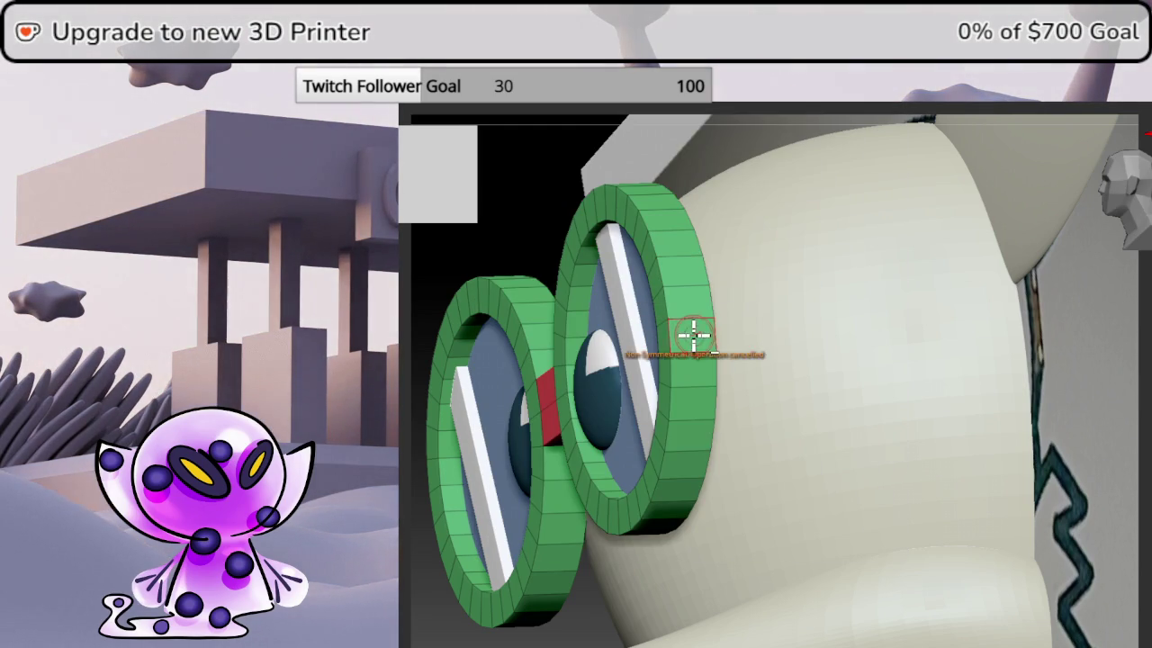
left_click(1123, 206)
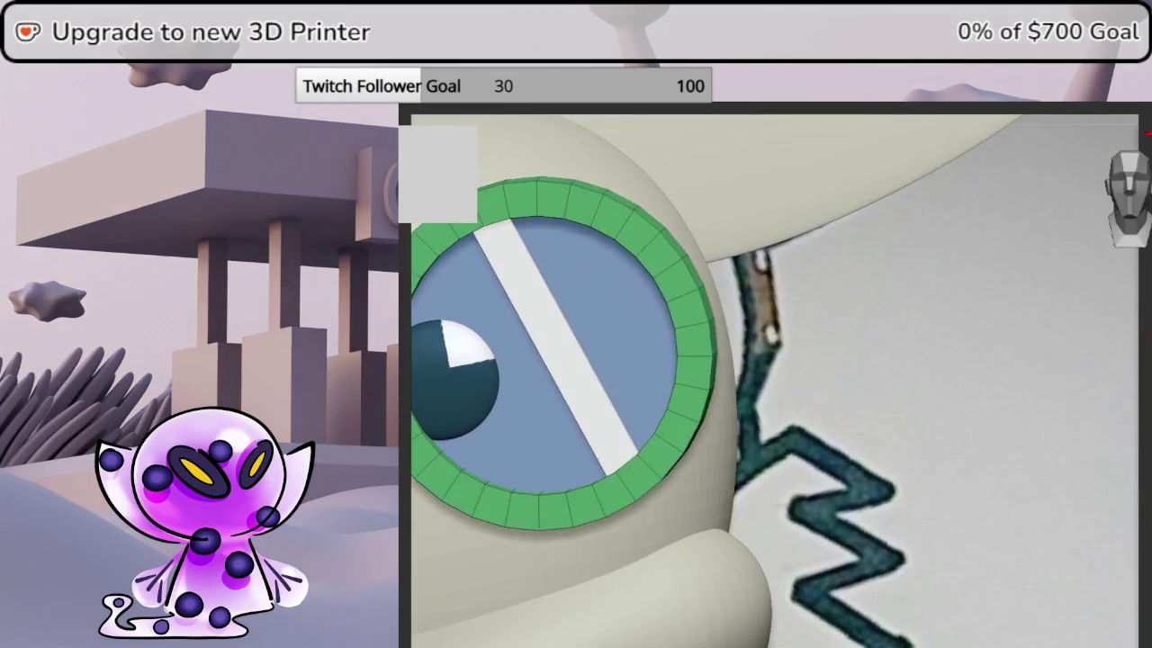
scroll(556, 363, "down", 2)
scroll(720, 386, "down", 3)
scroll(874, 381, "down", 3)
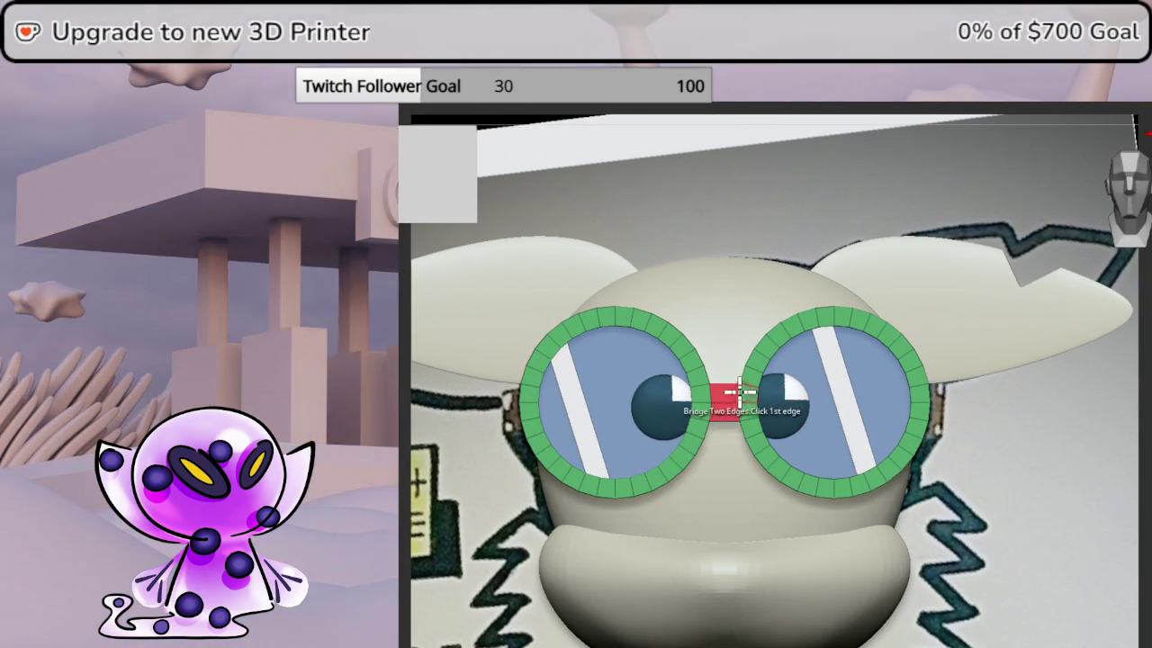
scroll(724, 396, "up", 3)
scroll(944, 458, "up", 1)
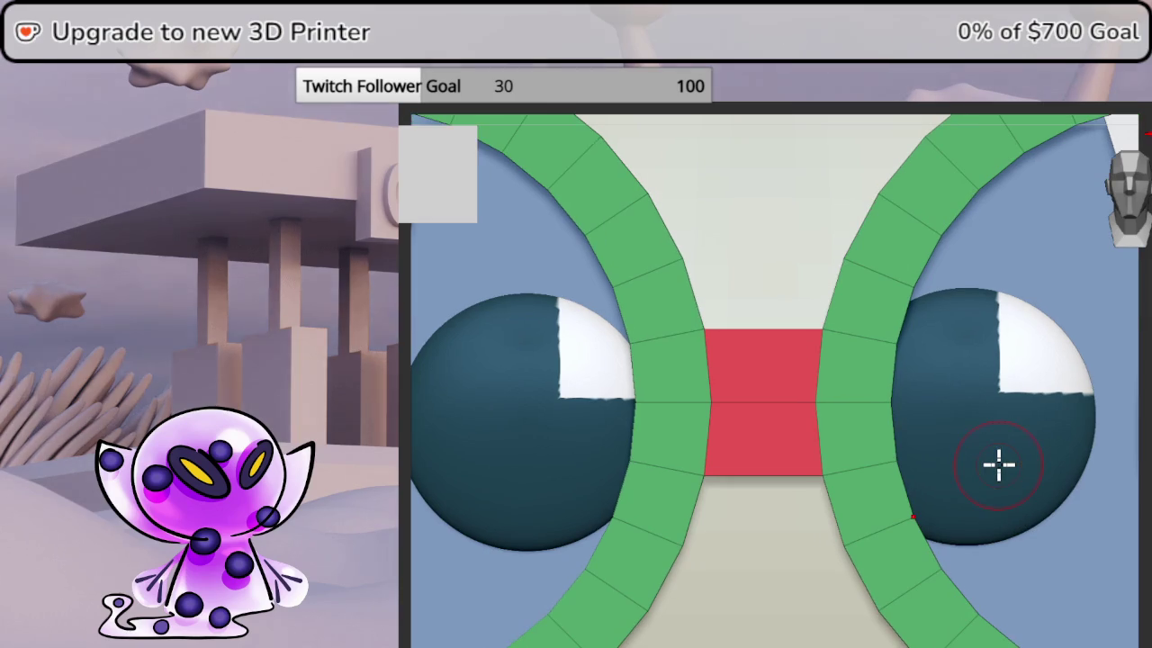
- Insert one edge loop each way across the red bridge using Multiple EdgeLoops
key("space")
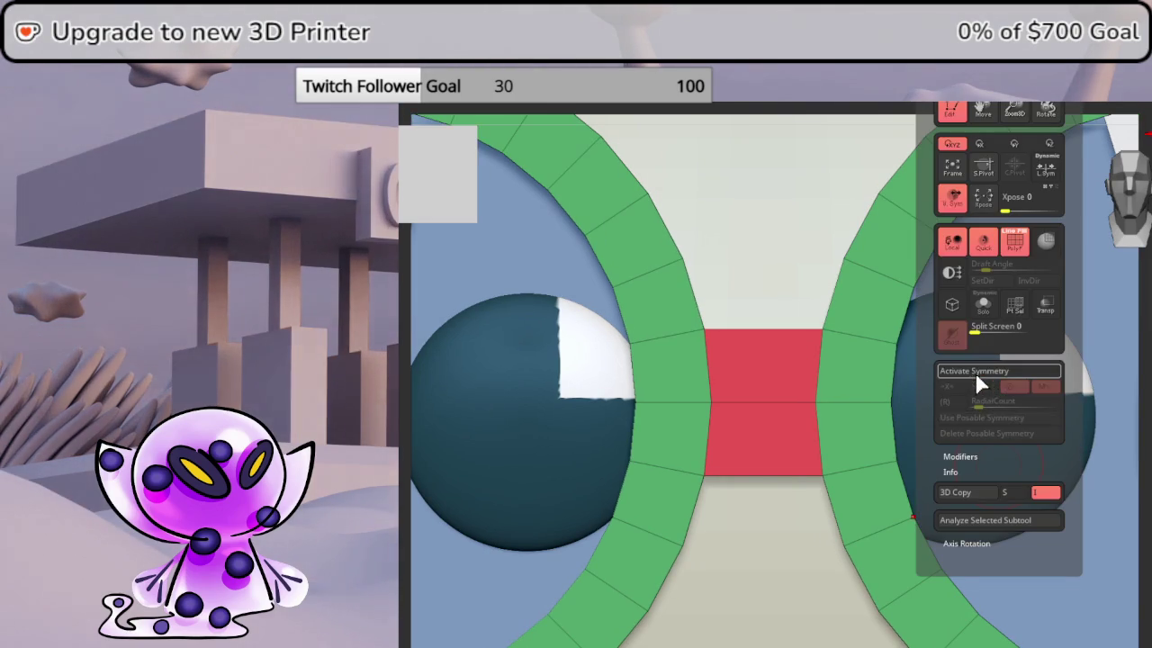
key("space")
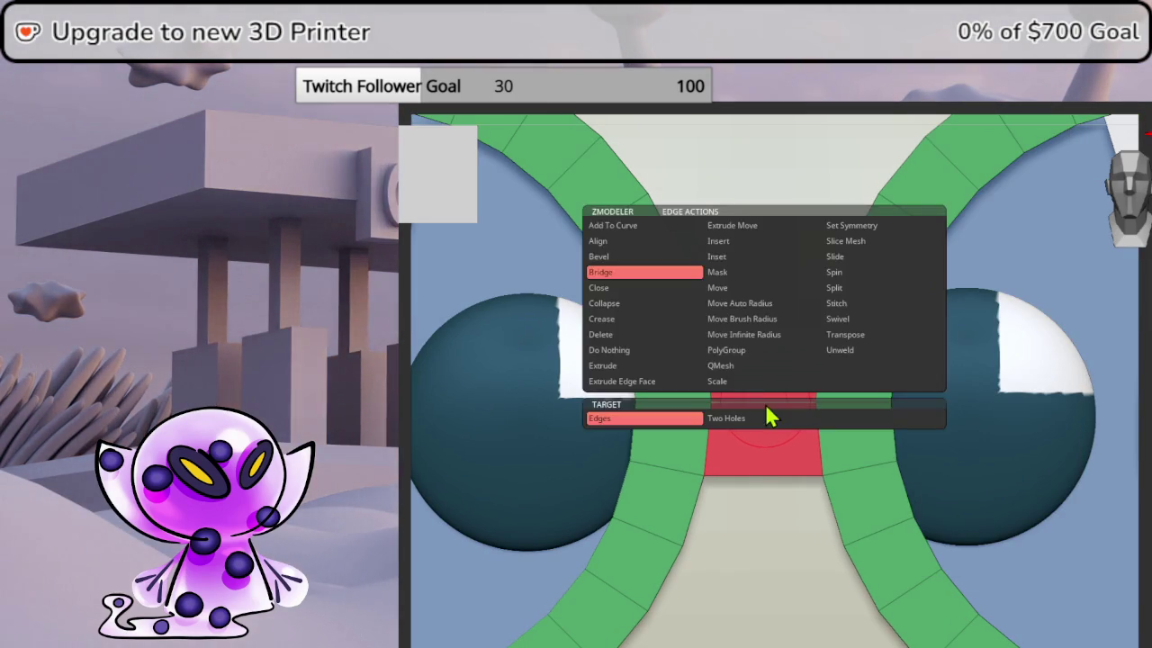
left_click(766, 411)
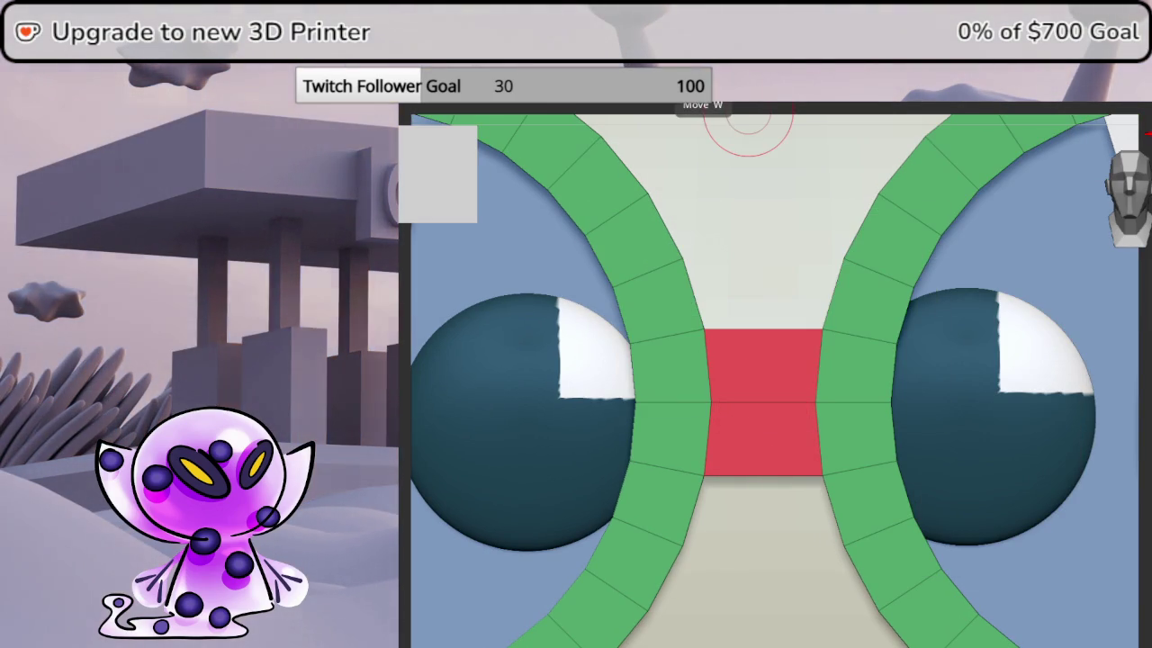
key("space")
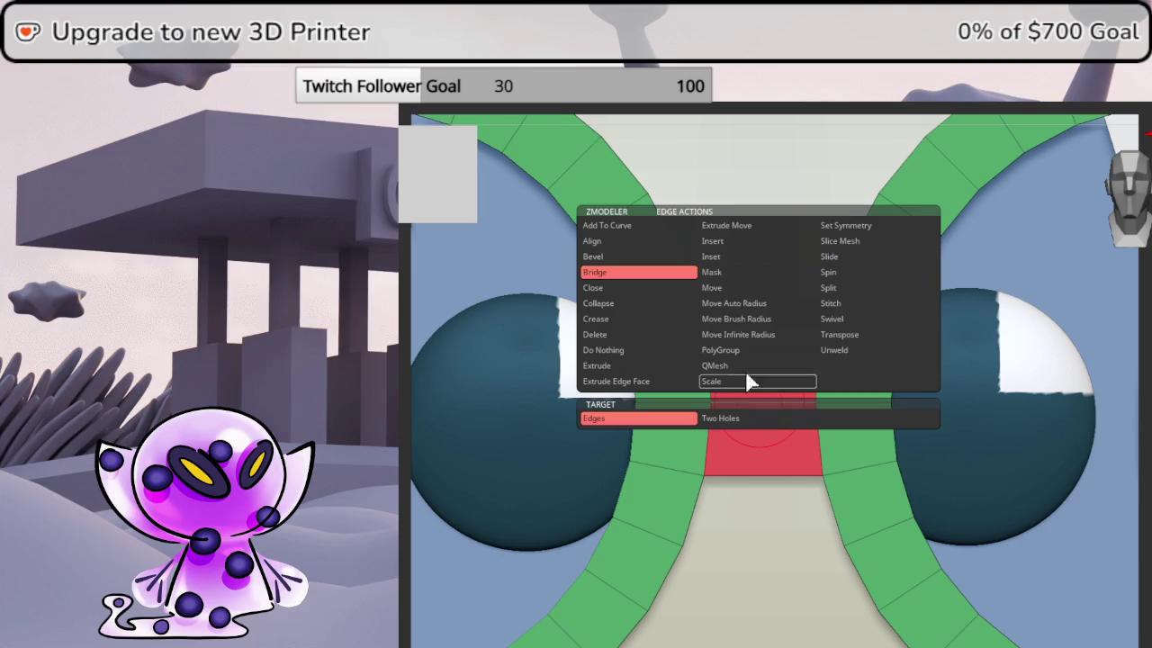
left_click(725, 241)
left_click(666, 421)
left_click_drag(761, 401, 706, 388)
mouse_move(670, 339)
left_mouse_down()
mouse_move(728, 389)
mouse_move(703, 368)
left_mouse_up()
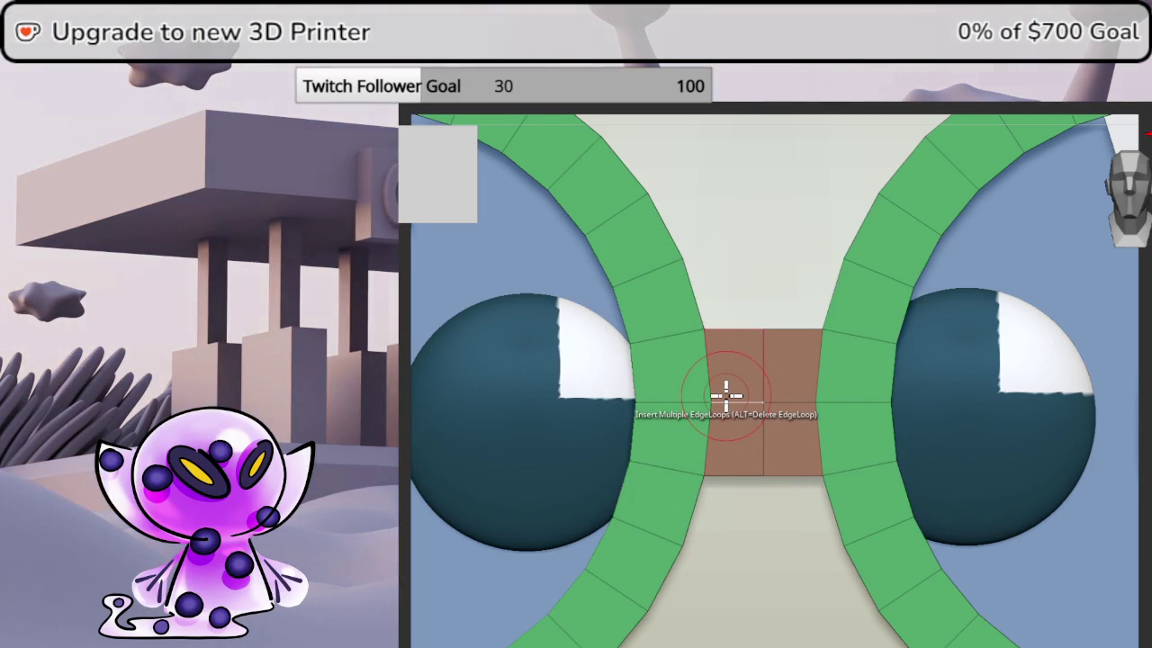
mouse_move(886, 357)
left_mouse_down()
mouse_move(807, 321)
mouse_move(690, 366)
left_mouse_up()
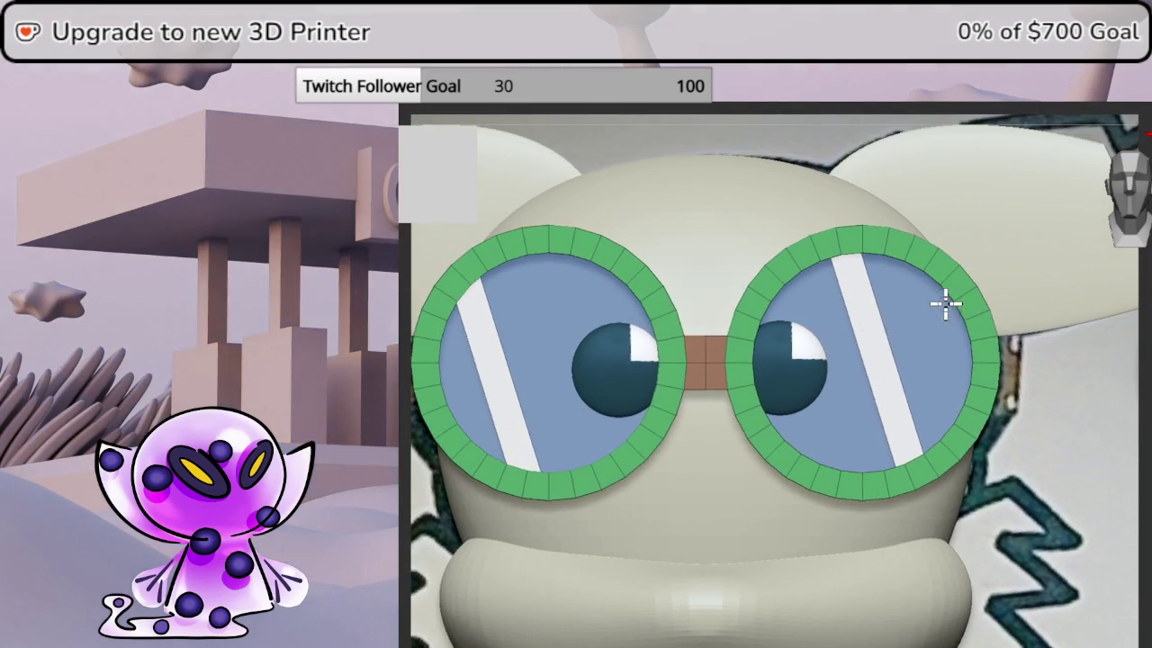
mouse_move(944, 304)
left_mouse_down()
mouse_move(920, 303)
mouse_move(967, 321)
mouse_move(780, 337)
left_mouse_up()
mouse_move(779, 337)
middle_mouse_down()
mouse_move(828, 337)
mouse_move(813, 342)
mouse_move(830, 365)
mouse_move(800, 330)
mouse_move(891, 373)
mouse_move(898, 336)
middle_mouse_up()
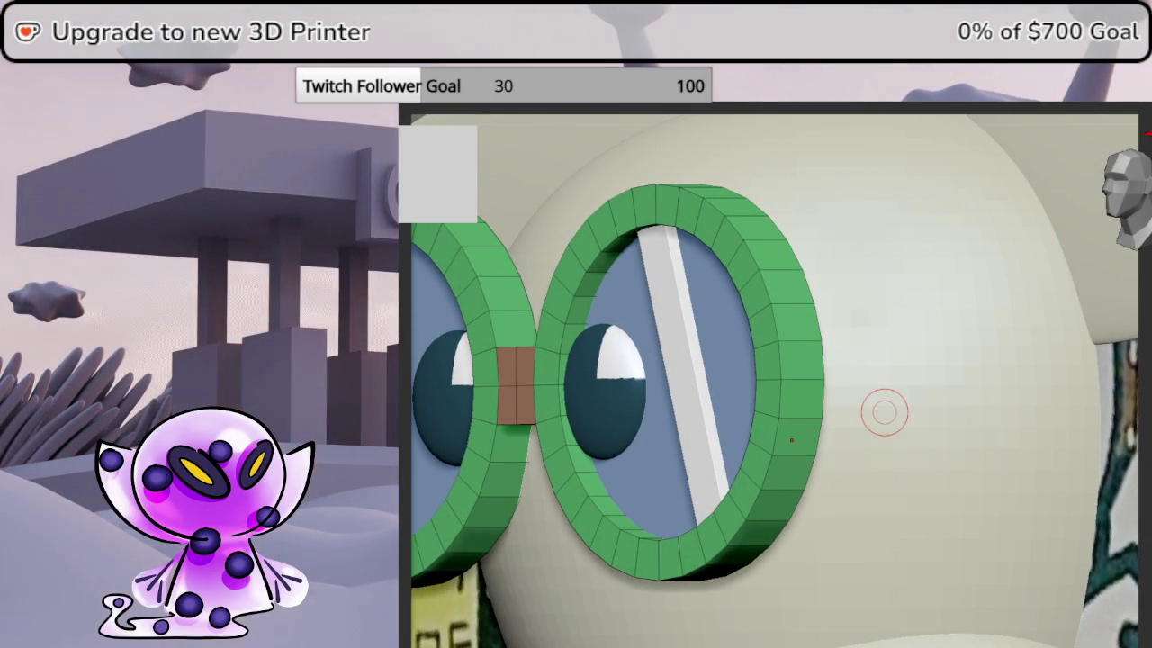
- Turn on X symmetry and turn the goggle ring to show its side
key("t")
left_click(975, 370)
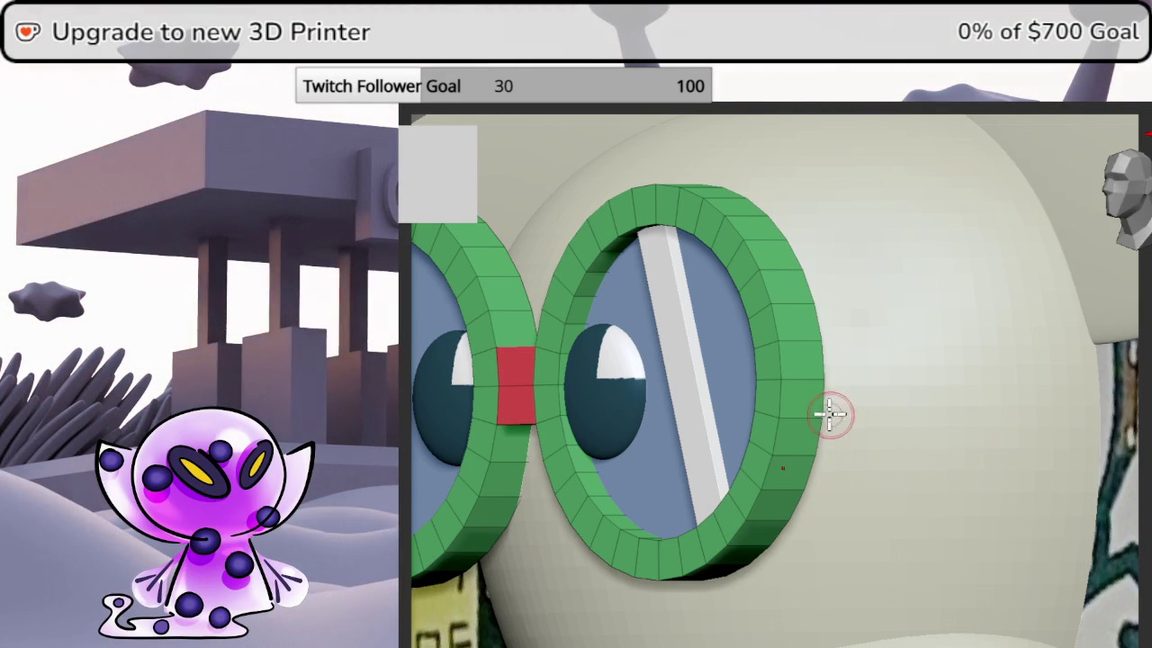
key("t")
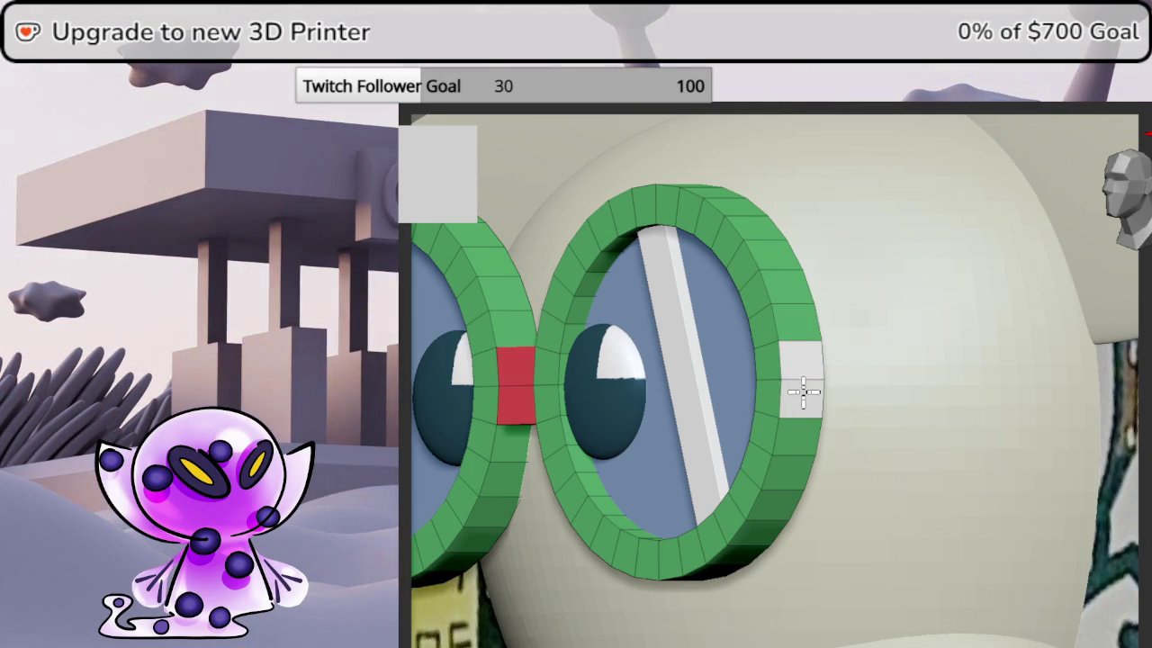
mouse_move(551, 486)
right_mouse_down()
mouse_move(1016, 463)
mouse_move(908, 470)
mouse_move(983, 463)
mouse_move(725, 432)
mouse_move(746, 435)
right_mouse_up()
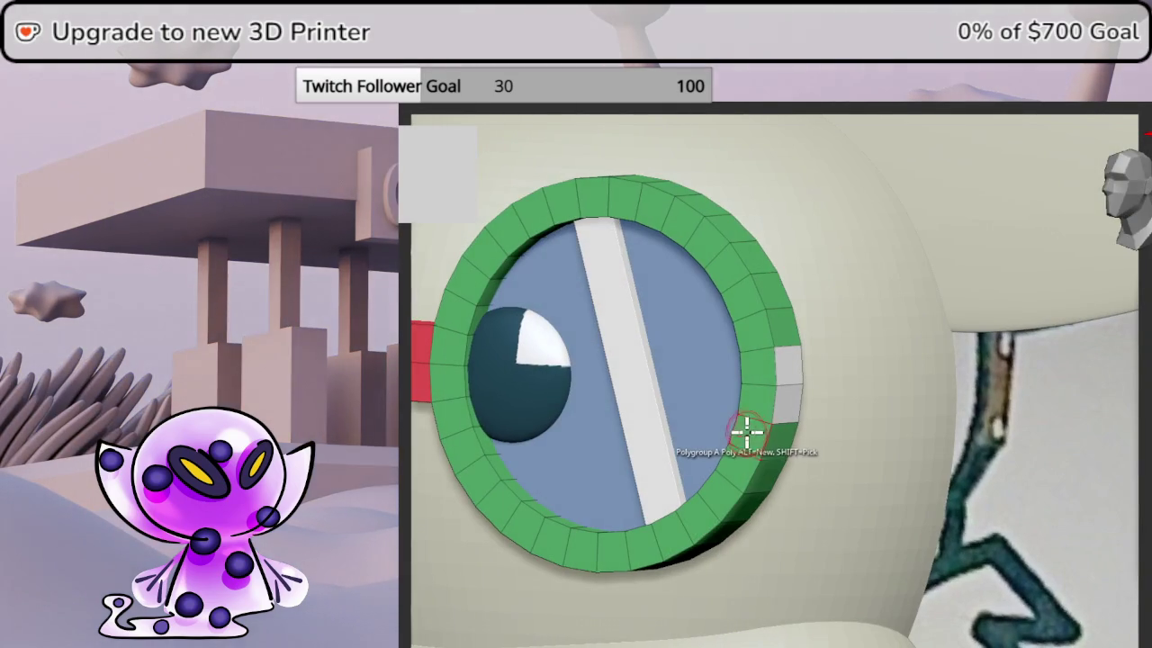
left_click_drag(1149, 202, 1125, 219)
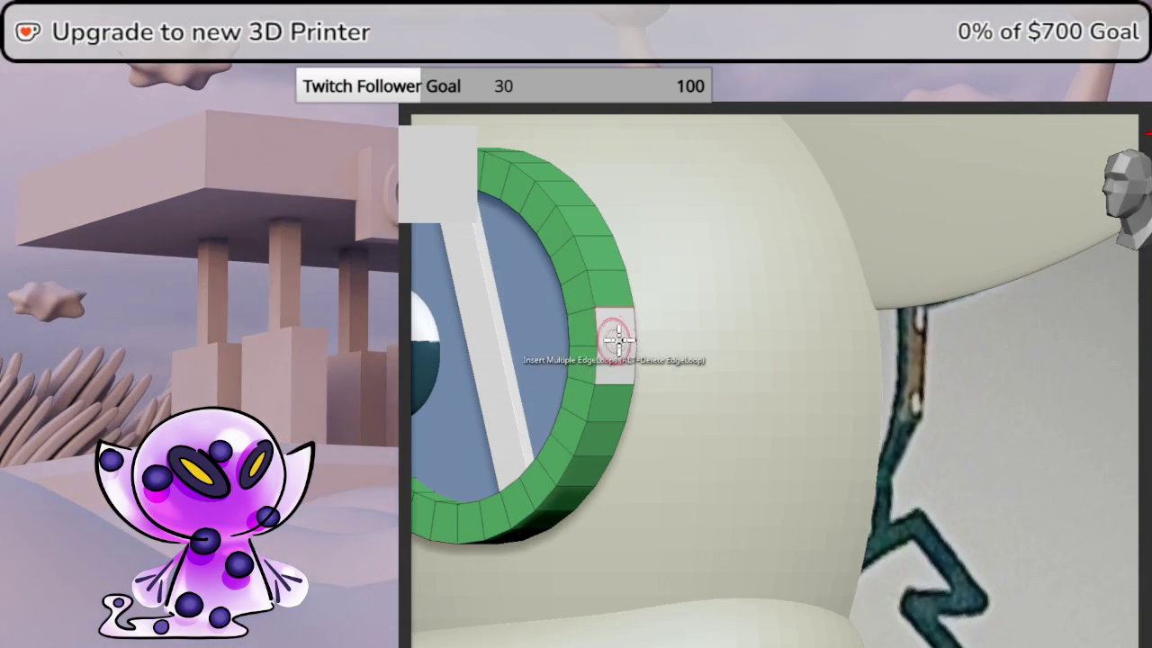
- Extrude the ring's outer polyloop faces outward into a short stub
key("space")
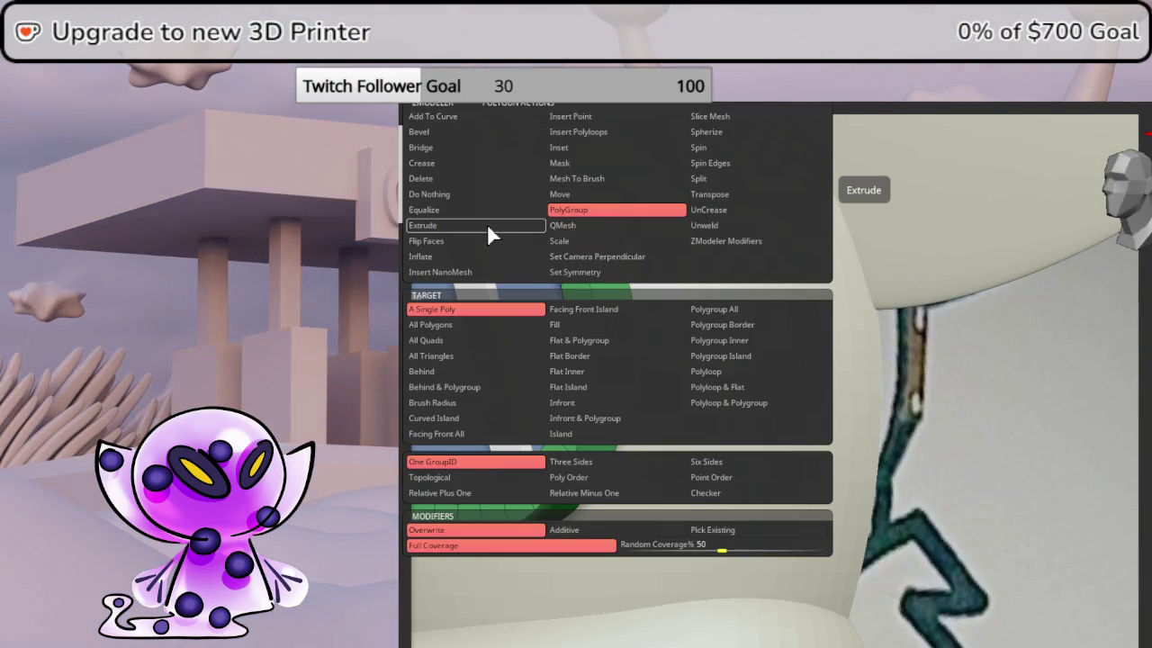
left_click(487, 225)
left_click(720, 371)
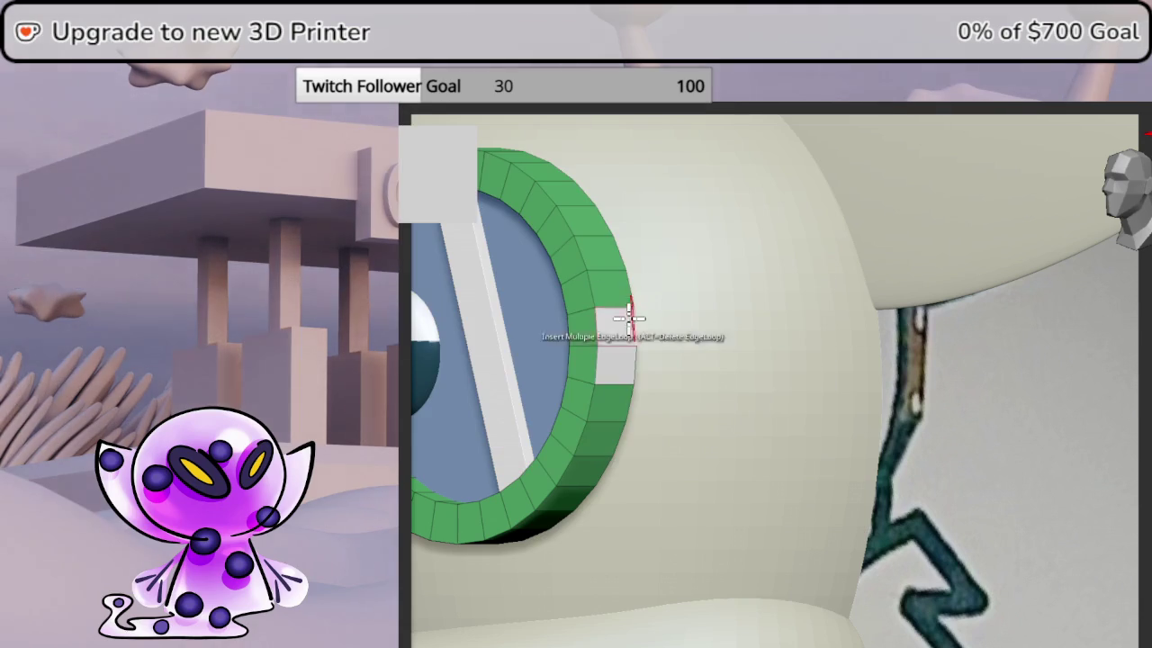
left_click_drag(635, 323, 658, 319)
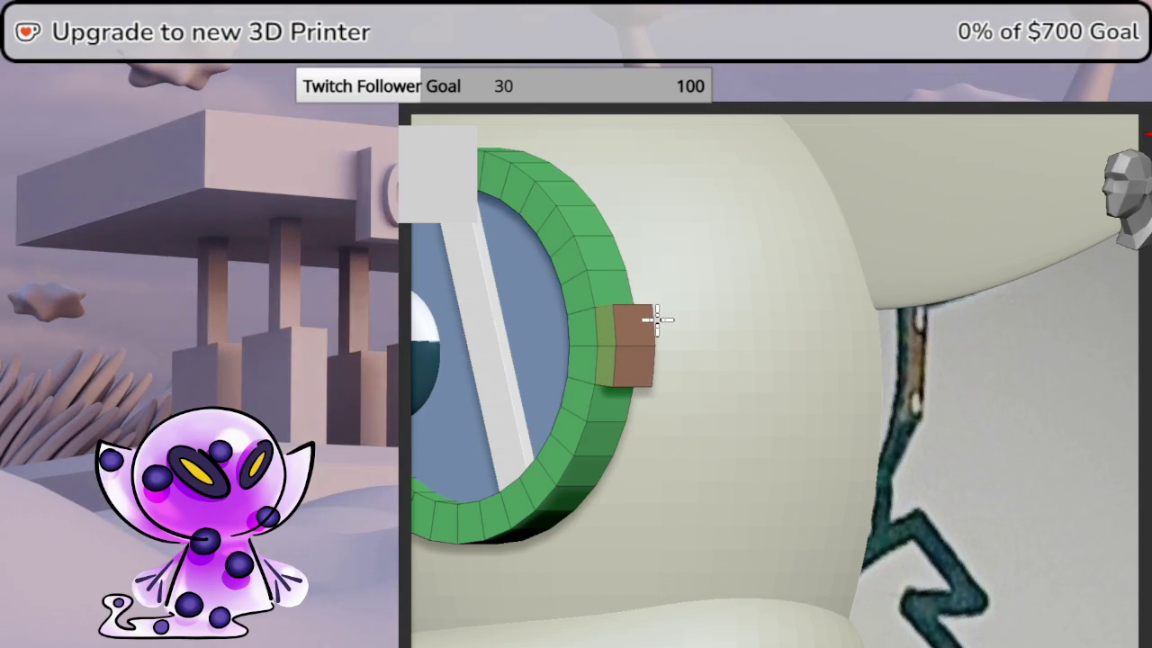
left_click_drag(1127, 193, 1129, 225)
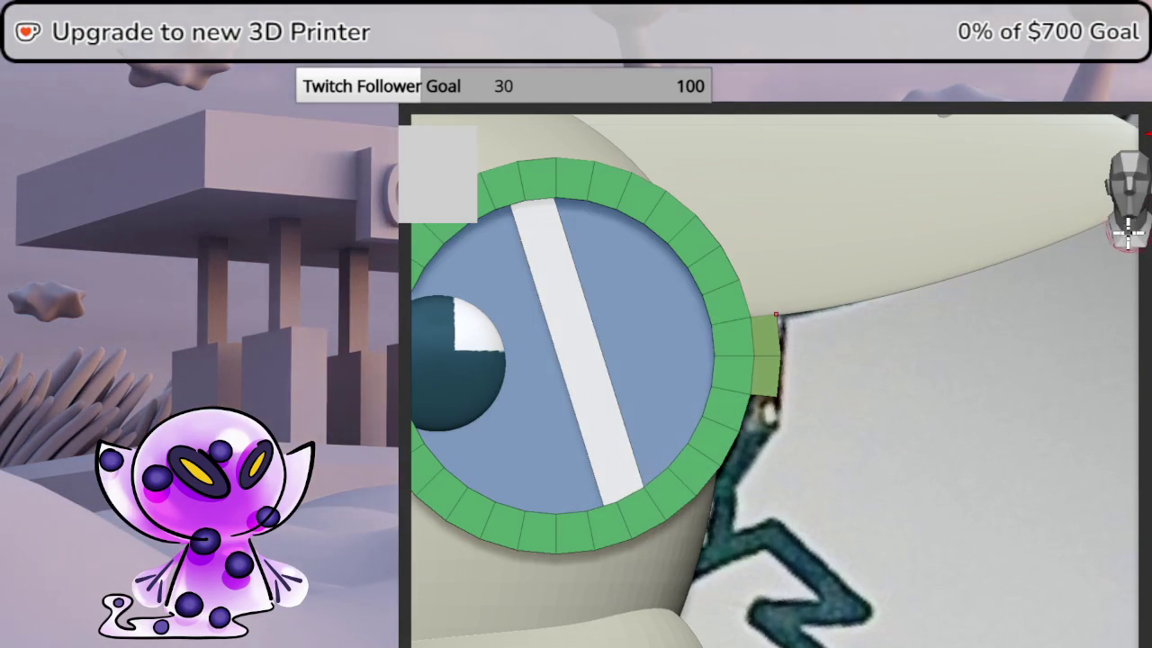
left_click_drag(1006, 297, 1118, 350)
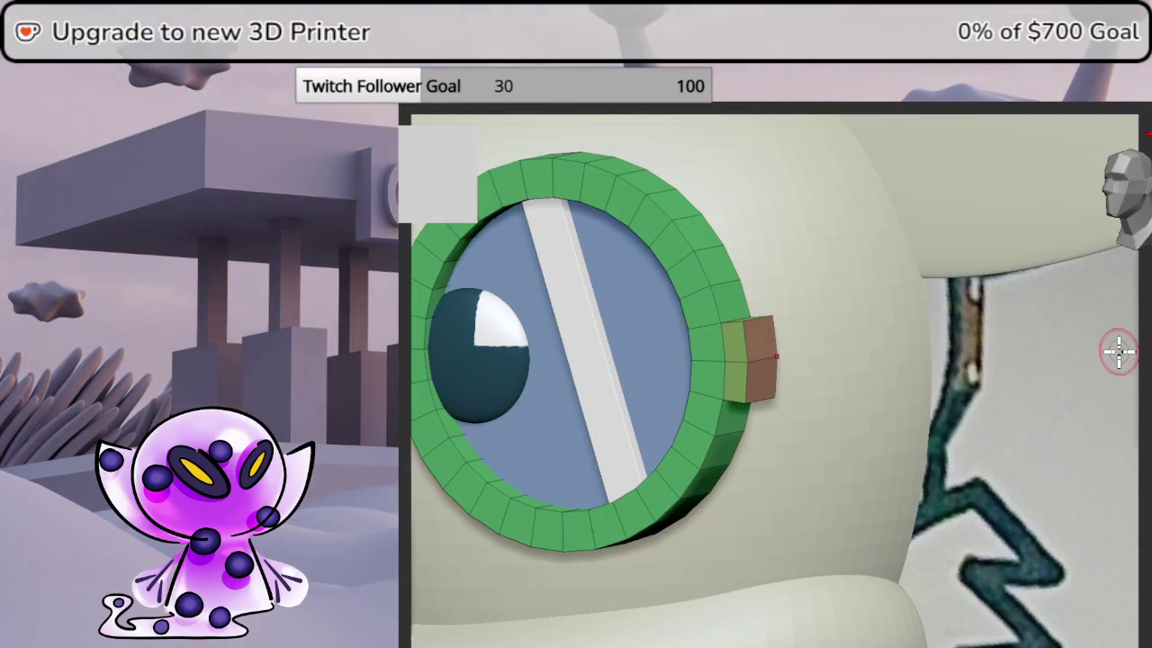
left_click_drag(738, 340, 766, 334)
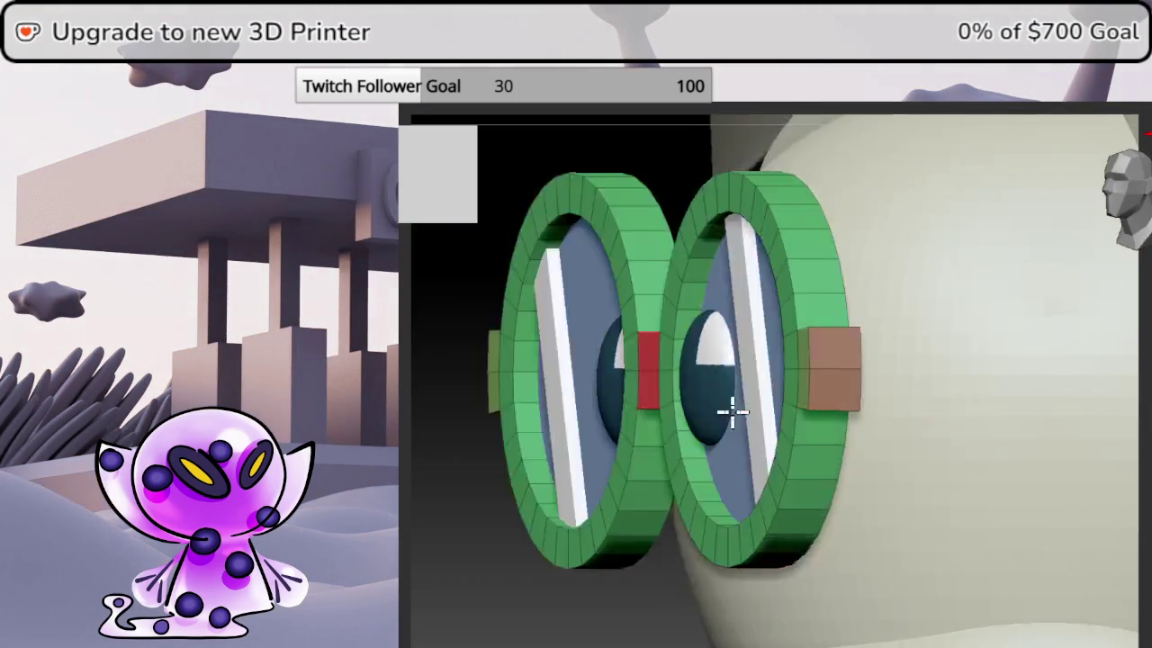
right_click_drag(785, 413, 762, 376)
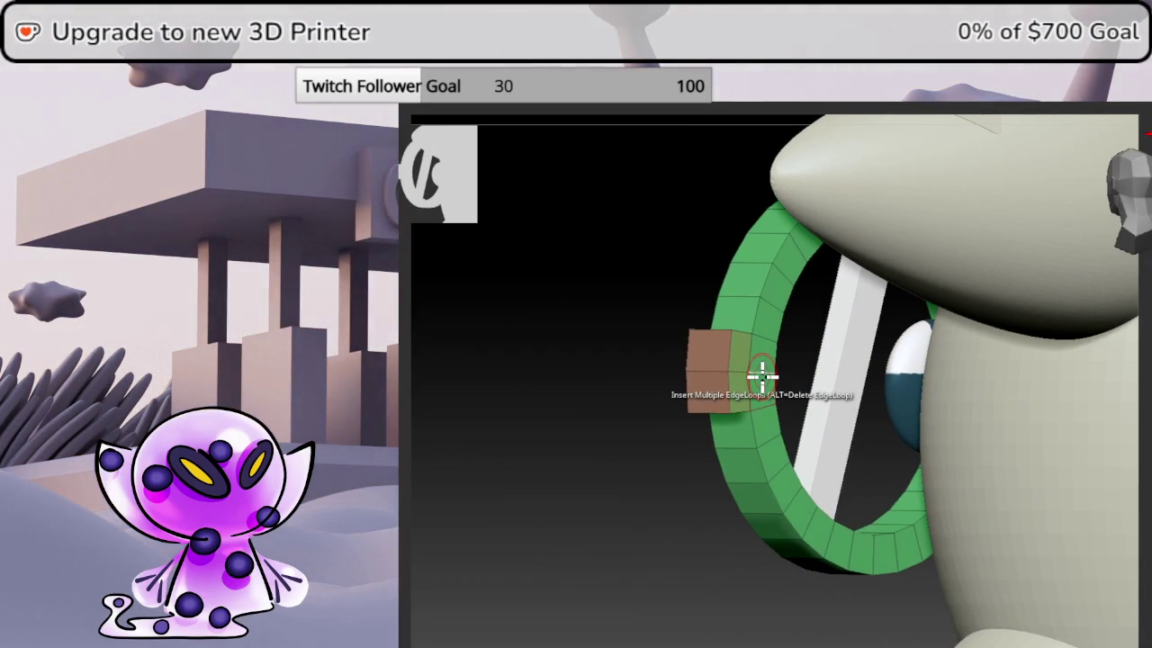
- Drag each goggle stub out into a long strap bar and check both lenses from the front
key("space")
left_click_drag(740, 352, 1148, 368)
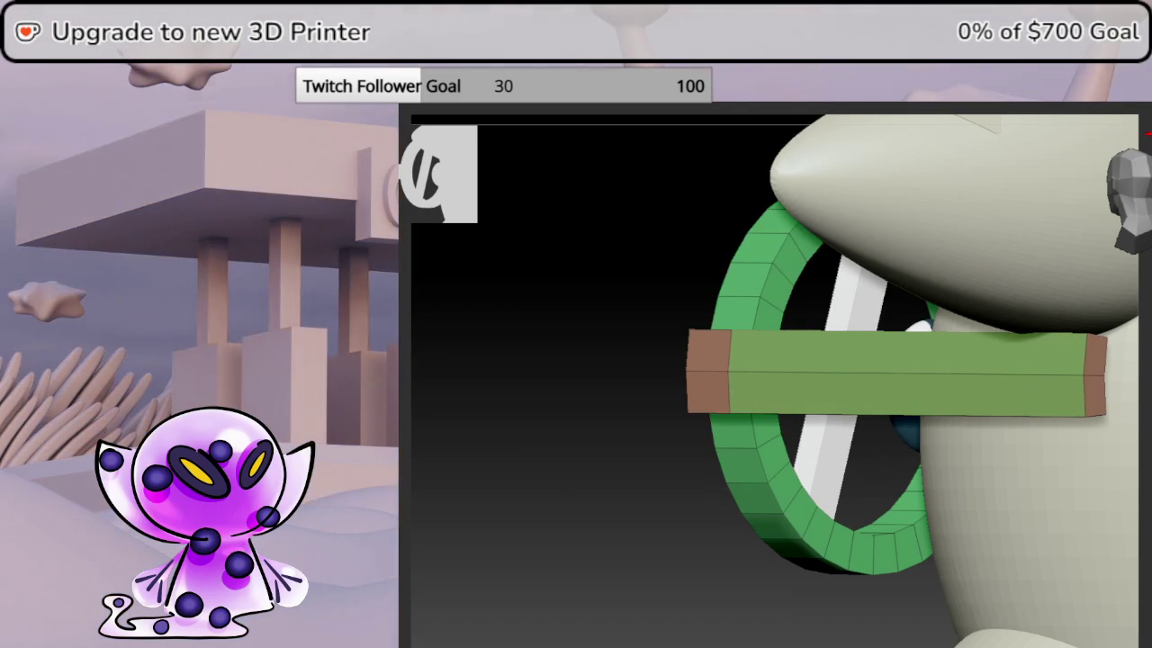
mouse_move(669, 383)
left_mouse_down()
mouse_move(651, 394)
mouse_move(627, 383)
mouse_move(831, 411)
mouse_move(851, 398)
left_mouse_up()
mouse_move(766, 398)
left_mouse_down()
mouse_move(1012, 350)
mouse_move(998, 342)
left_mouse_up()
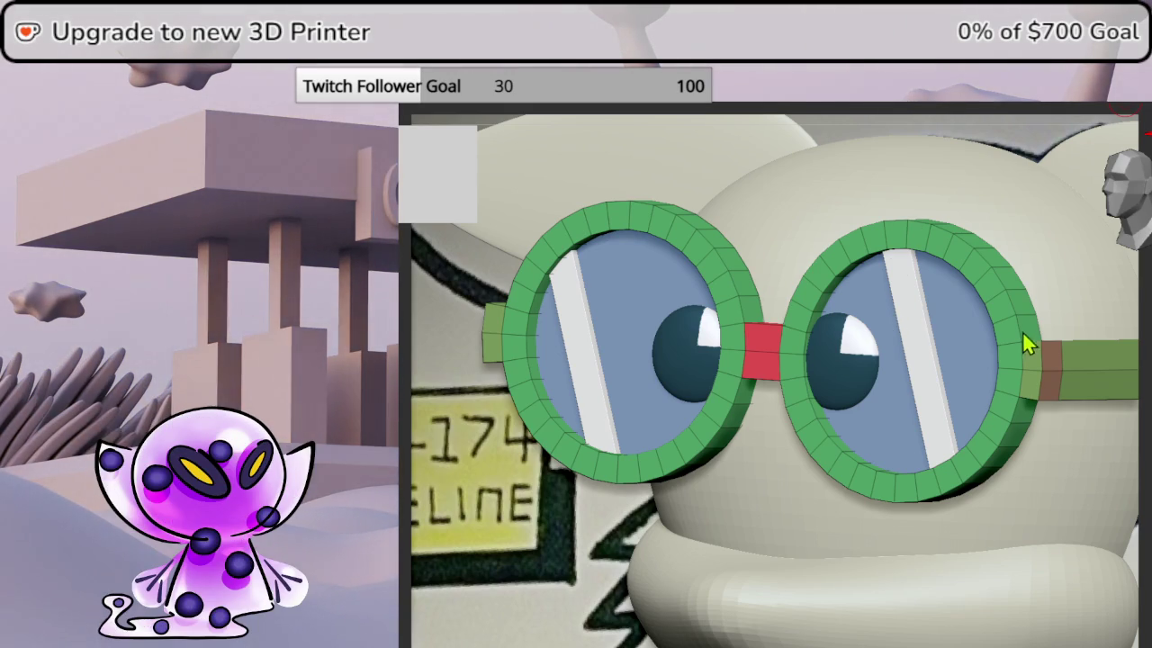
- Orbit between a straight-on goggle view and a side profile to inspect the strap
right_click_drag(1025, 332, 1078, 200)
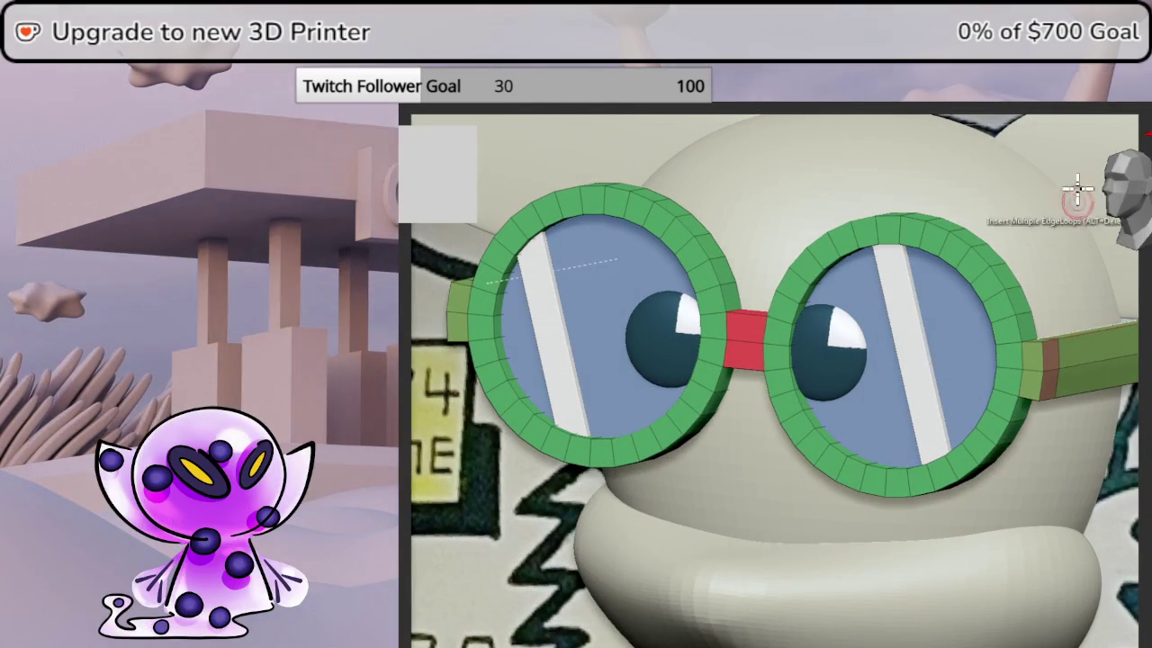
mouse_move(1029, 368)
right_mouse_down()
mouse_move(850, 418)
mouse_move(977, 381)
mouse_move(942, 368)
mouse_move(954, 415)
mouse_move(900, 411)
mouse_move(933, 414)
right_mouse_up()
right_click_drag(887, 458, 938, 441, "alt")
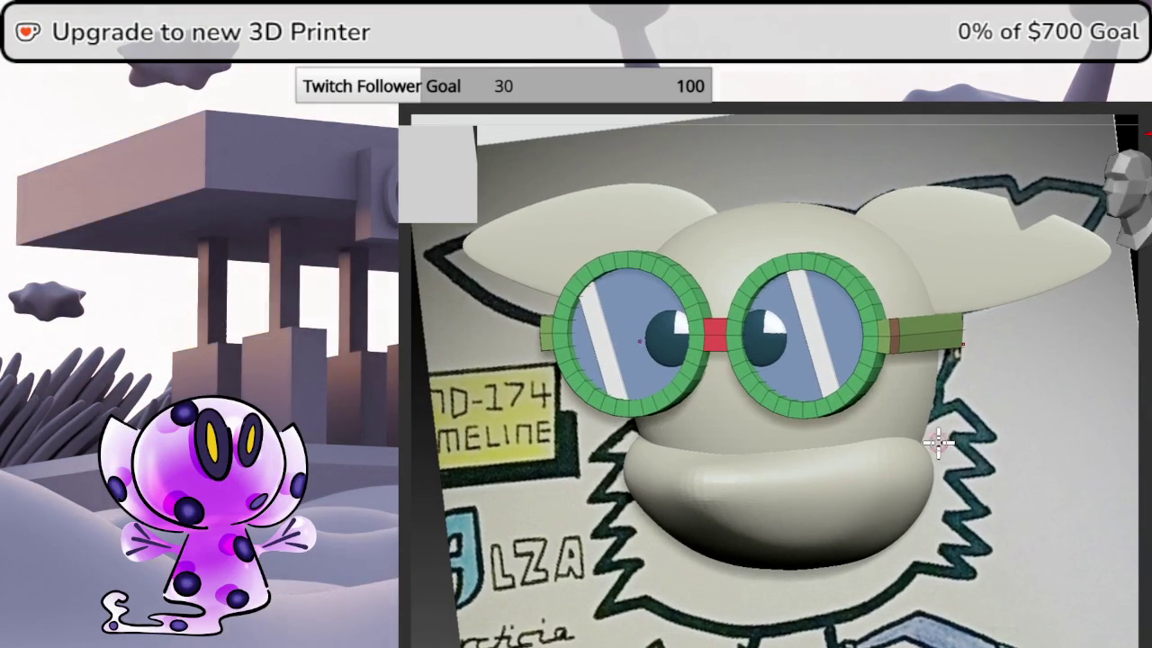
mouse_move(1017, 382)
right_mouse_down()
mouse_move(972, 386)
mouse_move(982, 386)
mouse_move(958, 410)
mouse_move(946, 402)
right_mouse_up()
mouse_move(874, 399)
right_mouse_down()
mouse_move(894, 417)
mouse_move(930, 404)
mouse_move(918, 357)
mouse_move(897, 368)
mouse_move(972, 406)
mouse_move(943, 414)
mouse_move(957, 427)
mouse_move(946, 360)
mouse_move(954, 288)
mouse_move(997, 489)
mouse_move(1049, 387)
right_mouse_up()
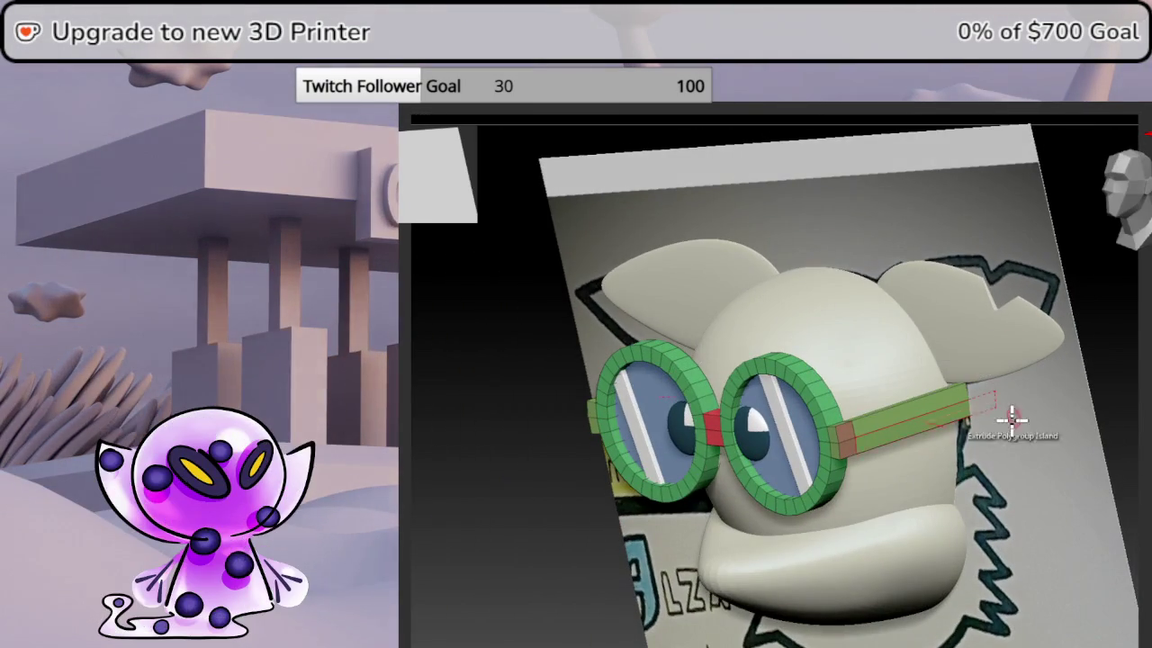
mouse_move(978, 432)
right_mouse_down()
mouse_move(949, 432)
mouse_move(979, 480)
mouse_move(997, 472)
mouse_move(1029, 484)
mouse_move(1026, 540)
mouse_move(1044, 514)
mouse_move(1013, 473)
mouse_move(828, 429)
mouse_move(915, 450)
mouse_move(923, 496)
right_mouse_up()
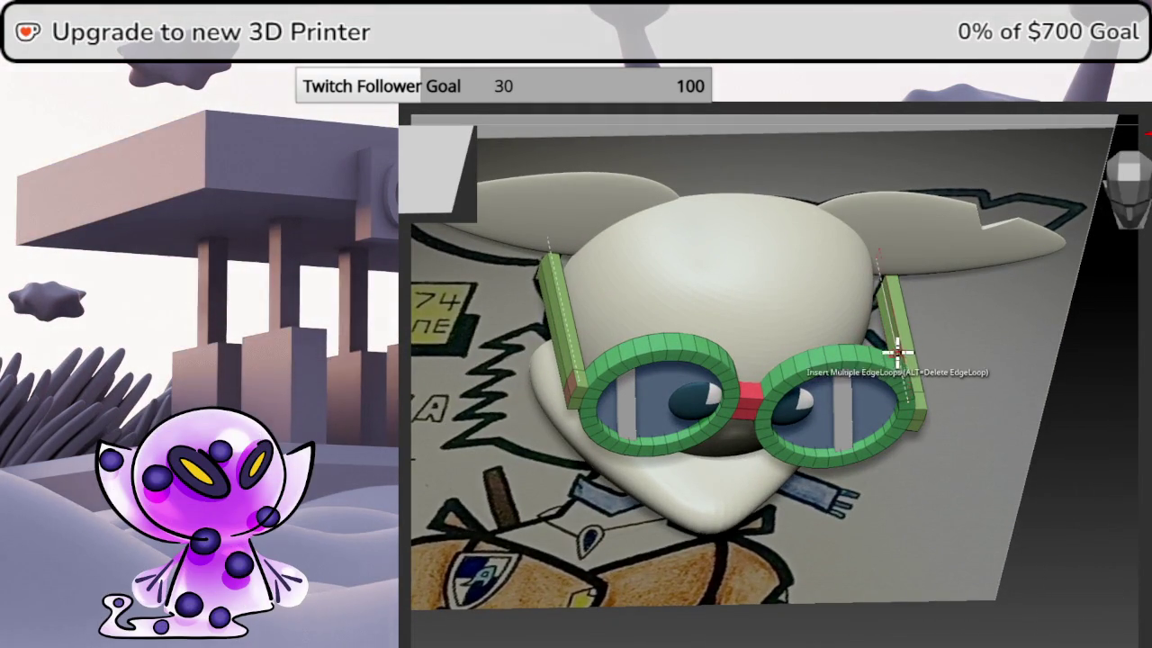
mouse_move(908, 329)
right_mouse_down()
mouse_move(882, 265)
mouse_move(970, 442)
mouse_move(848, 405)
mouse_move(963, 293)
mouse_move(1113, 211)
right_mouse_up()
mouse_move(912, 412)
right_mouse_down("ctrl")
mouse_move(774, 414)
mouse_move(844, 404)
mouse_move(791, 407)
right_mouse_up("ctrl")
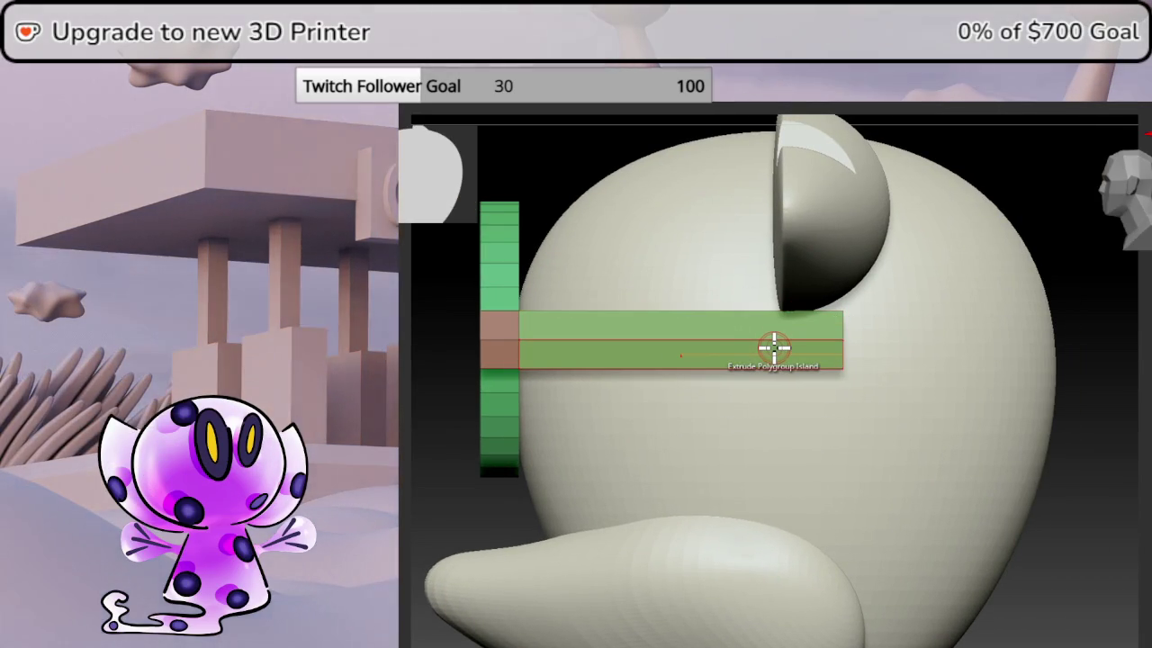
mouse_move(793, 367)
right_mouse_down()
mouse_move(744, 308)
mouse_move(795, 371)
mouse_move(846, 380)
mouse_move(766, 378)
mouse_move(789, 347)
mouse_move(815, 381)
mouse_move(671, 384)
mouse_move(887, 352)
right_mouse_up()
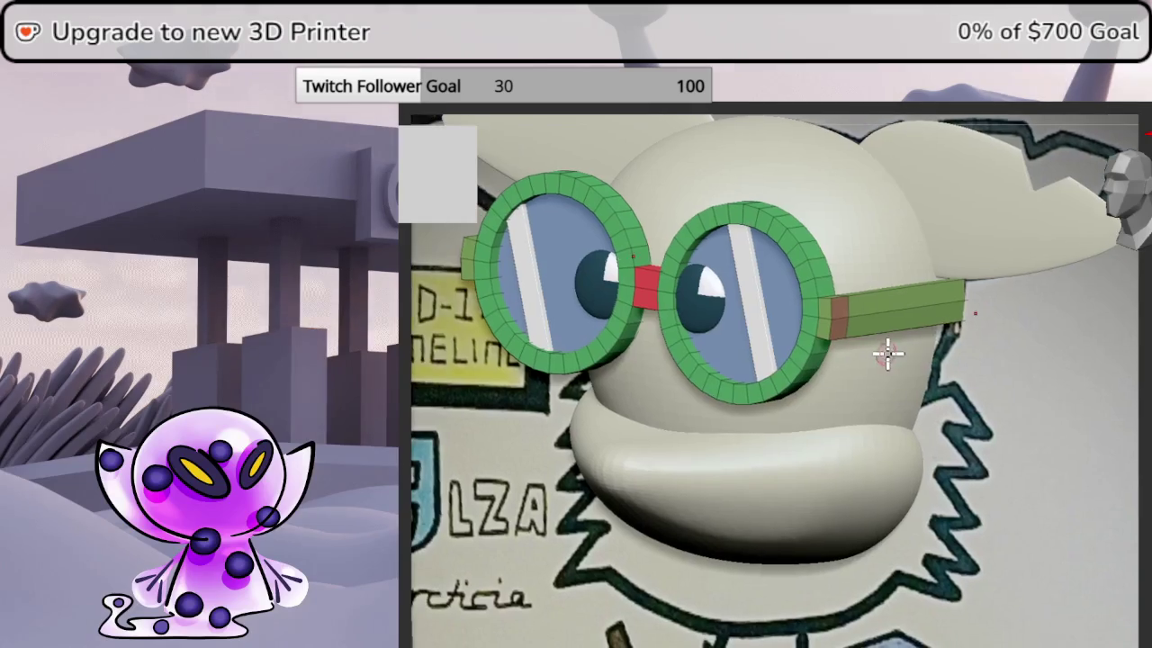
mouse_move(931, 432)
right_mouse_down()
mouse_move(990, 365)
mouse_move(969, 424)
mouse_move(969, 412)
mouse_move(990, 436)
mouse_move(894, 448)
mouse_move(1102, 247)
right_mouse_up()
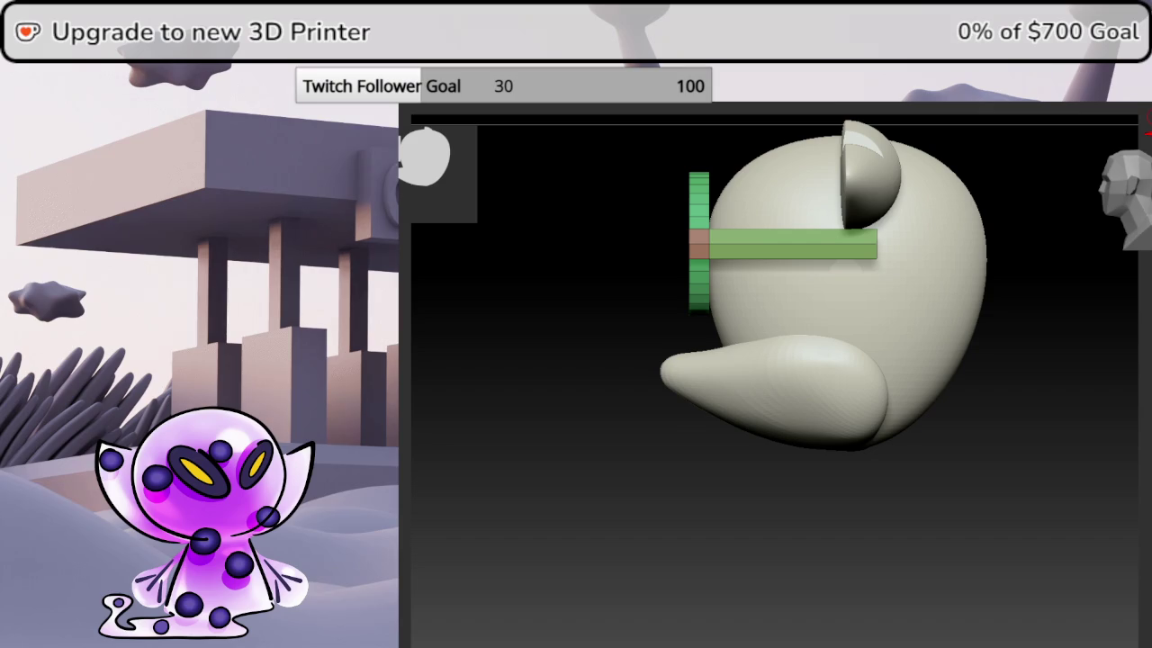
- Square the head up to a straight front view over the reference drawing
mouse_move(1076, 316)
left_mouse_down()
mouse_move(1070, 342)
mouse_move(888, 334)
mouse_move(942, 368)
left_mouse_up()
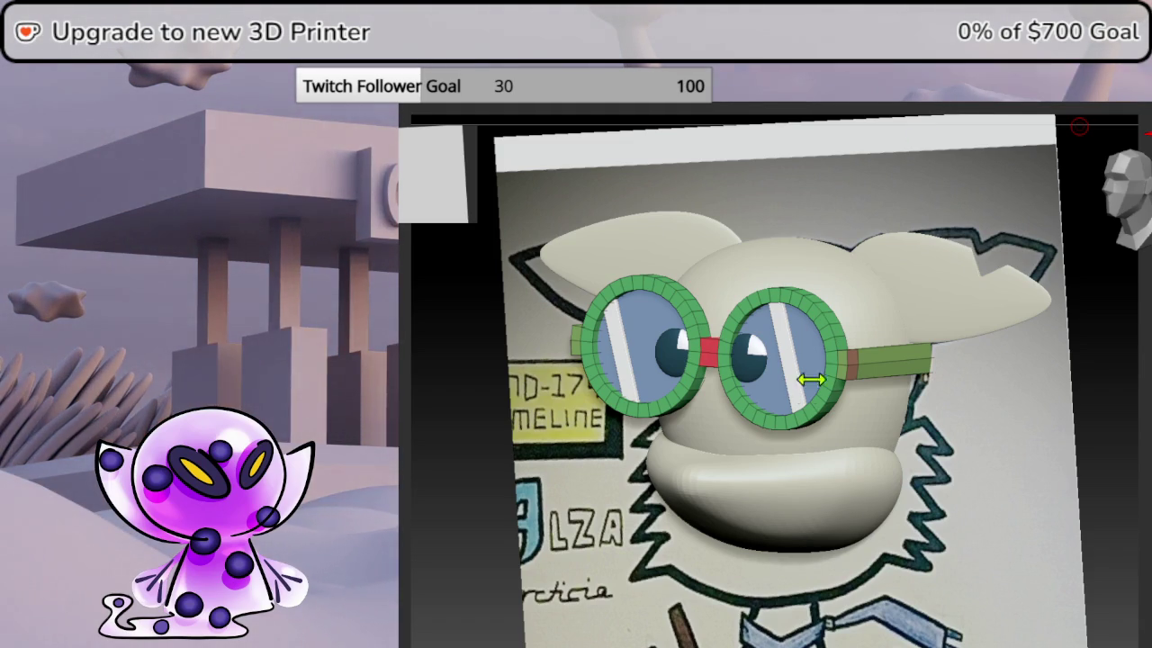
left_click_drag(1110, 386, 1006, 403)
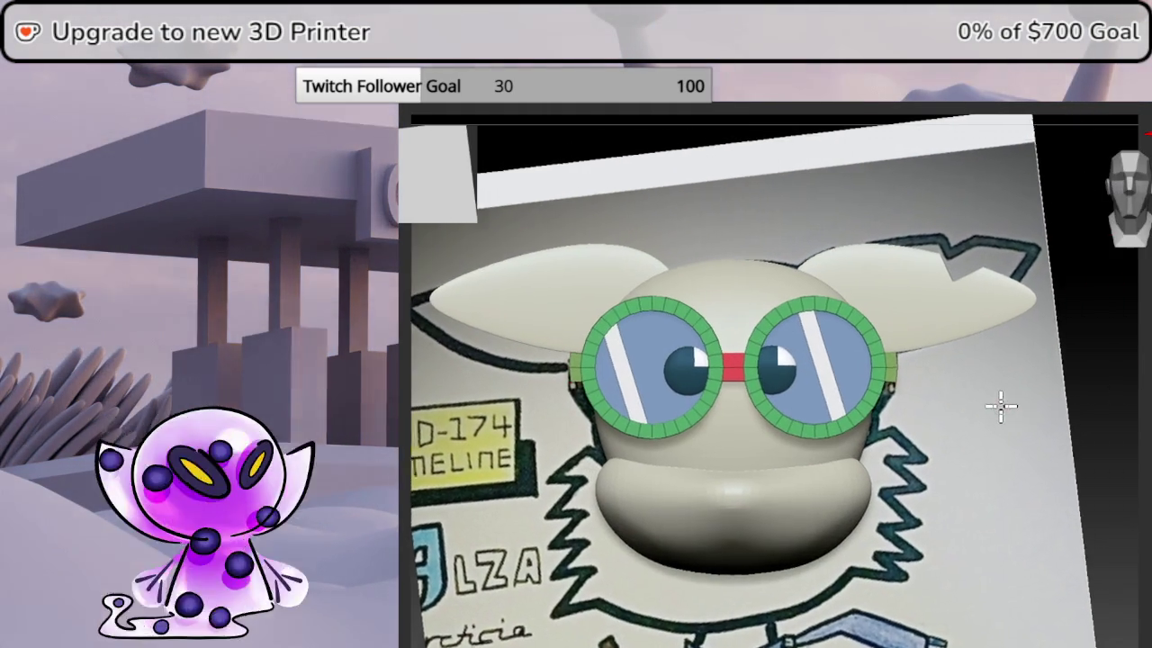
scroll(746, 442, "up", 2)
scroll(1036, 390, "up", 2)
scroll(1003, 327, "up", 2)
mouse_move(1004, 327)
left_mouse_down()
mouse_move(930, 321)
mouse_move(945, 317)
mouse_move(1022, 132)
left_mouse_up()
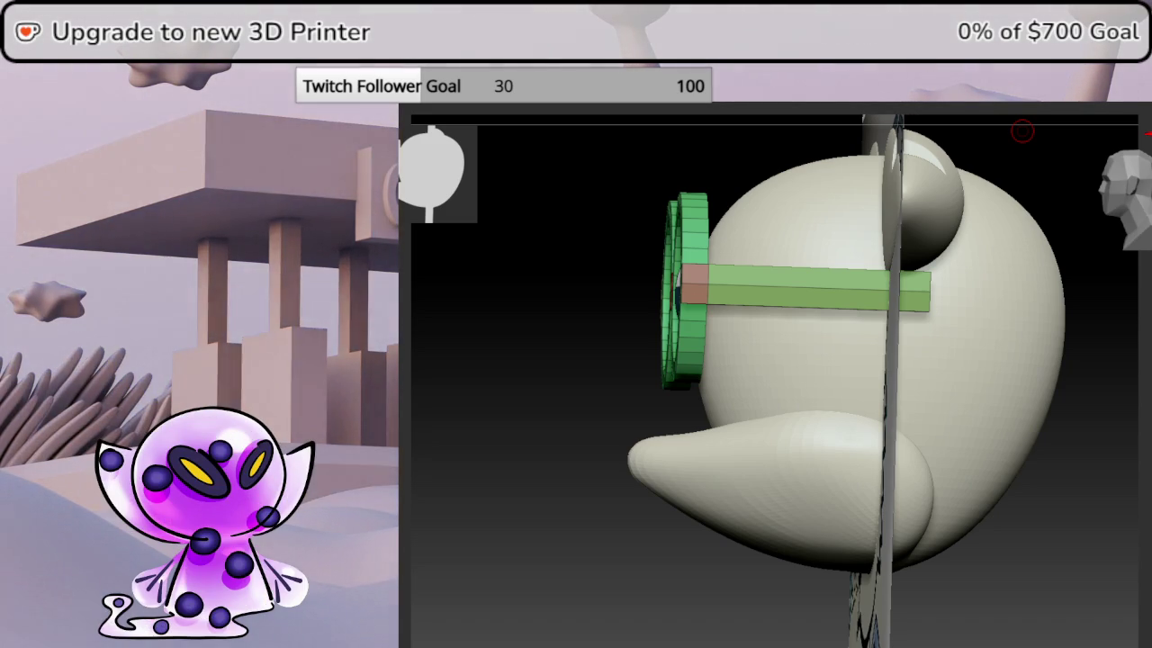
left_click_drag(1018, 509, 1048, 513, "shift")
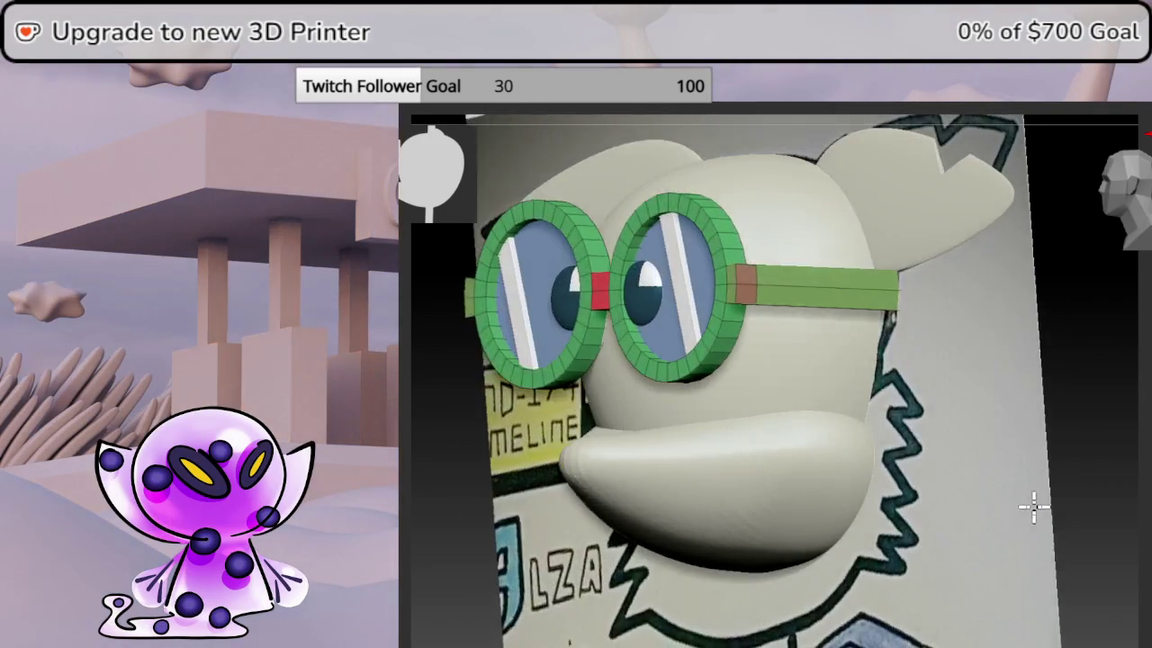
mouse_move(874, 321)
left_mouse_down("shift")
mouse_move(1077, 369)
mouse_move(1029, 344)
left_mouse_up("shift")
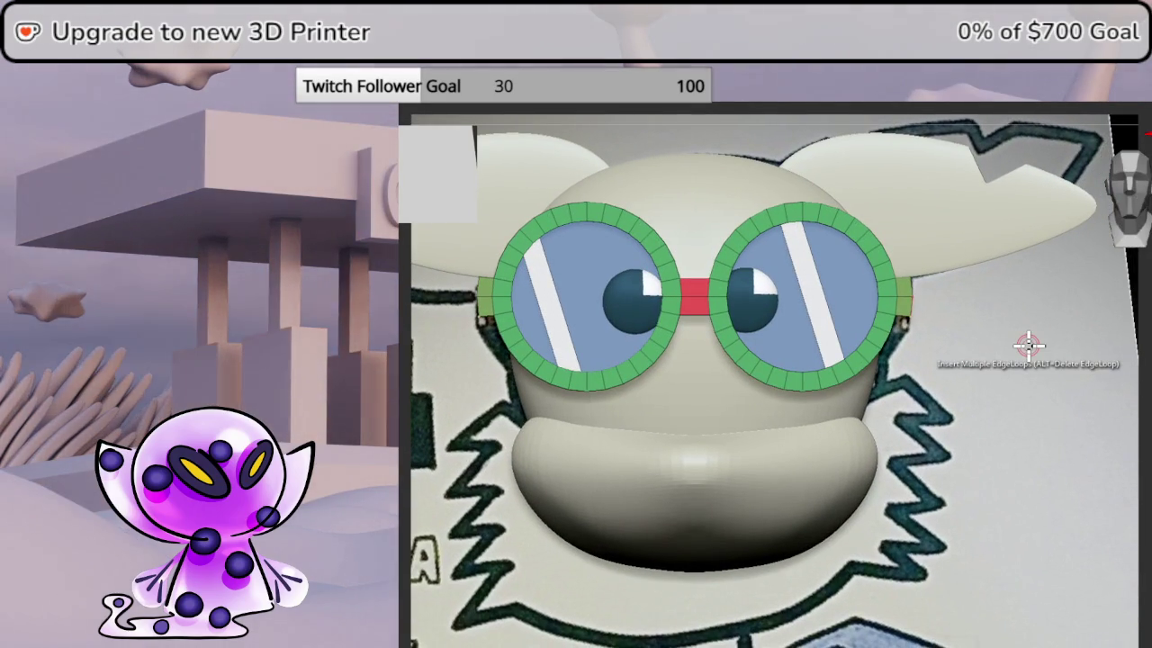
- Step through the head and lens SubTools to the muzzle and shift the face up
key("Down")
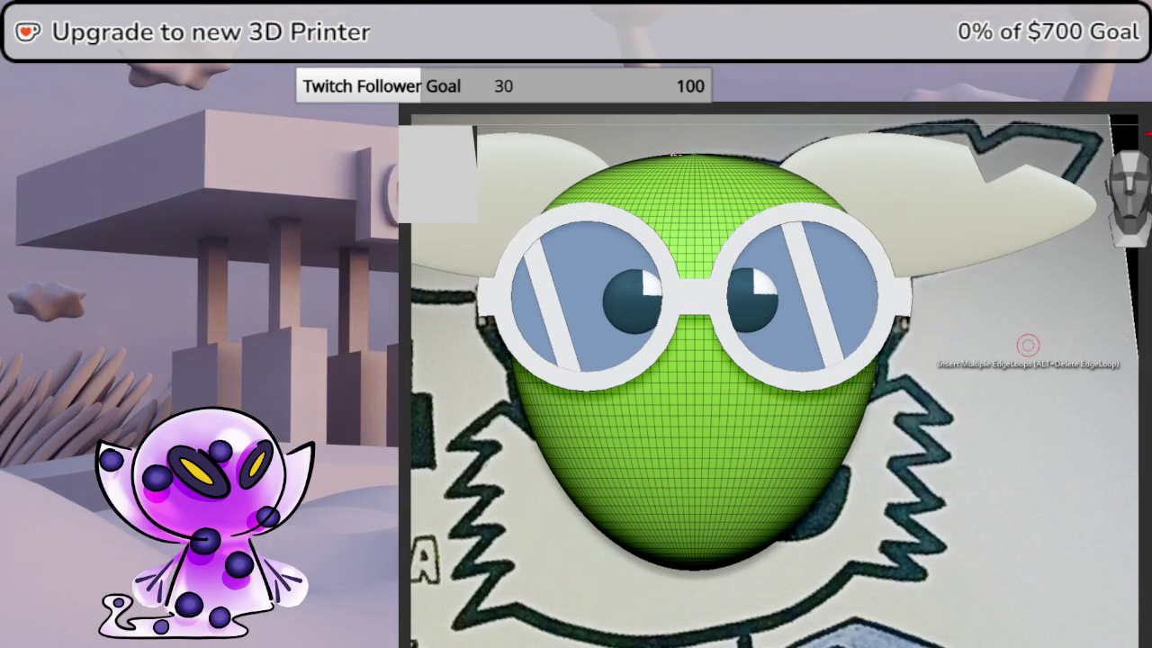
key("Down")
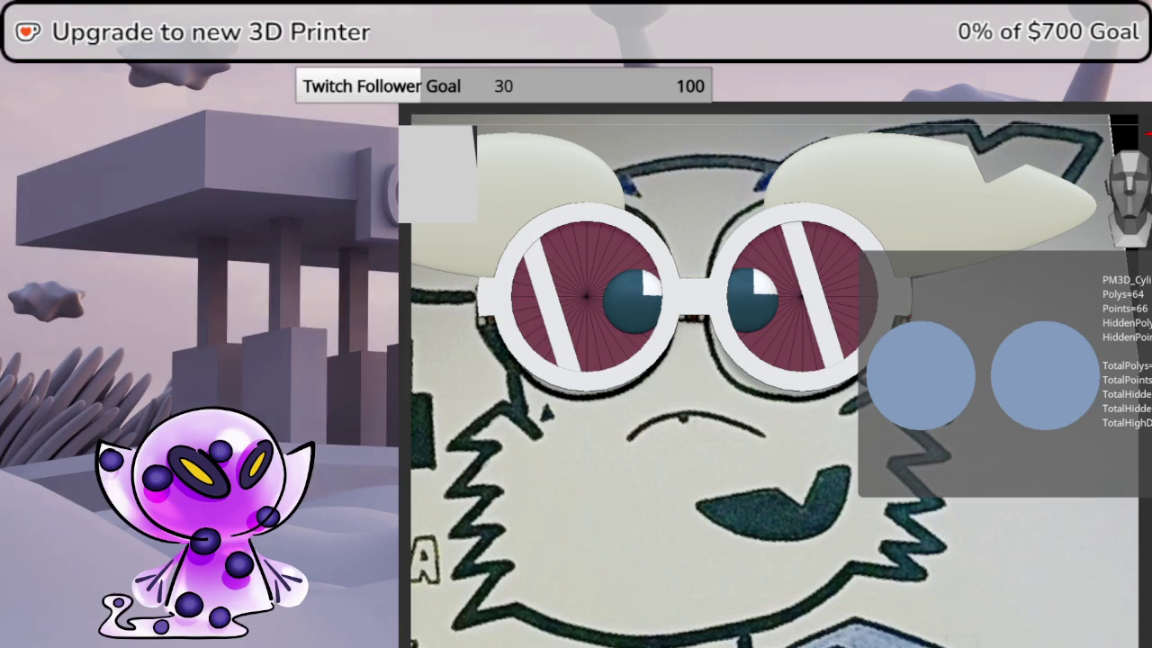
key("Down")
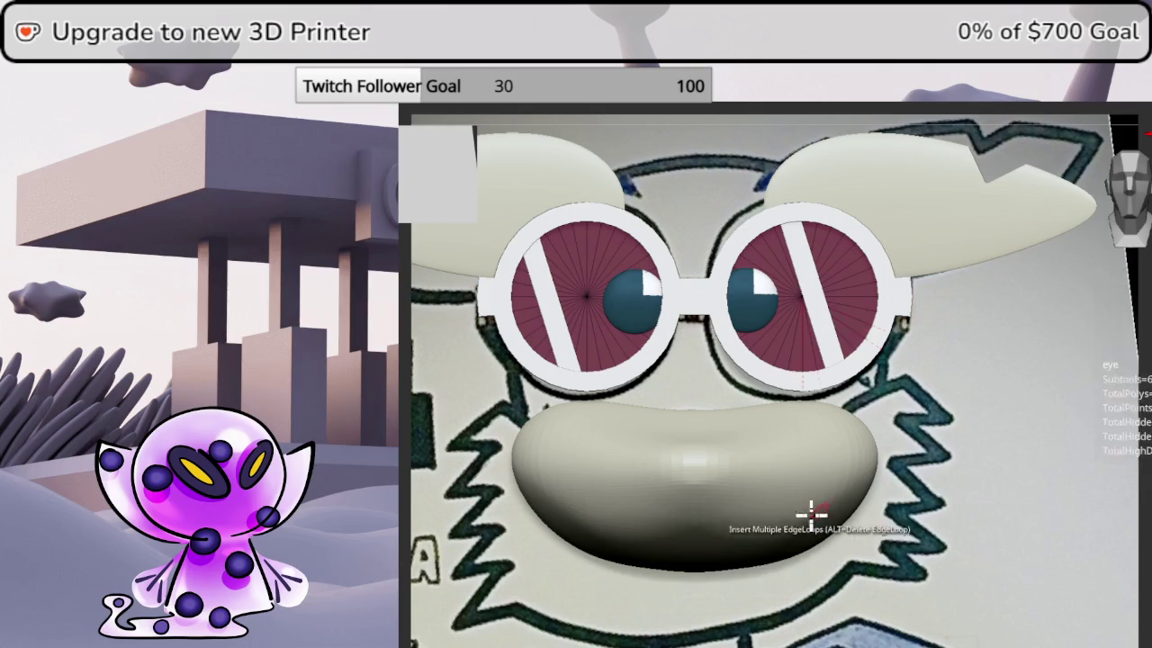
right_click_drag(774, 551, 806, 461, "alt")
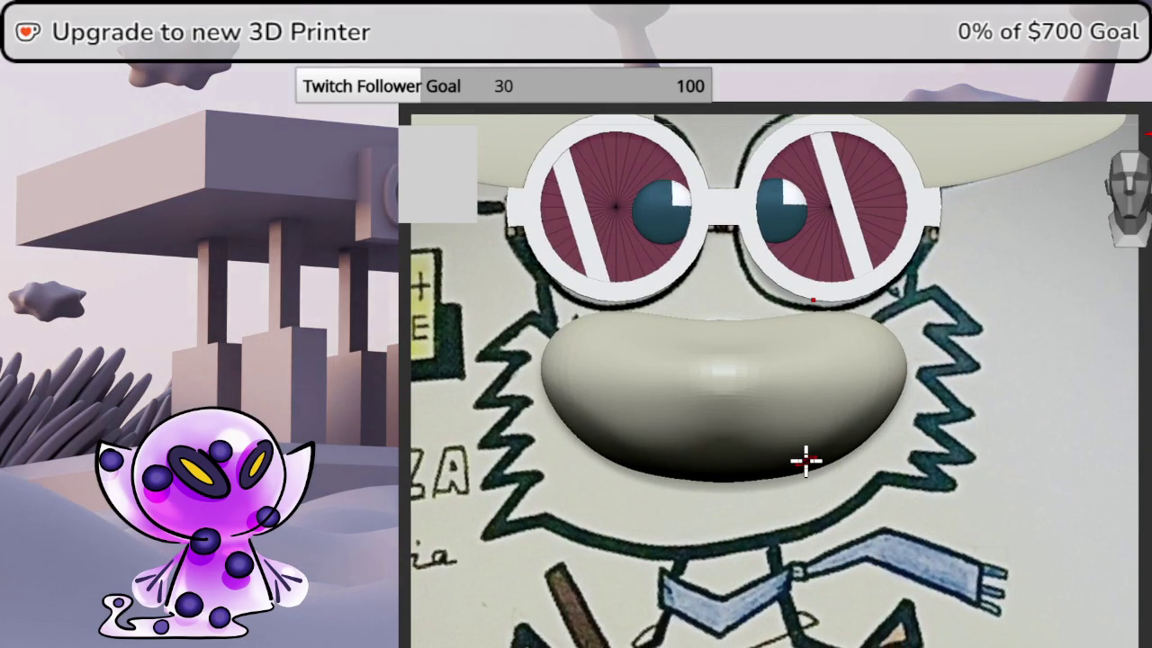
key("F2")
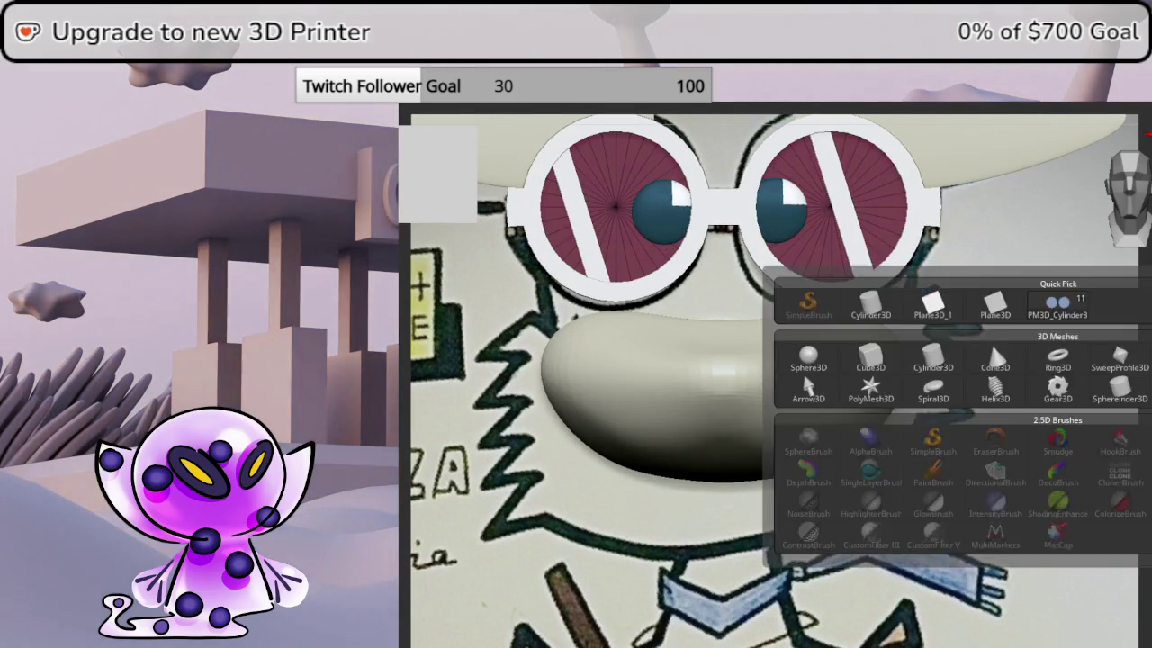
- Insert a Sphere3D primitive into the head model and show its wireframe
key("F2")
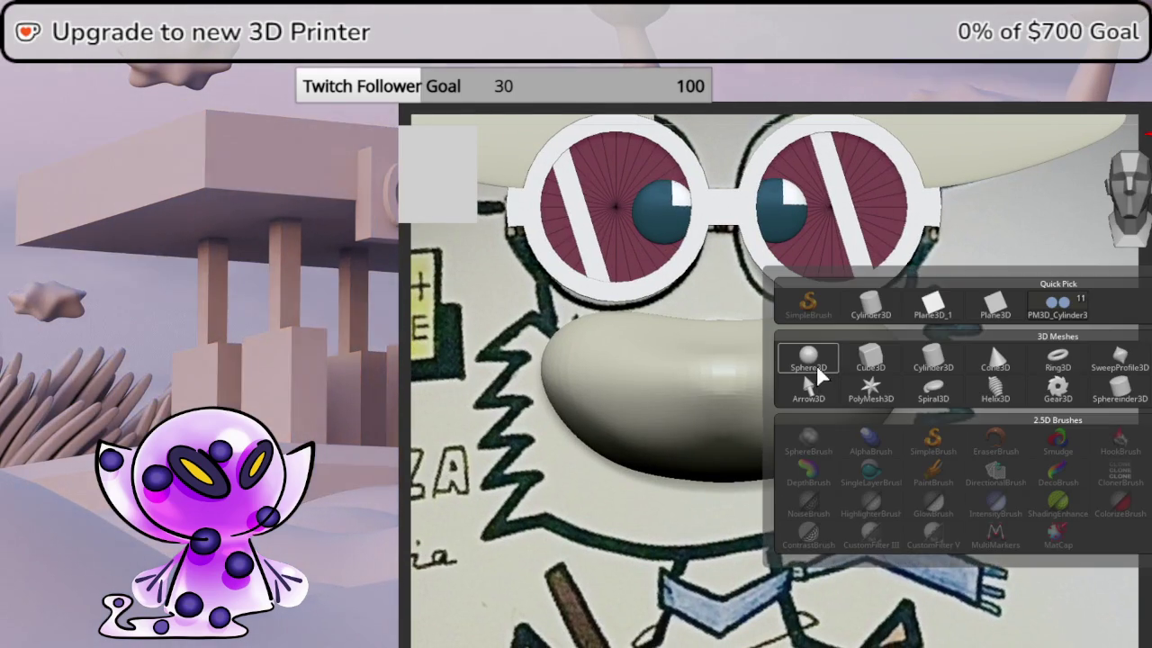
left_click(813, 376)
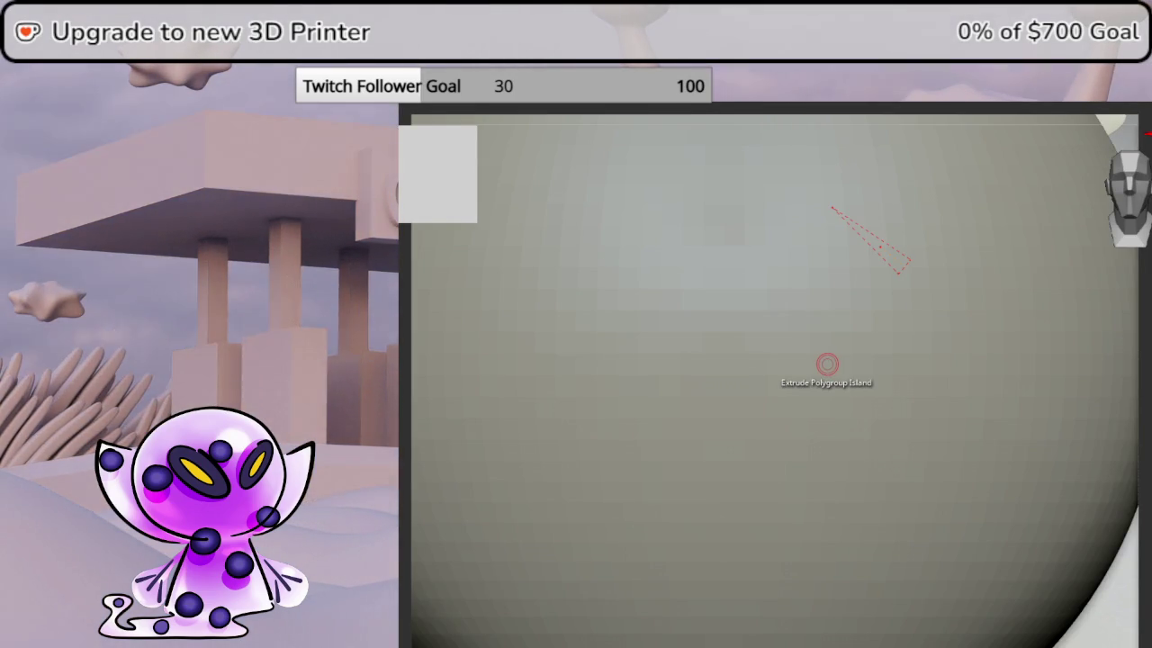
key("shift+f")
key("w")
left_click(1122, 209)
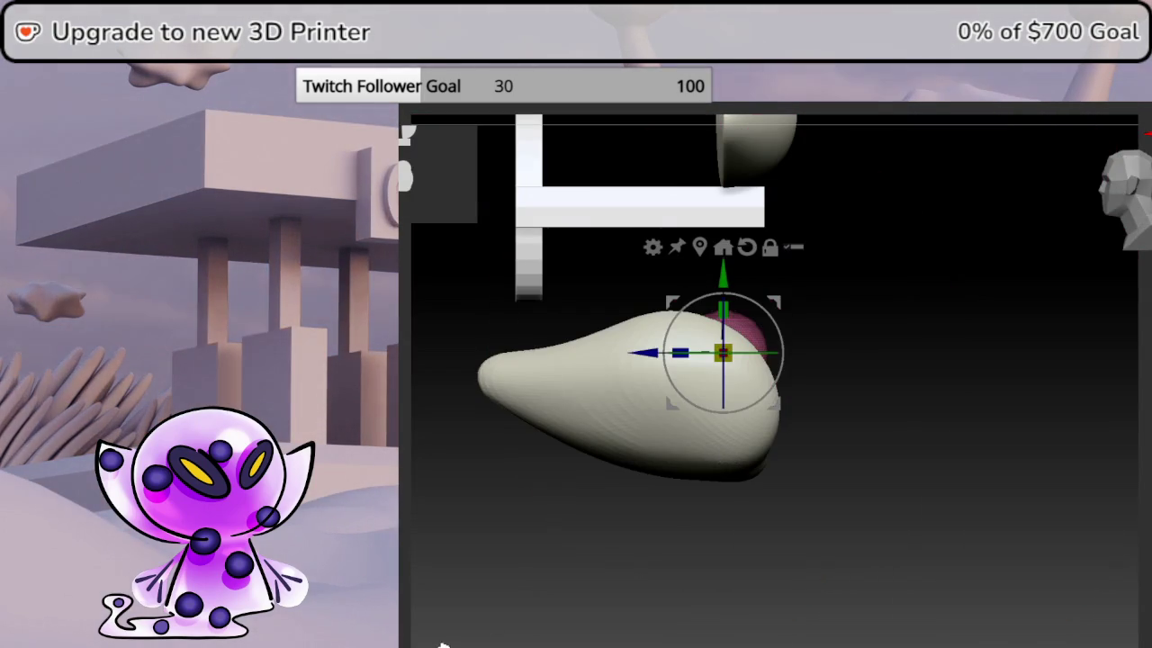
- Scale the sphere down with the Gizmo into a small bead at the muzzle tip
left_click_drag(771, 296, 570, 297)
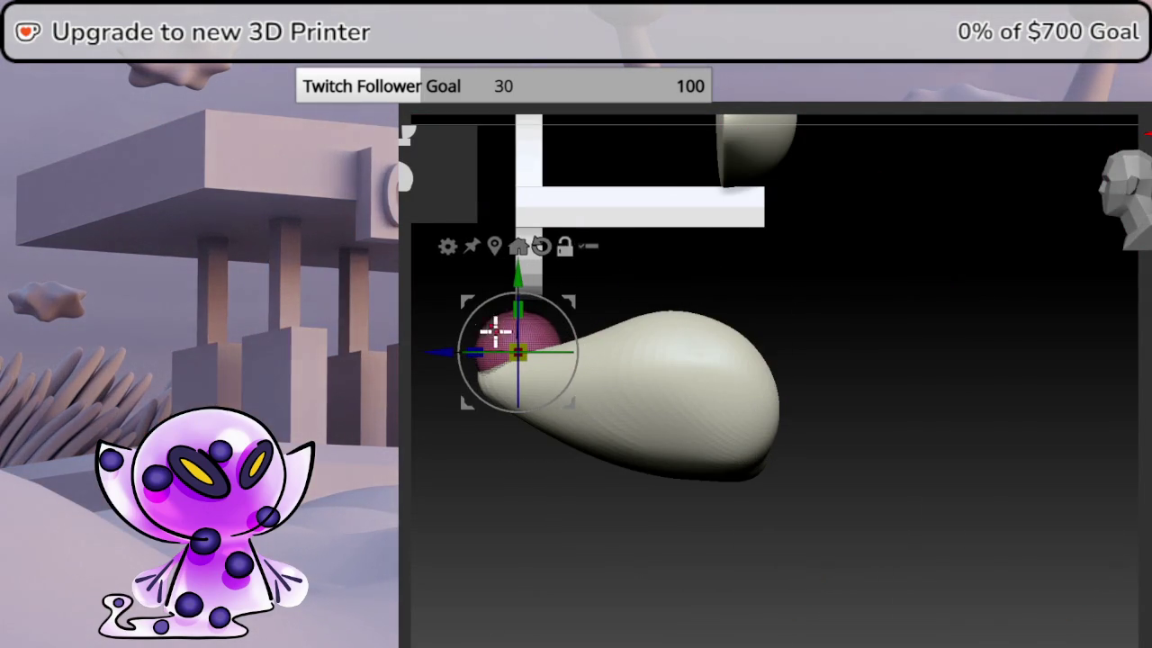
left_click_drag(491, 324, 833, 358)
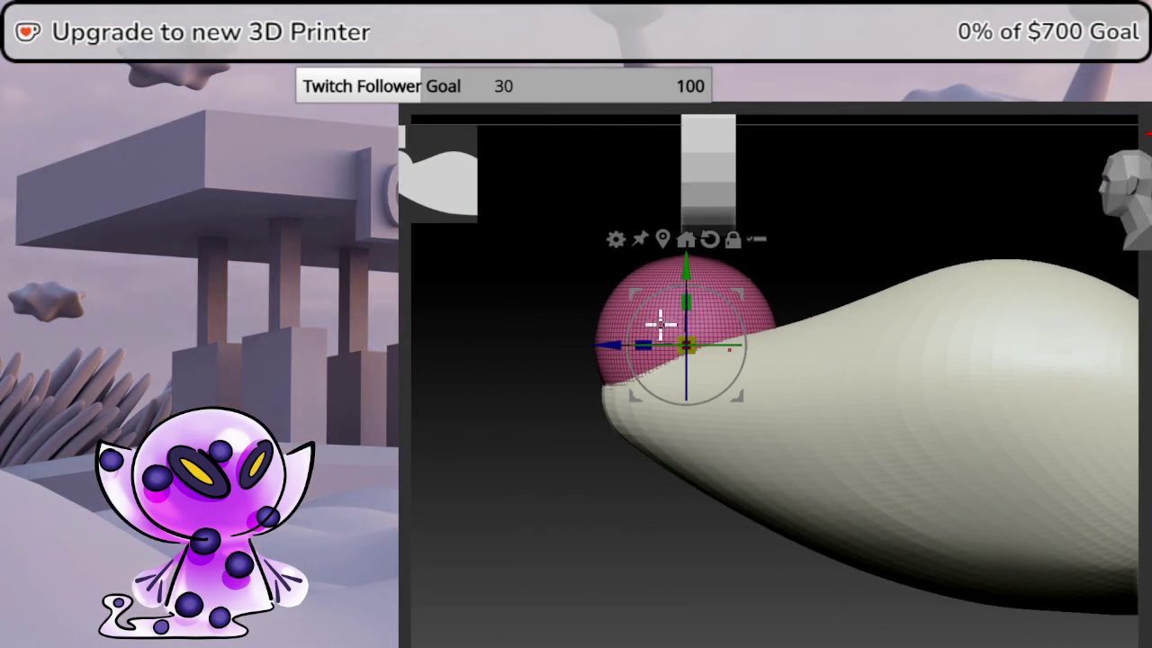
left_click_drag(687, 344, 648, 404)
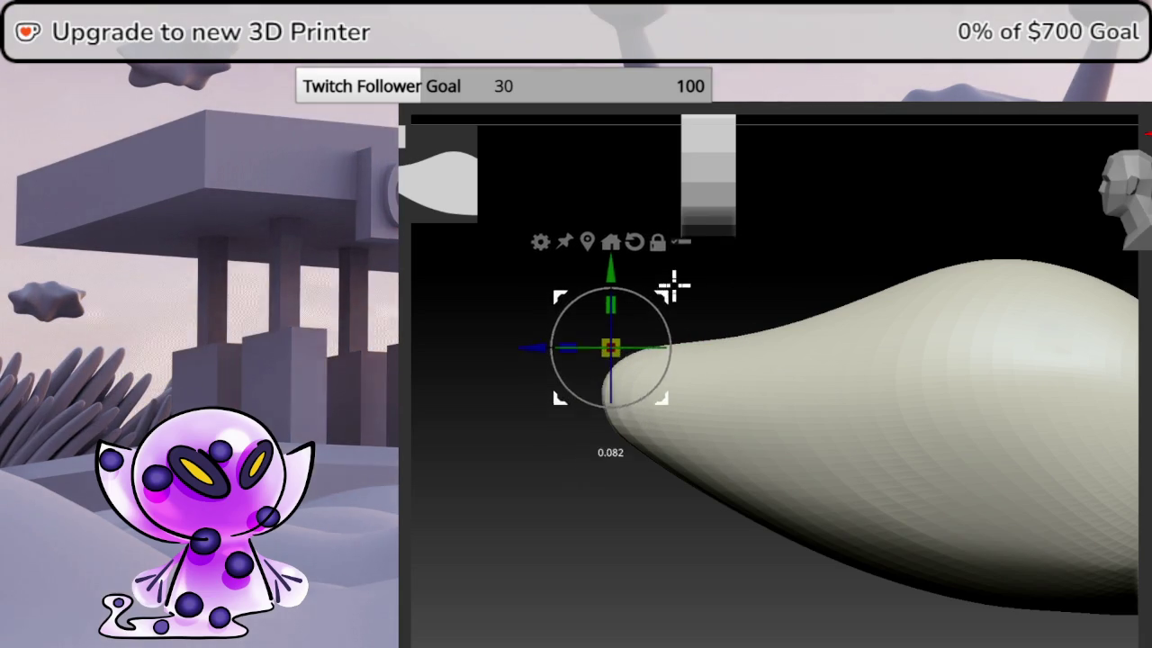
mouse_move(625, 348)
left_mouse_down()
mouse_move(635, 333)
mouse_move(627, 288)
mouse_move(669, 309)
mouse_move(813, 279)
left_mouse_up()
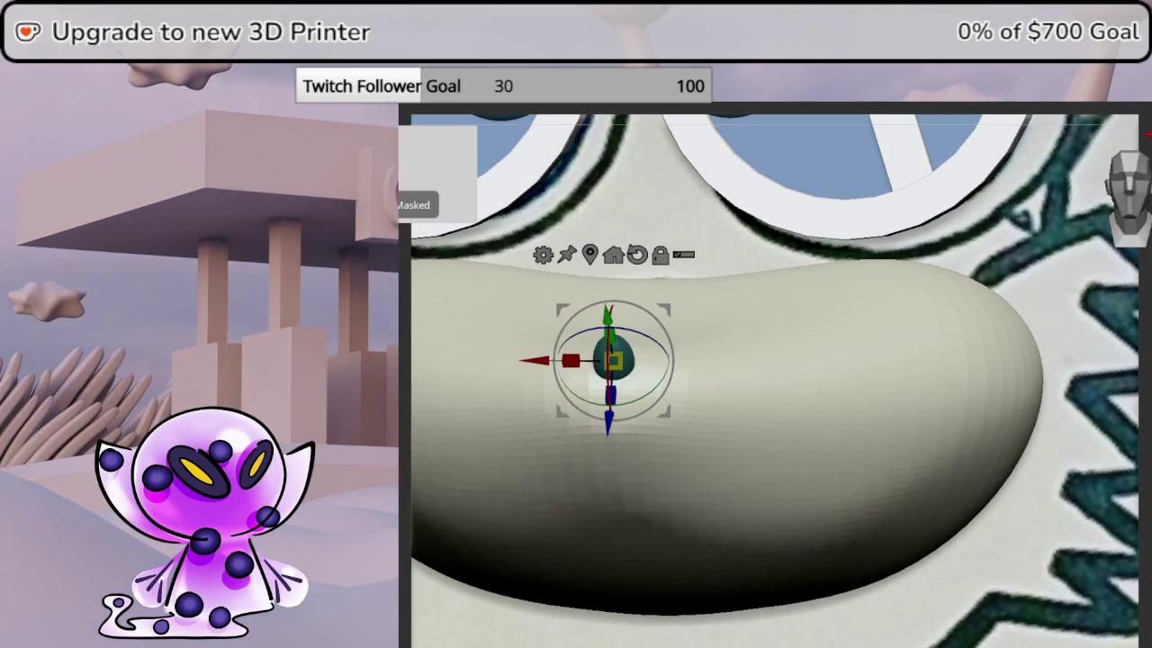
left_click_drag(615, 360, 625, 350)
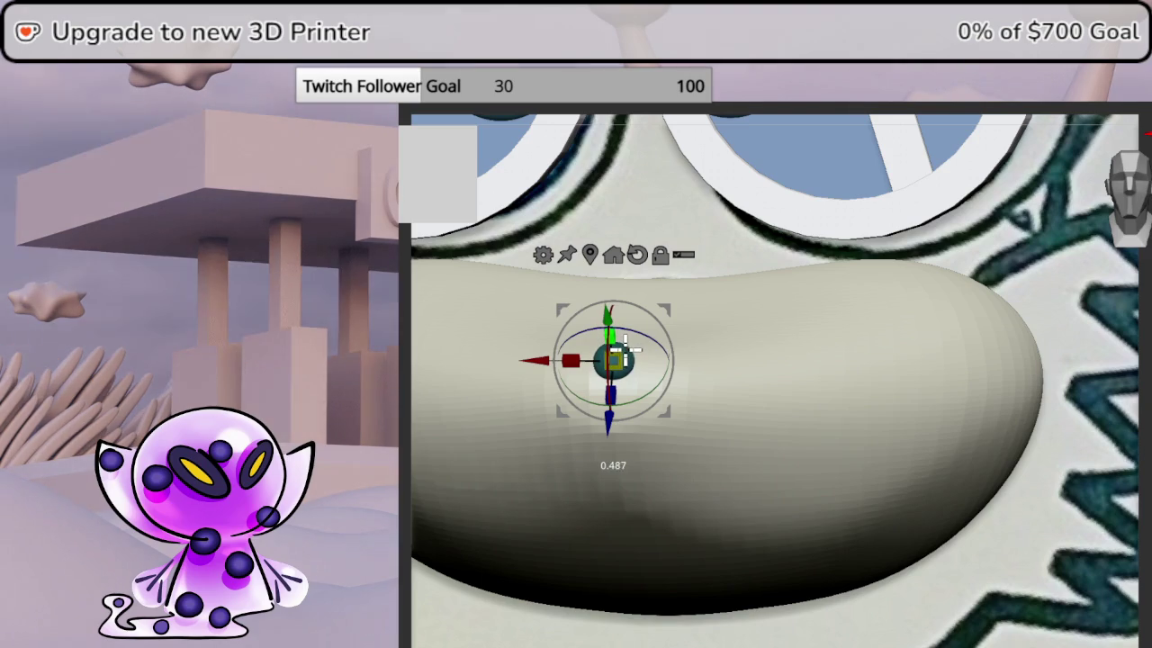
- Position the dark teal bead centred on top of the muzzle as the nose
scroll(975, 468, "down", 5)
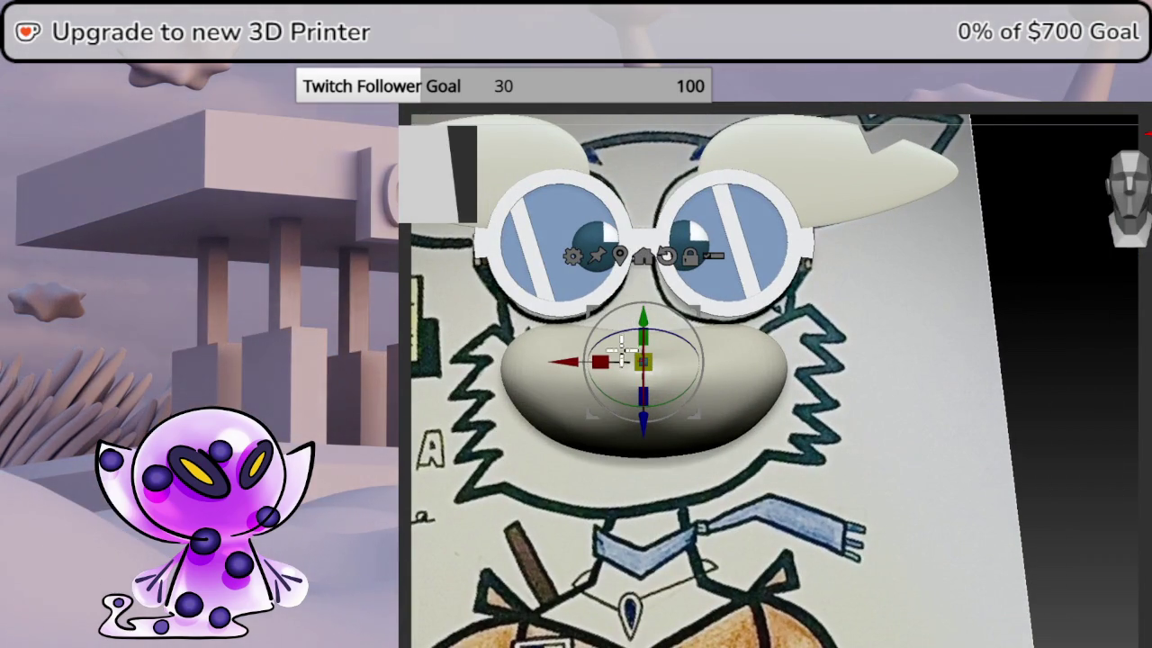
middle_click_drag(772, 364, 792, 334)
scroll(868, 347, "up", 5)
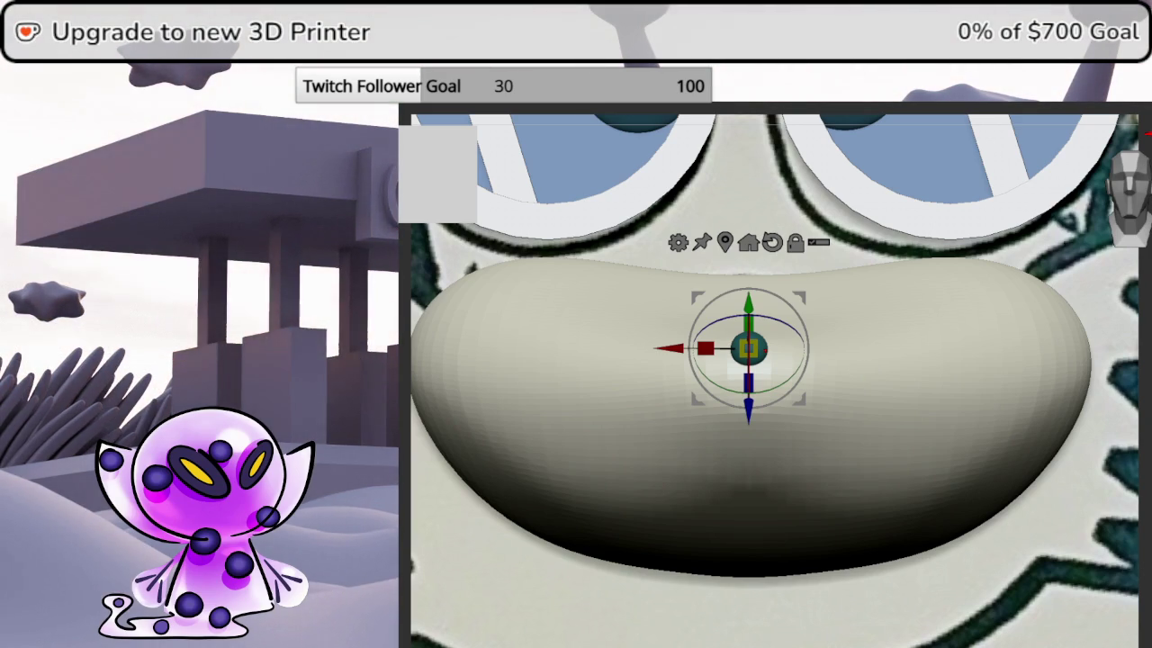
left_click(747, 411)
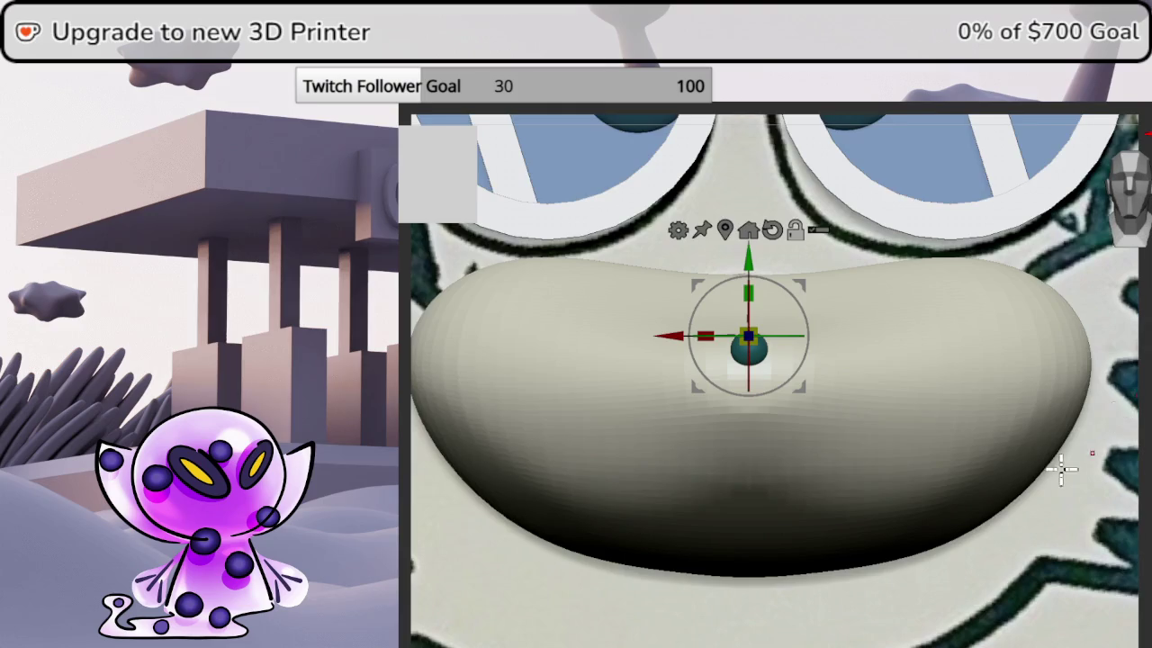
scroll(942, 442, "down", 3)
scroll(775, 456, "down", 3)
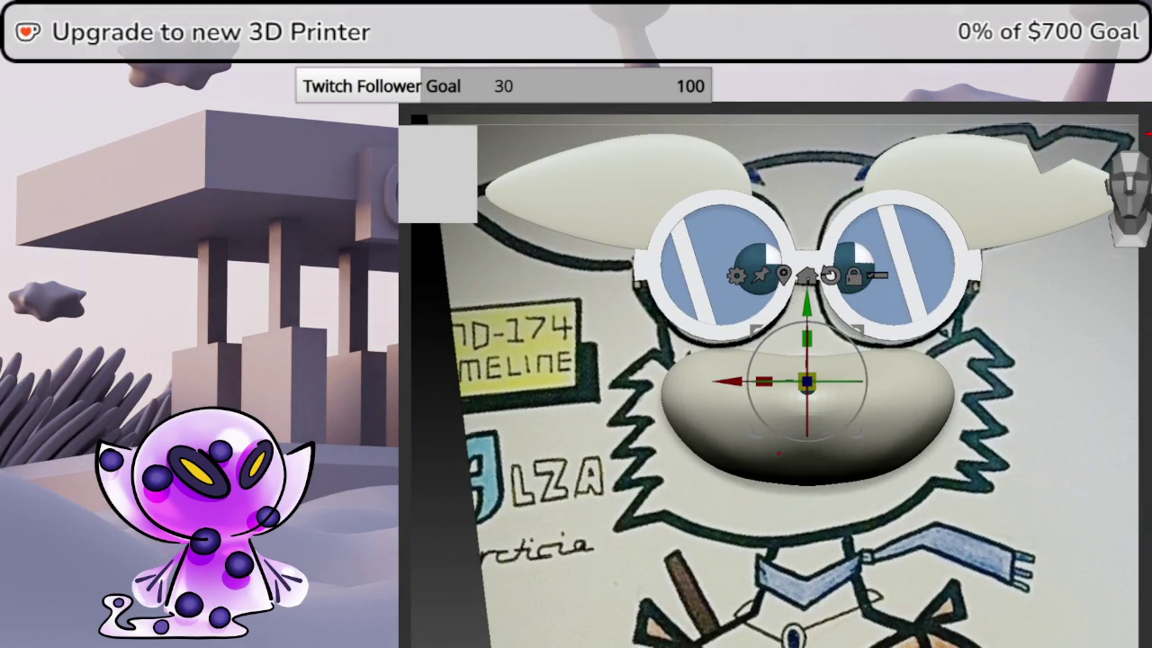
middle_click_drag(731, 379, 868, 320)
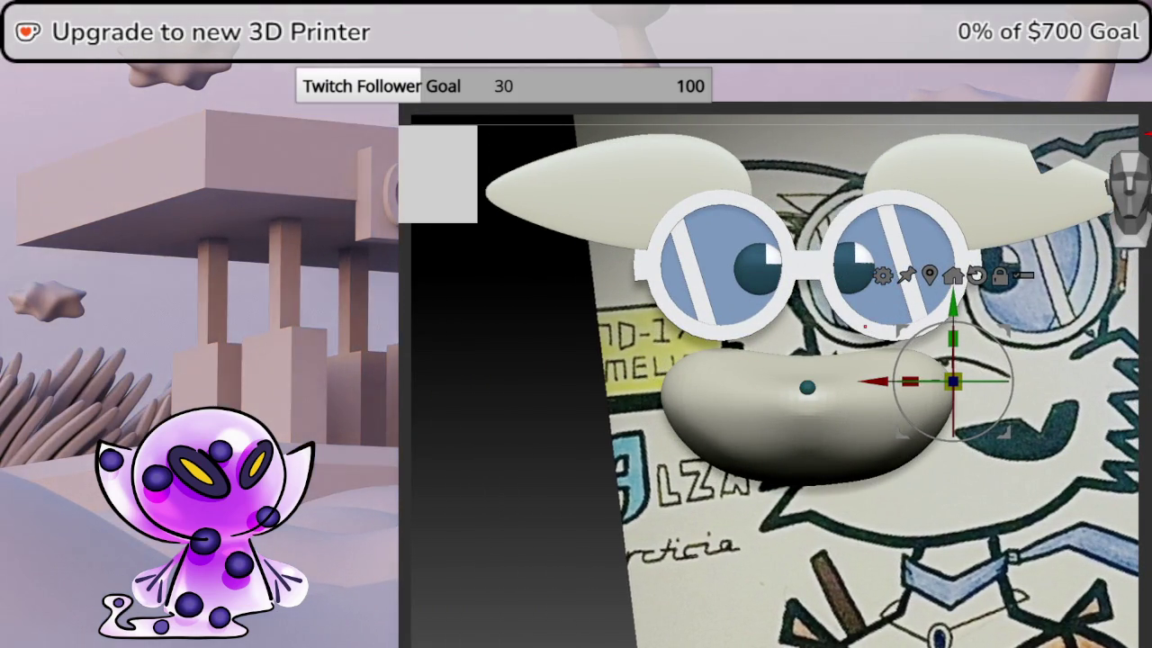
left_click(808, 414)
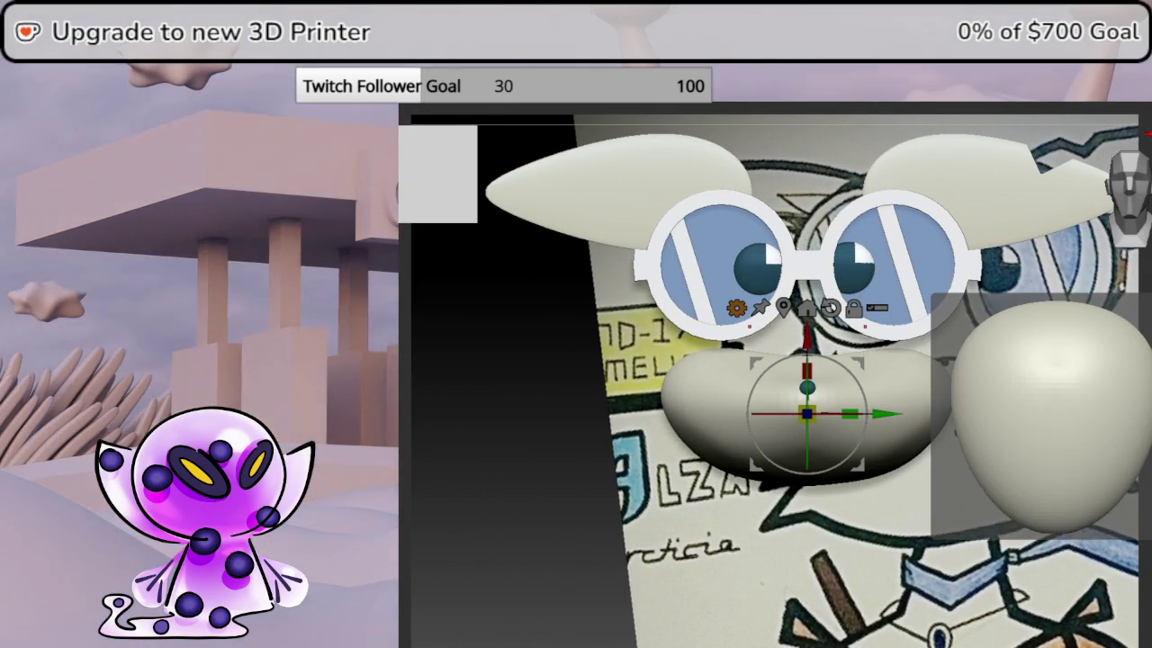
middle_click_drag(931, 466, 853, 430)
scroll(853, 430, "up", 3)
key("g")
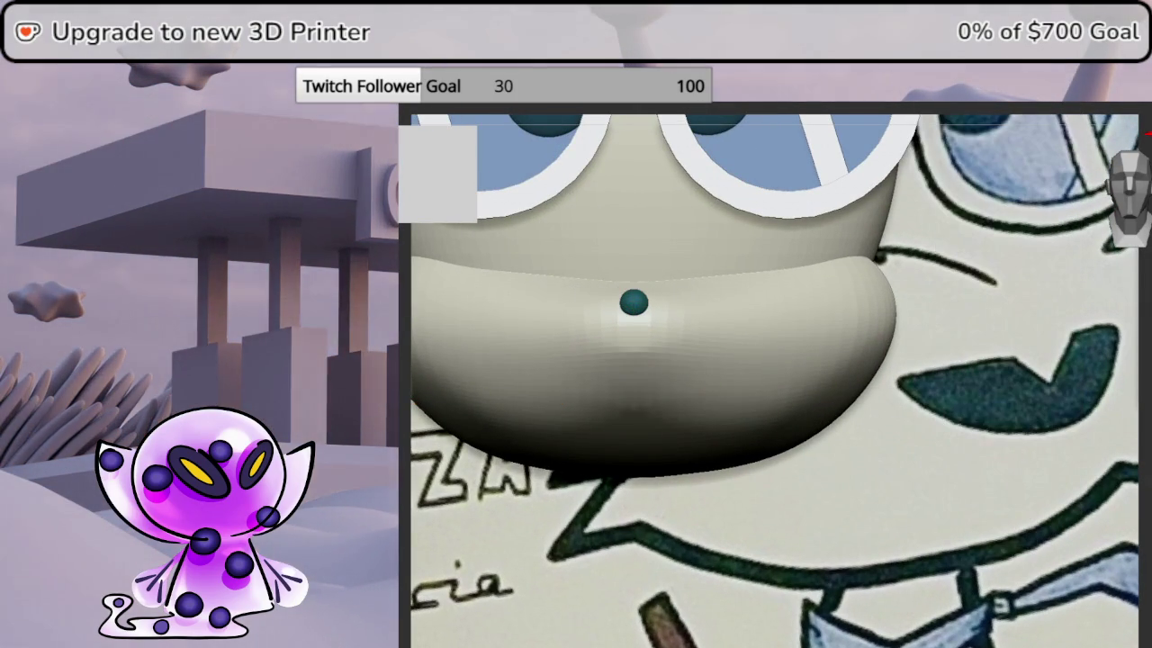
key("space")
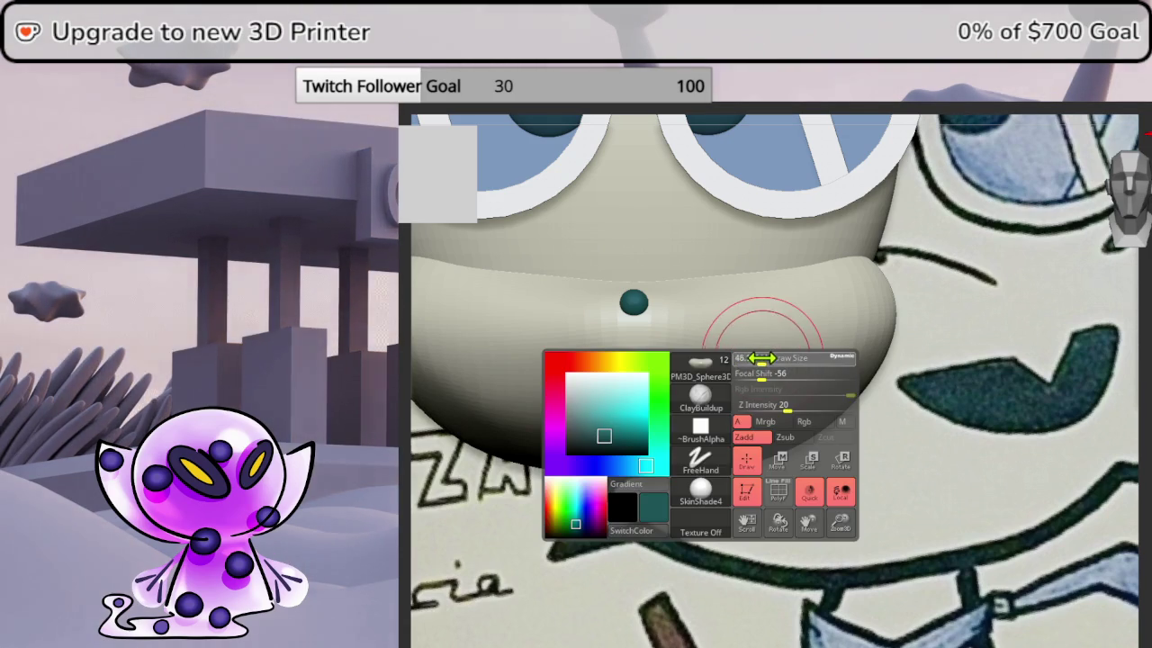
- Carve a wide mouth groove under the nose bead and smooth the inner mouth
mouse_move(671, 389)
left_mouse_down()
mouse_move(807, 367)
mouse_move(738, 388)
mouse_move(802, 368)
left_mouse_up()
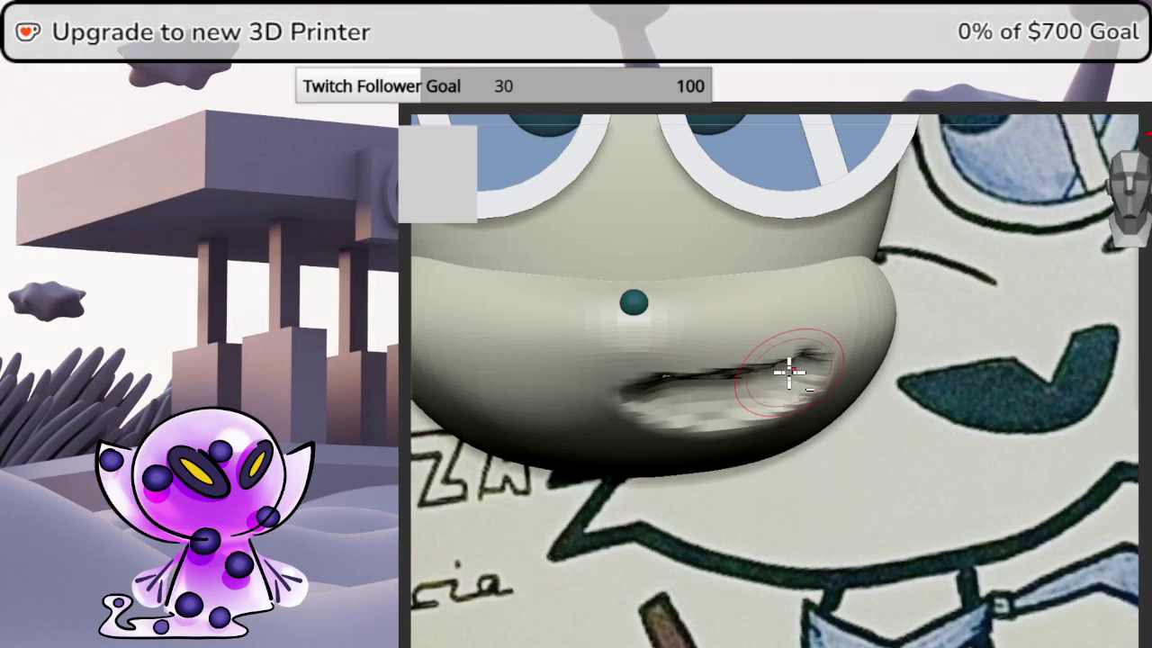
middle_click_drag(663, 389, 667, 410)
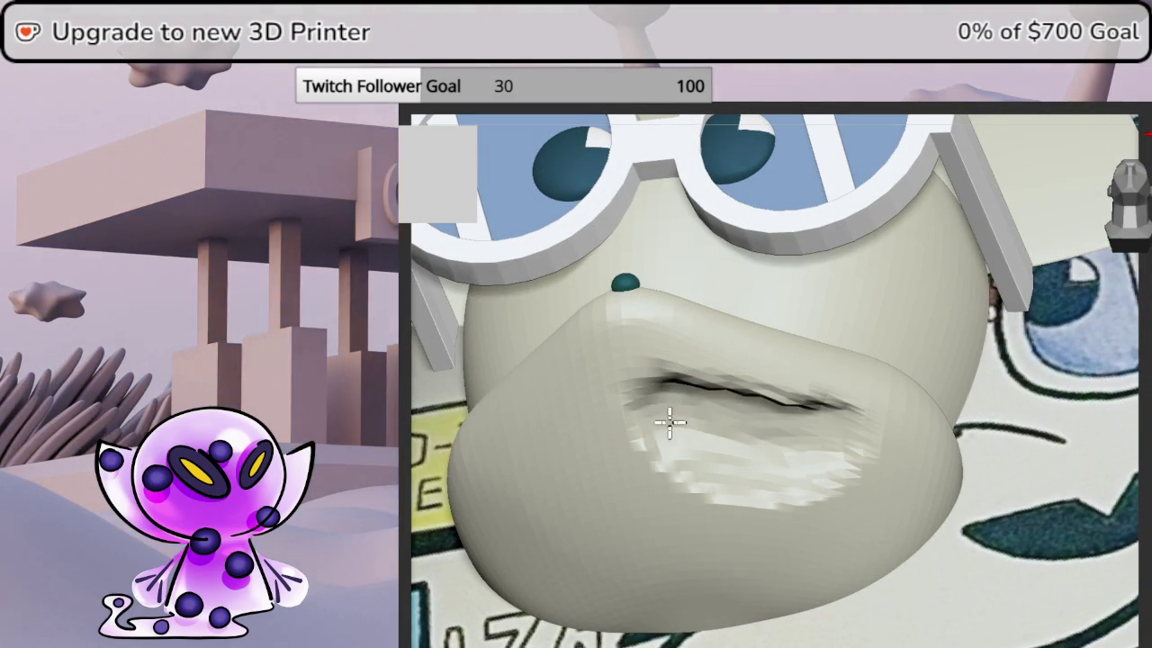
mouse_move(837, 434)
left_mouse_down()
mouse_move(657, 407)
mouse_move(771, 477)
left_mouse_up()
left_click_drag(830, 442, 662, 404)
left_click_drag(681, 445, 784, 463)
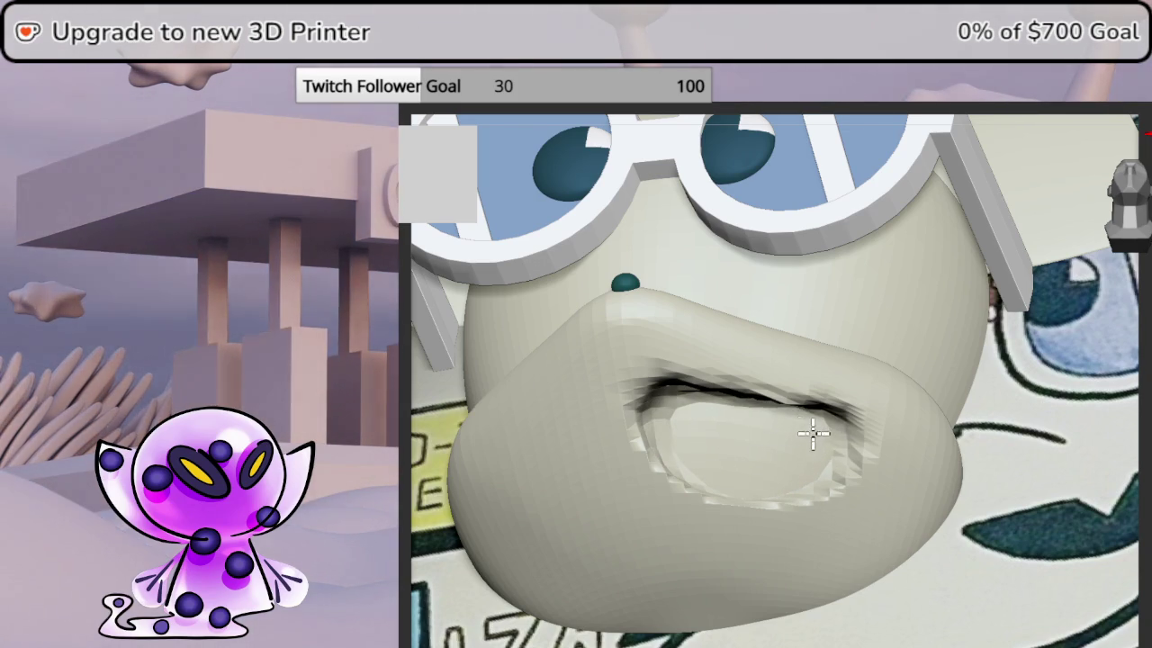
left_click_drag(1125, 194, 1129, 202)
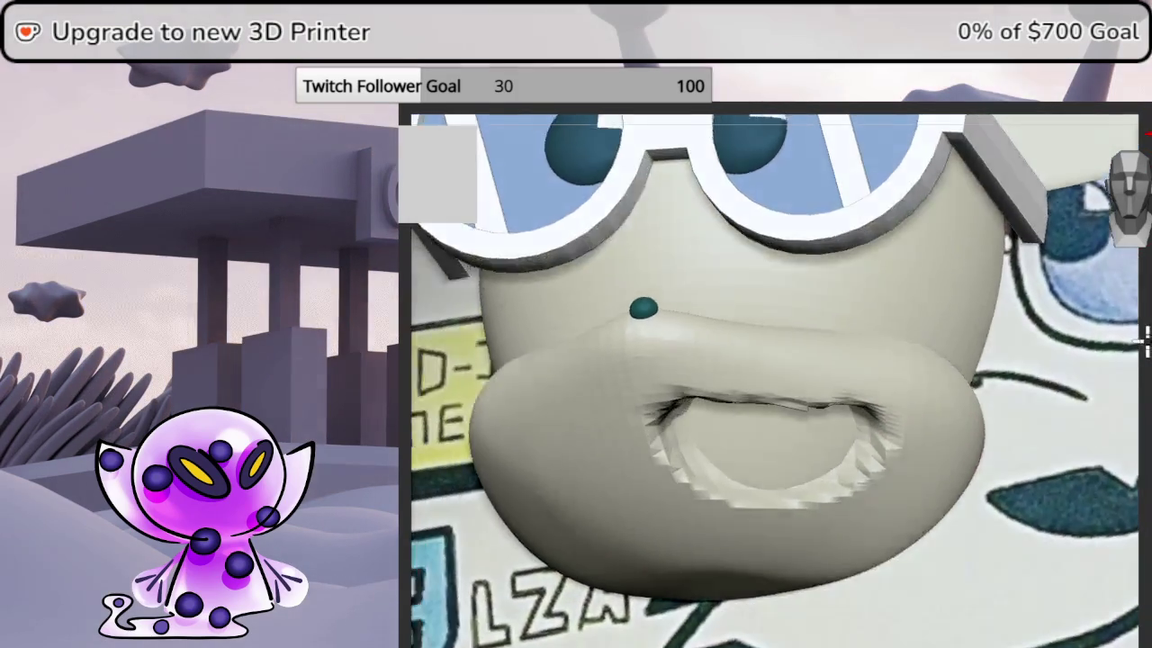
middle_click_drag(1104, 404, 690, 381)
right_click(690, 381)
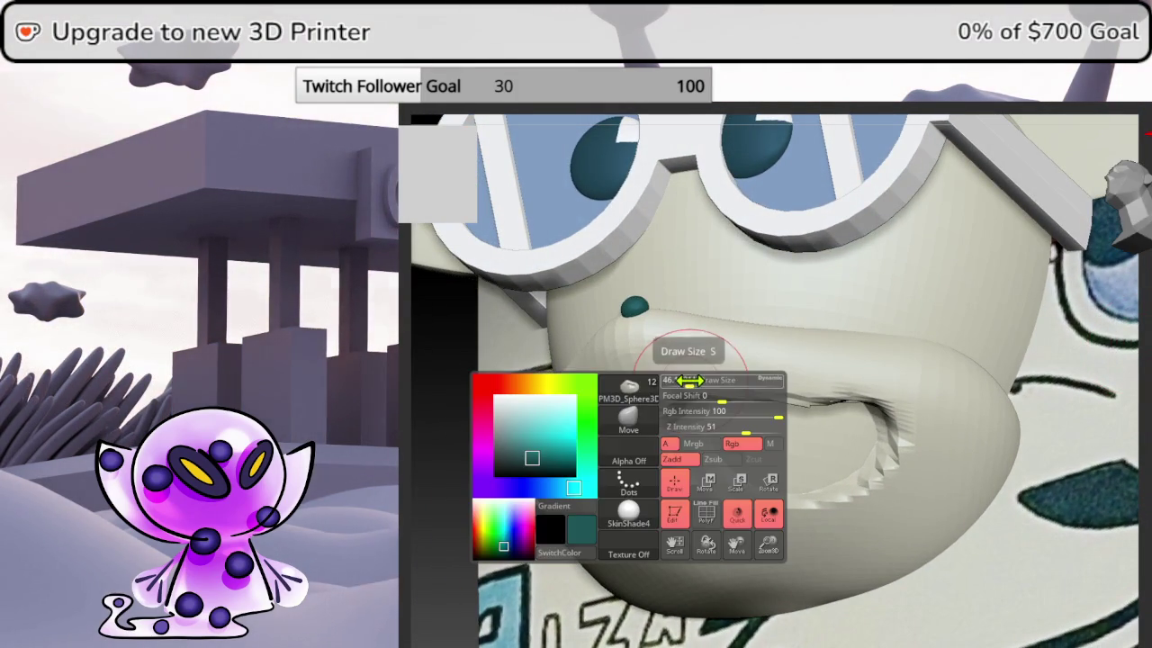
- Smooth the jagged, faceted edges around the mouth opening
key("Escape")
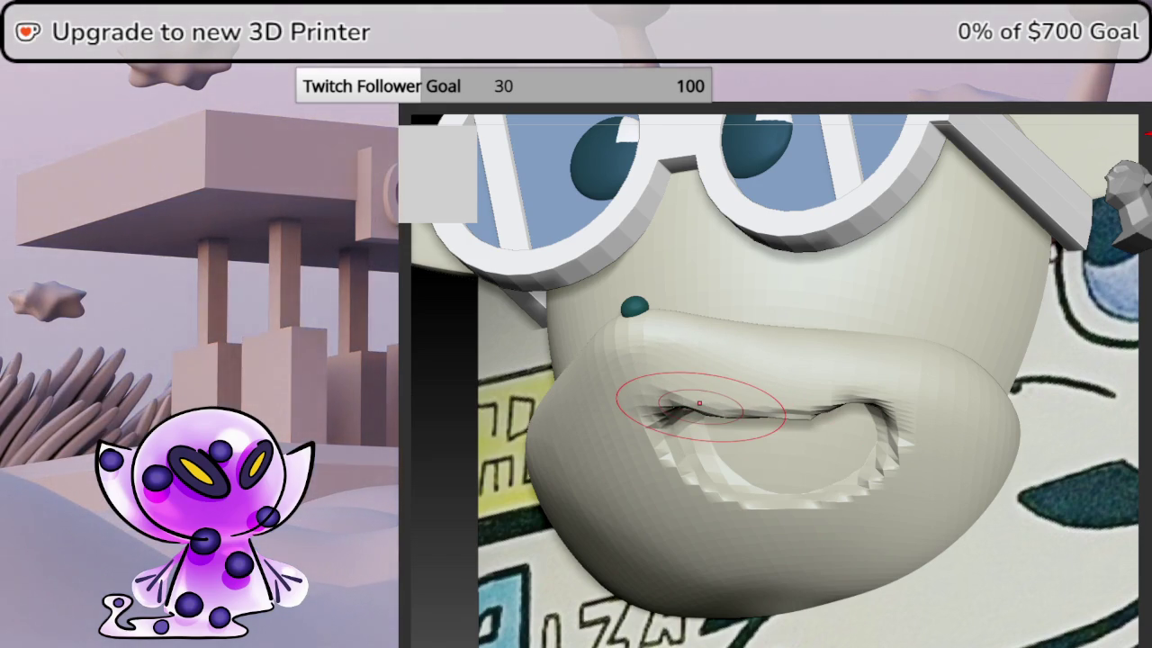
left_click_drag(700, 403, 700, 405)
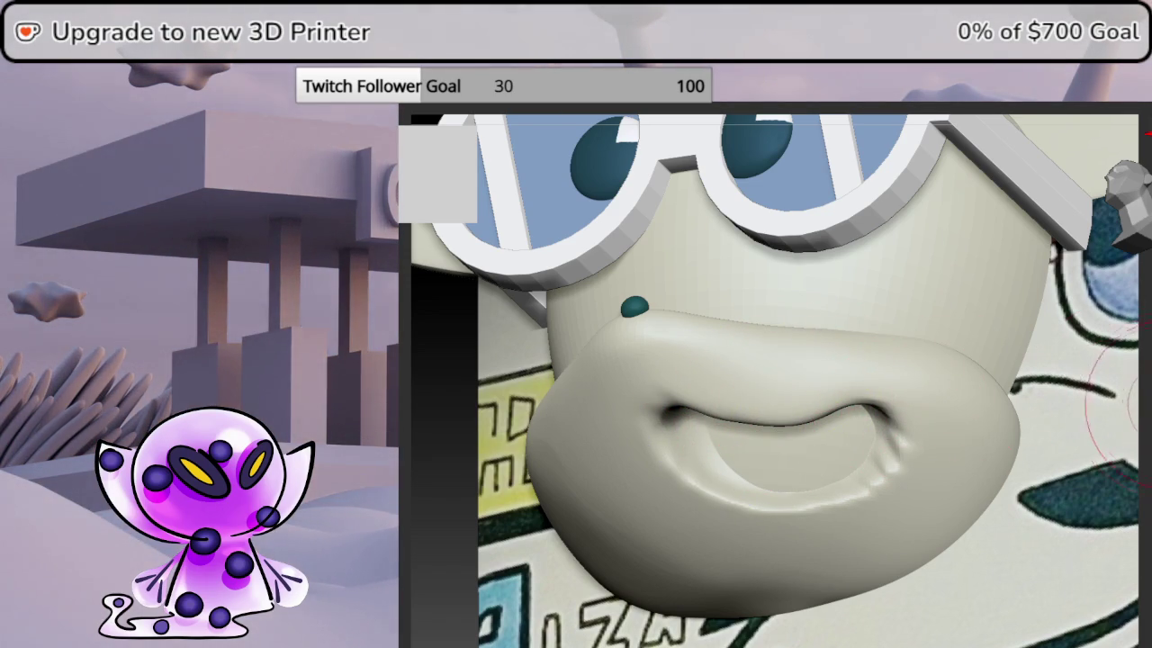
middle_click_drag(896, 404, 869, 478)
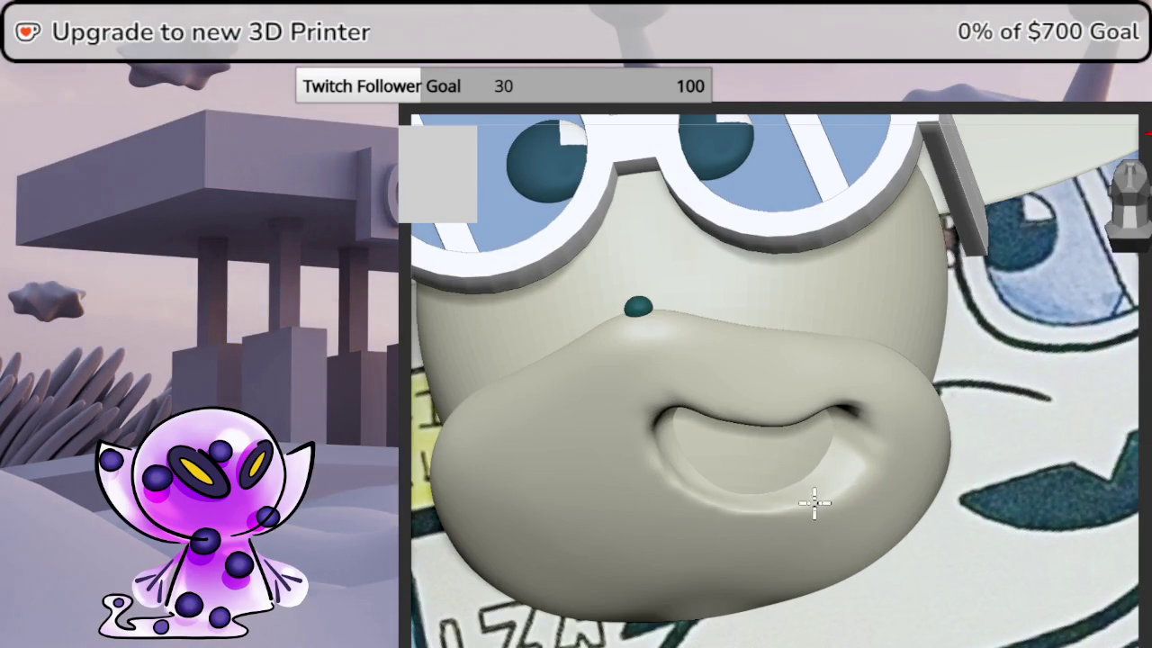
middle_click_drag(653, 444, 1099, 211)
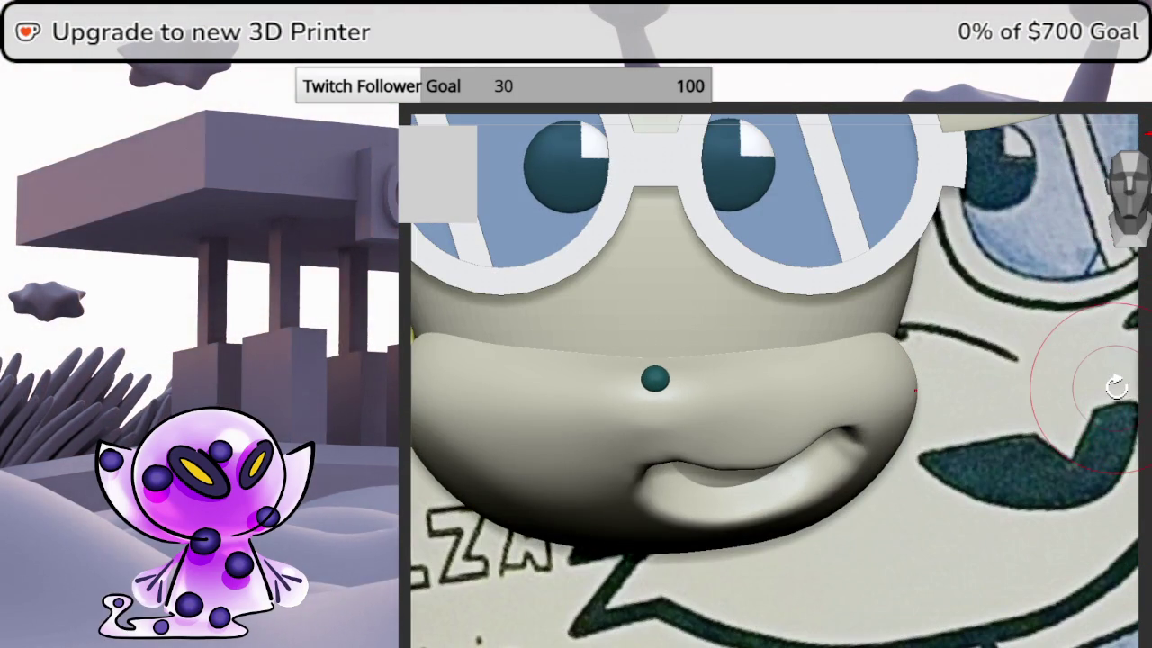
- Mask the mouth area, clear it, then outline a region across the upper lip
key("m")
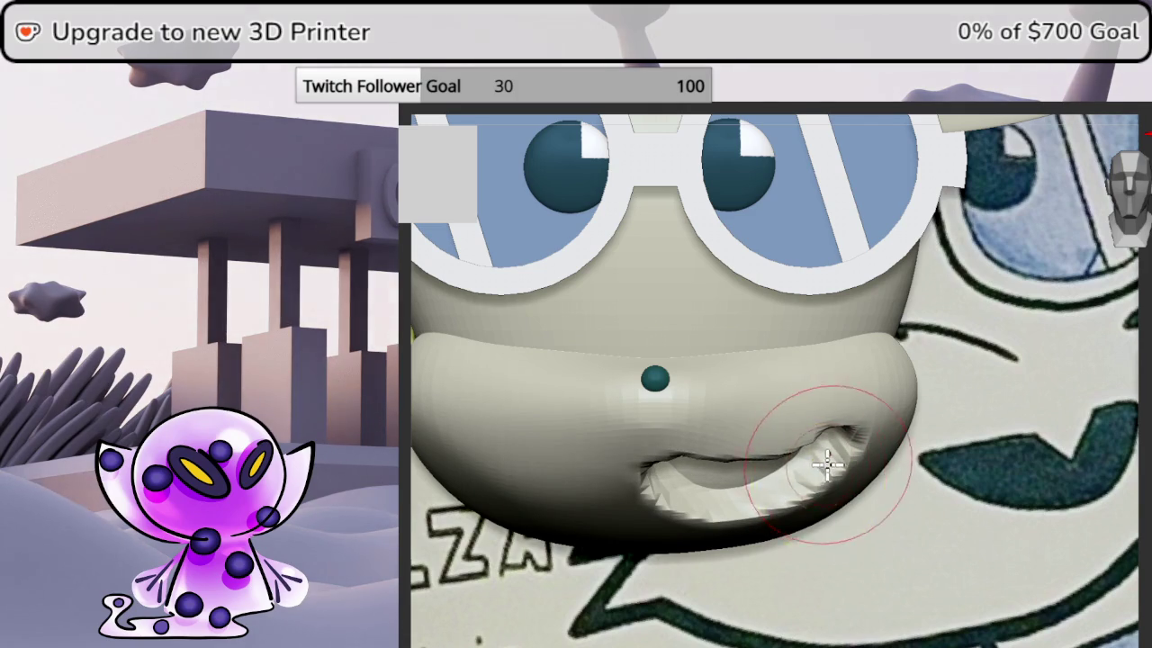
left_click_drag(826, 462, 822, 462)
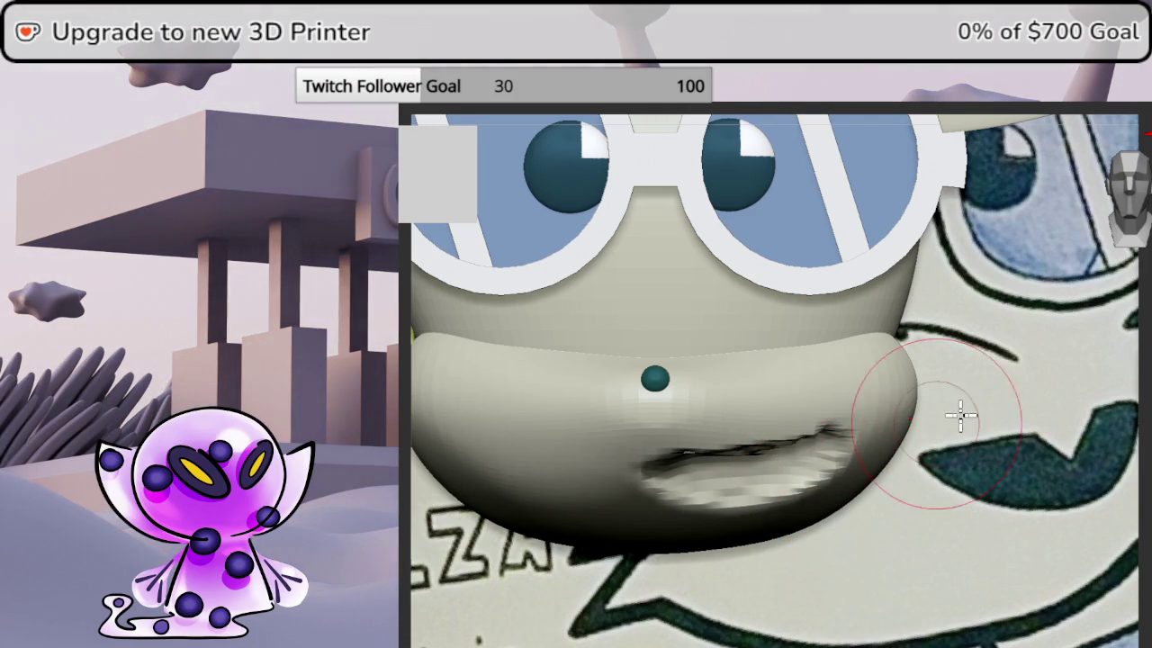
key("ctrl+z")
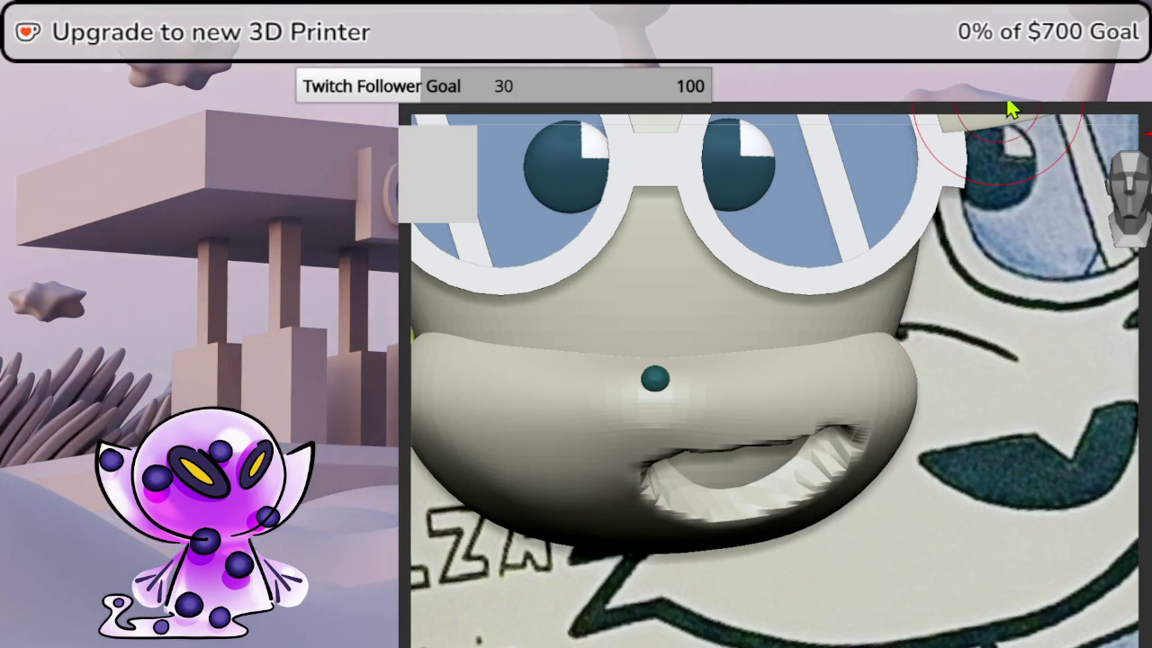
middle_click_drag(1009, 108, 1134, 333)
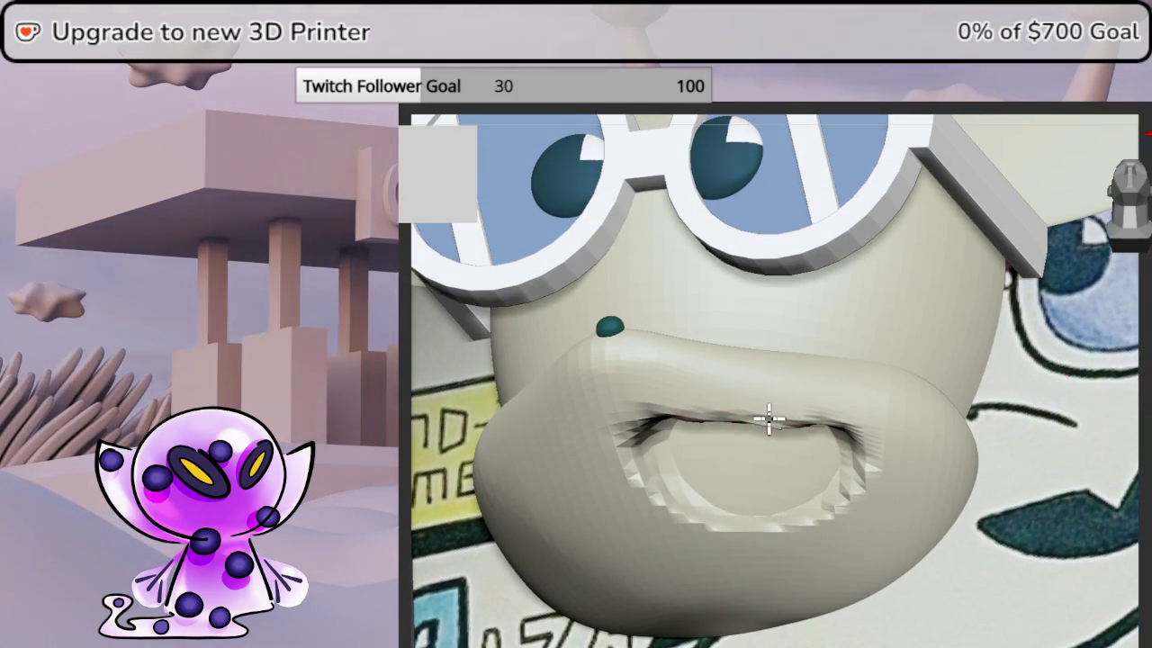
left_click_drag(772, 412, 690, 406)
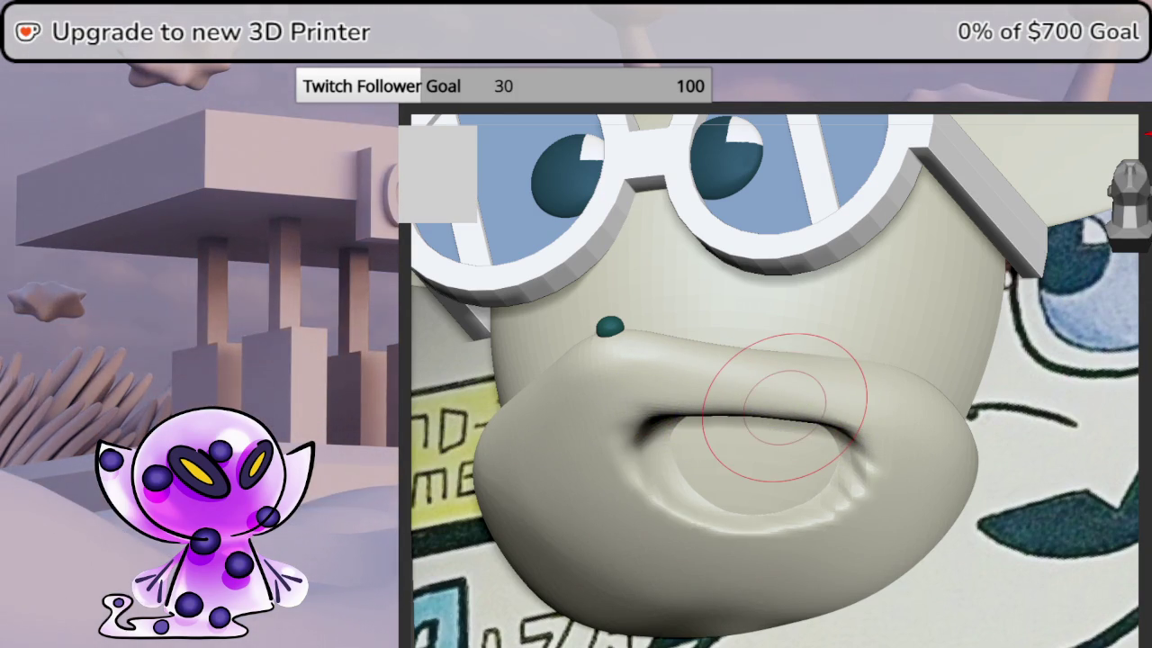
middle_click_drag(785, 396, 877, 511)
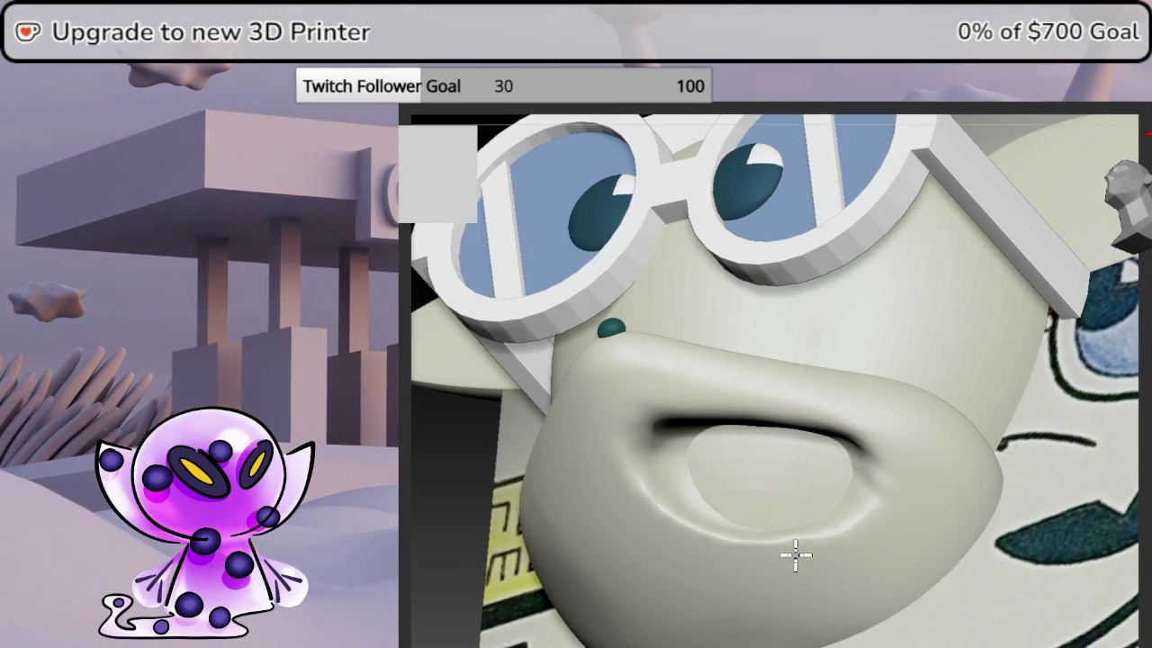
mouse_move(664, 488)
middle_mouse_down()
mouse_move(641, 465)
mouse_move(678, 450)
middle_mouse_up()
middle_click_drag(817, 450, 660, 442)
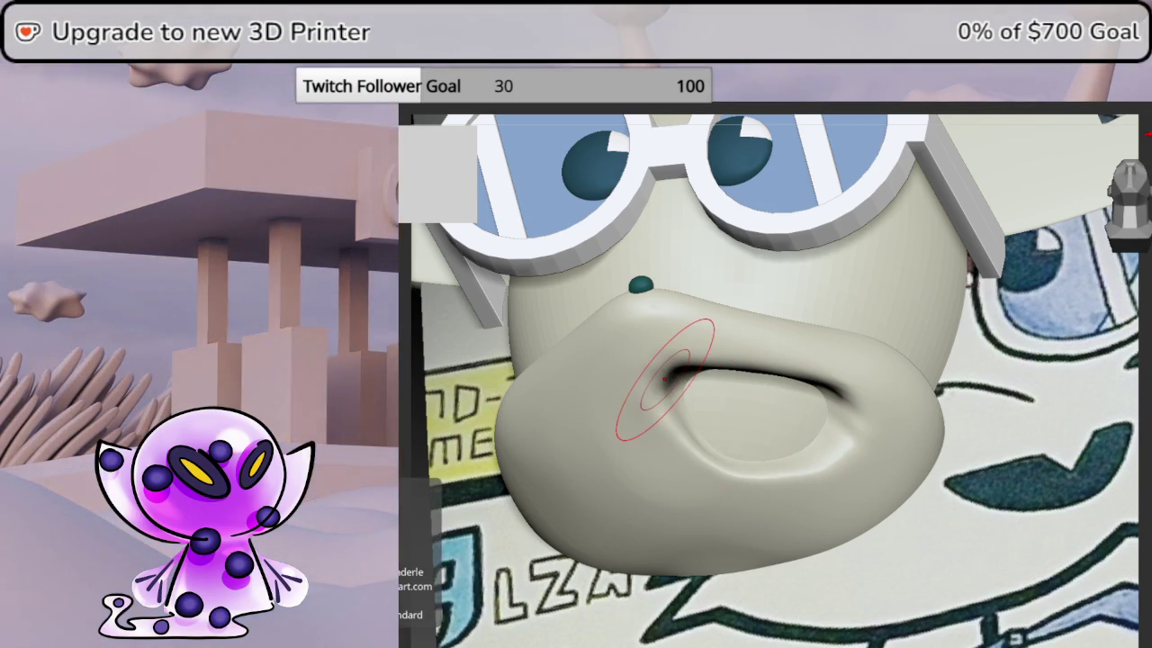
- Shrink the brush and check the sharpened lip crease from side and front
right_click(702, 386)
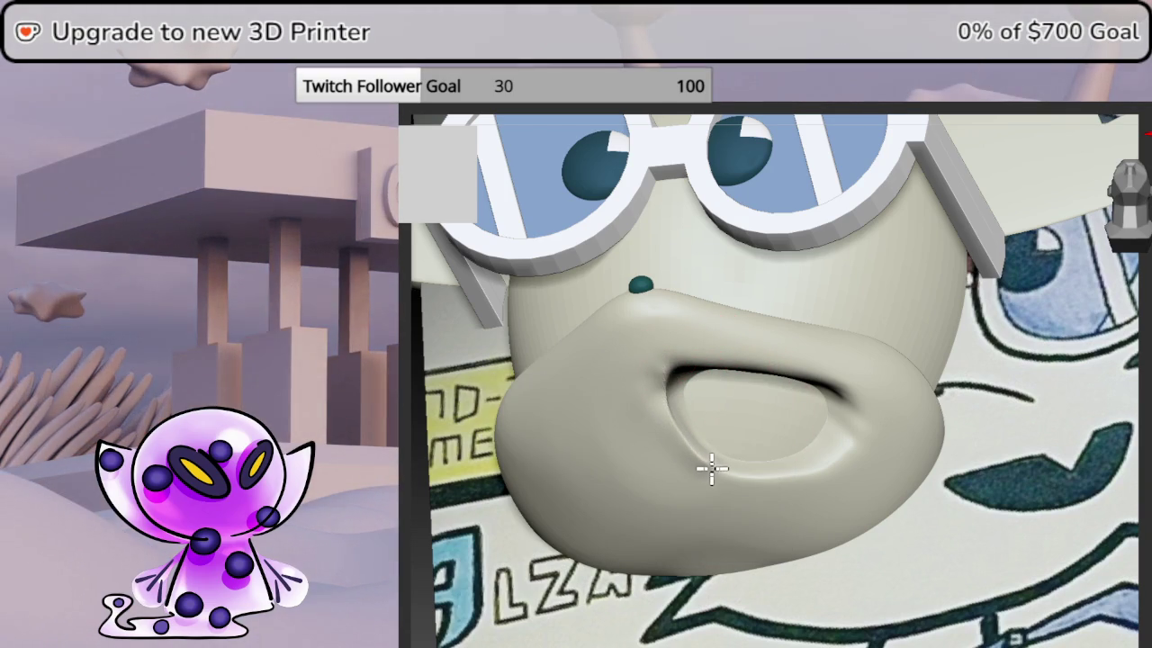
left_click_drag(761, 470, 1129, 423)
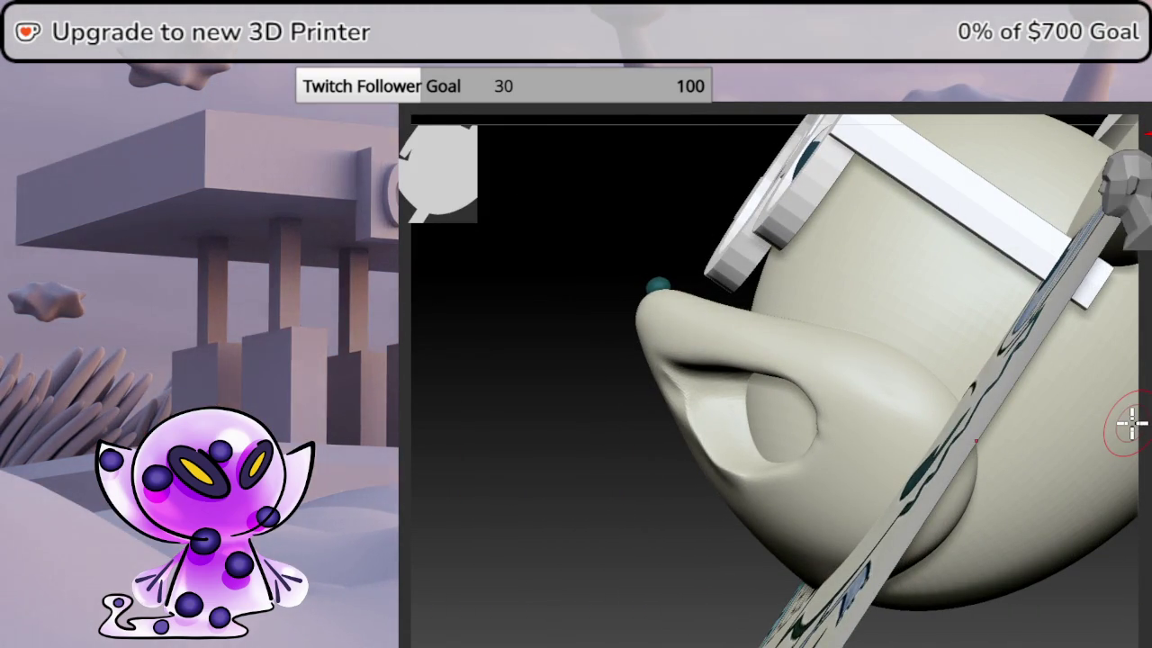
mouse_move(674, 524)
left_mouse_down()
mouse_move(699, 548)
mouse_move(694, 609)
mouse_move(1148, 447)
mouse_move(1150, 378)
mouse_move(1141, 453)
left_mouse_up()
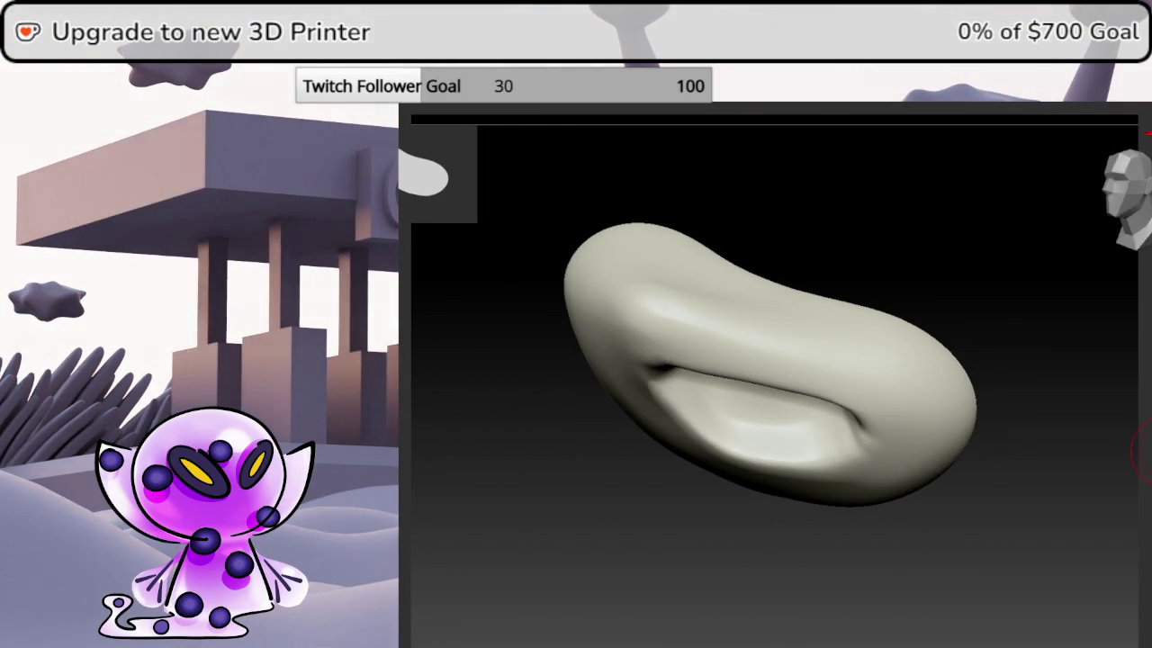
key("space")
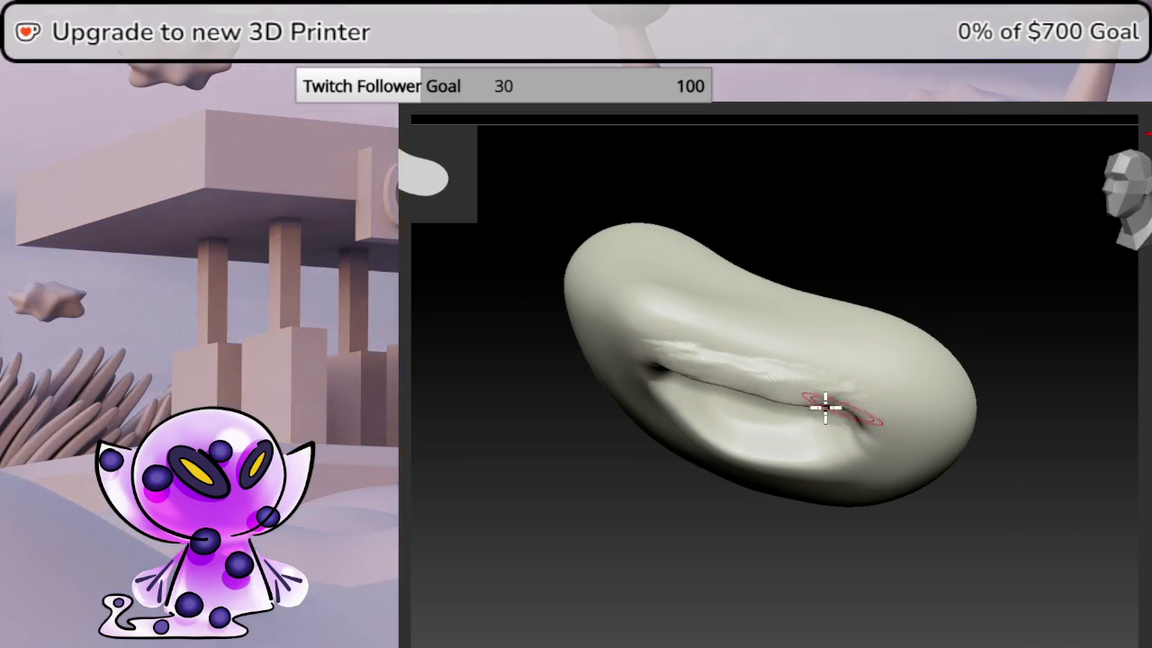
- Smooth the upper-lip crease and deepen the mouth corner into a rounded pocket
left_click_drag(1116, 450, 1114, 406)
mouse_move(738, 364)
left_mouse_down()
mouse_move(780, 381)
mouse_move(720, 337)
mouse_move(836, 386)
mouse_move(819, 399)
left_mouse_up()
left_click_drag(990, 414, 946, 406)
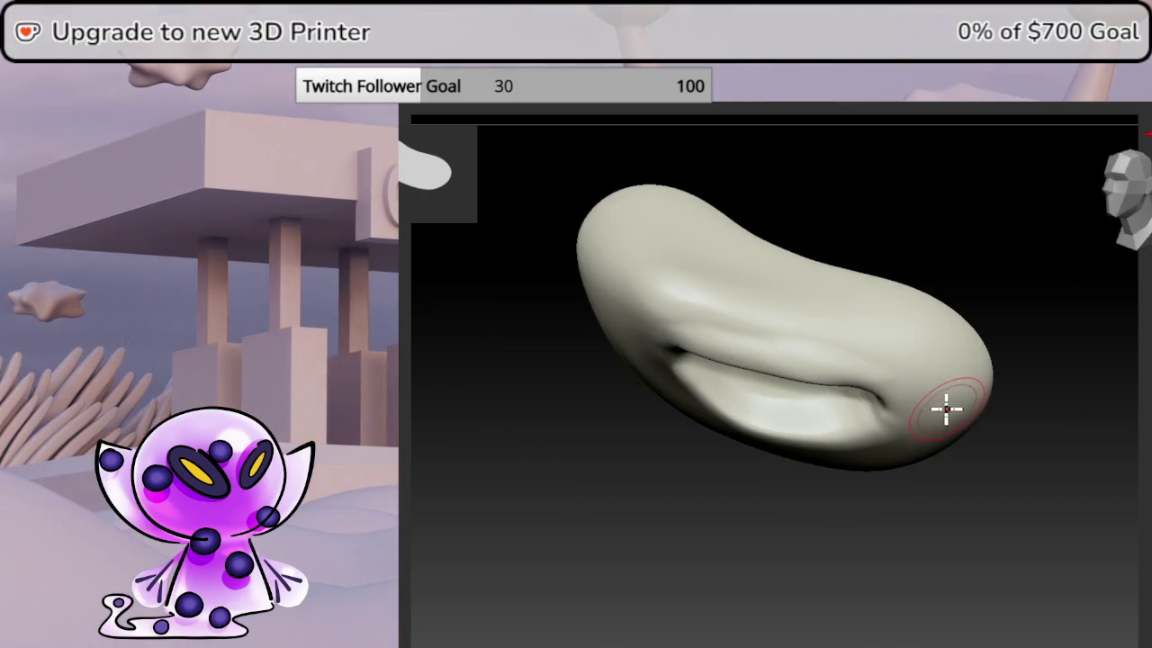
left_click_drag(1059, 386, 1125, 223)
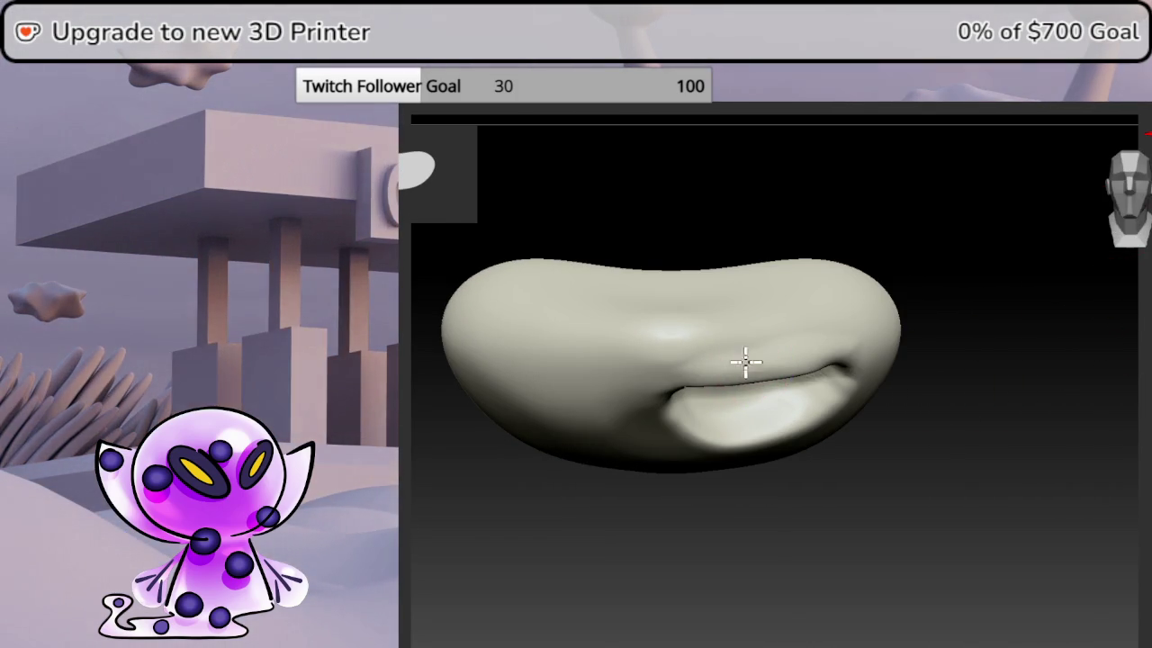
key("space")
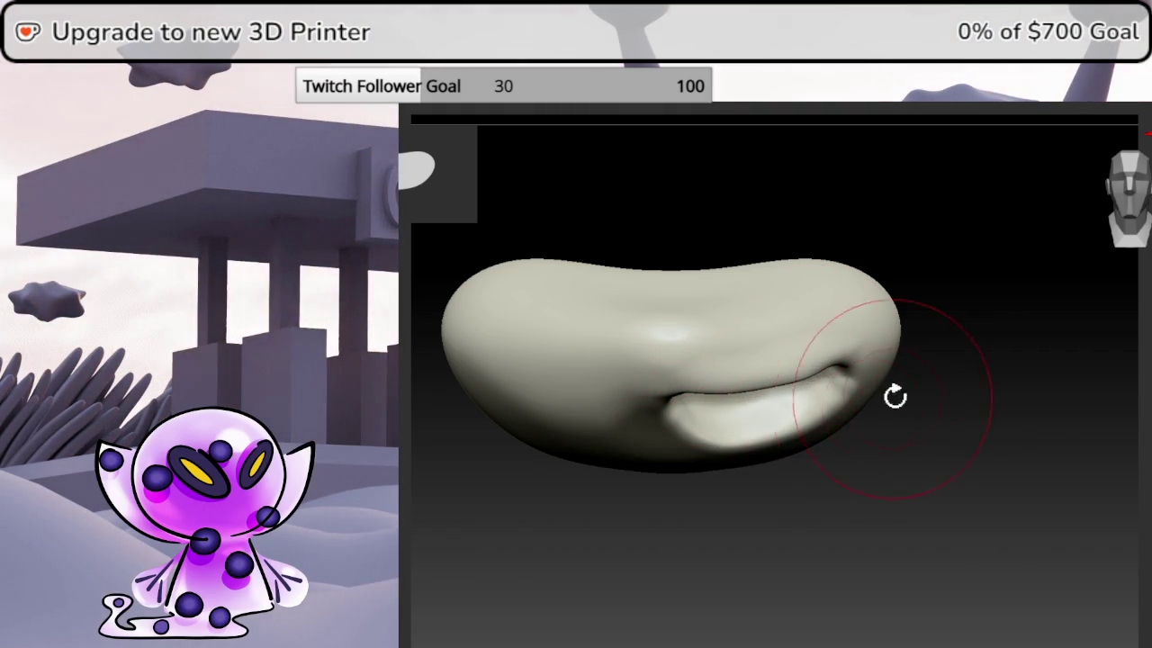
mouse_move(933, 376)
left_mouse_down()
mouse_move(942, 334)
mouse_move(1029, 321)
left_mouse_up()
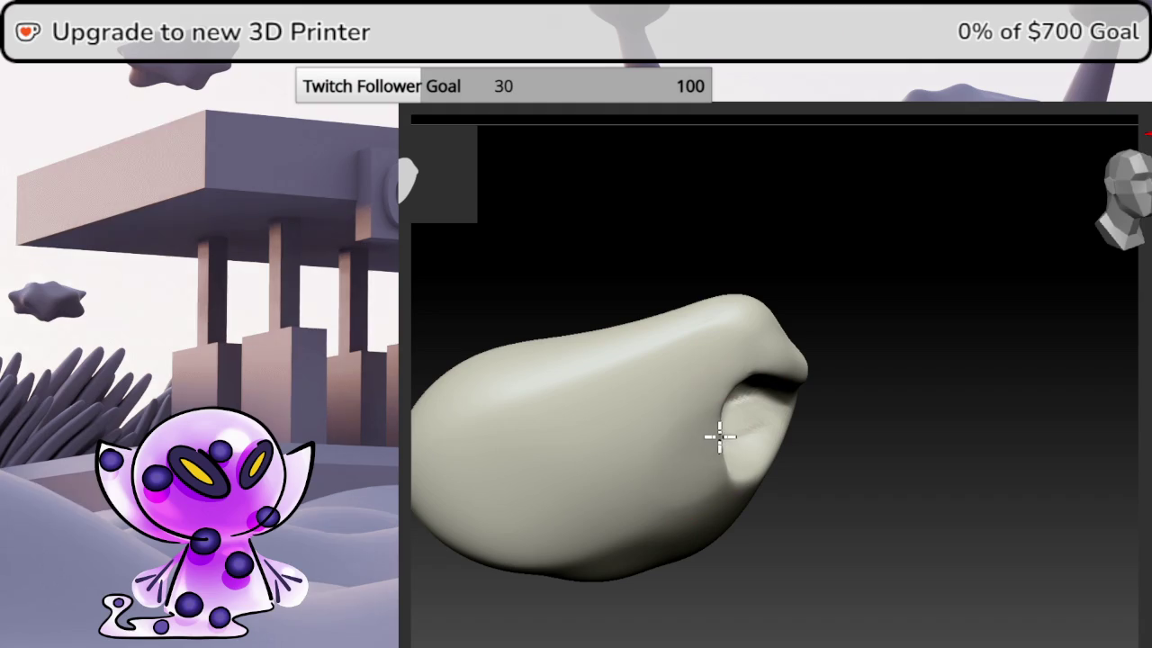
left_click_drag(882, 412, 720, 414)
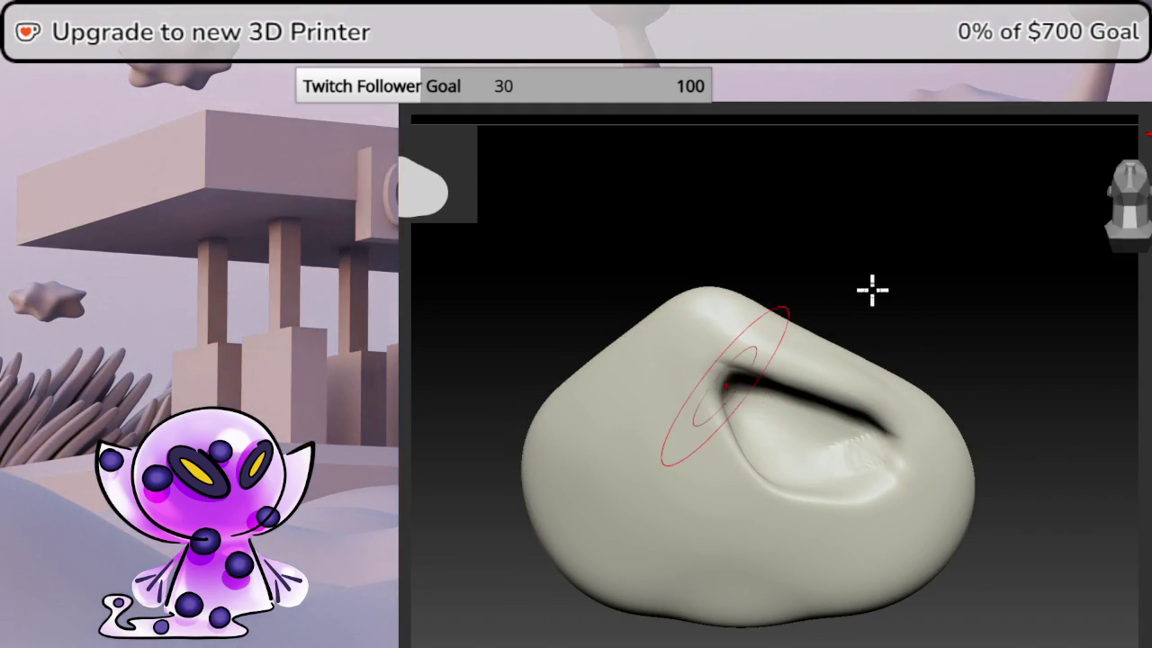
left_click_drag(725, 385, 858, 269)
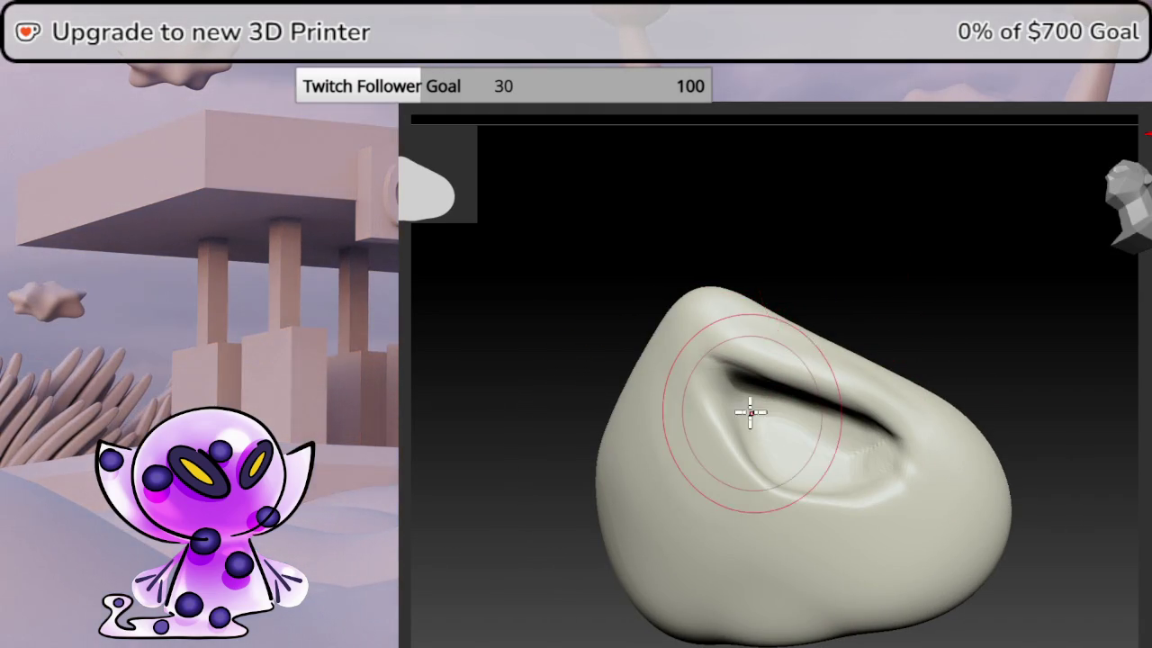
key("space")
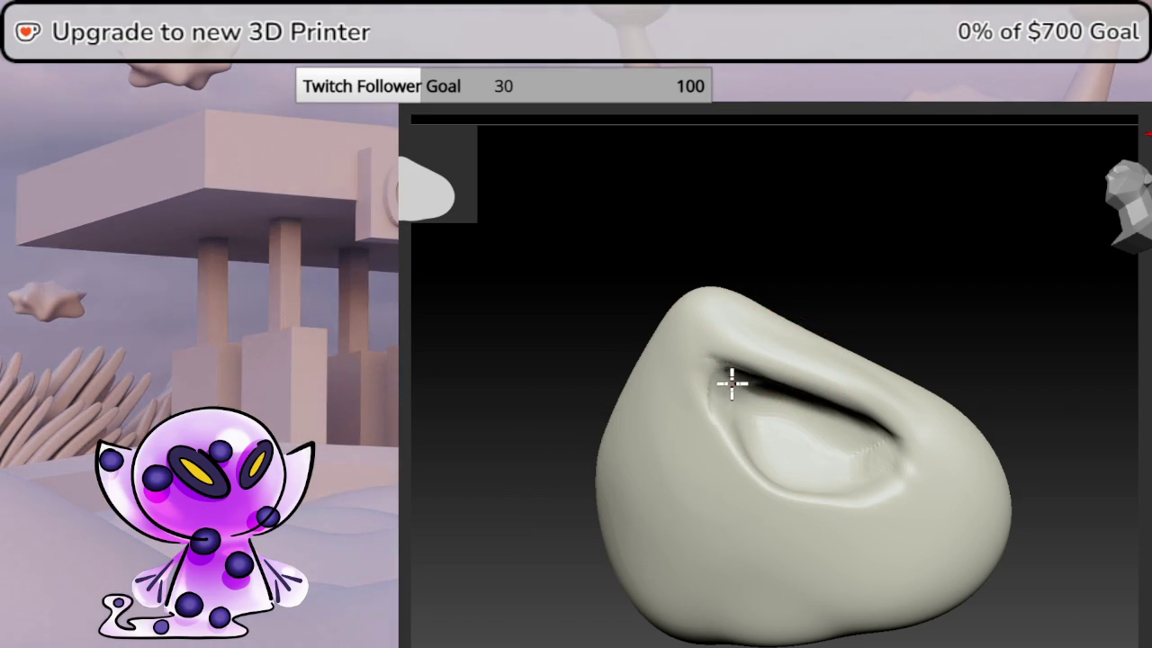
mouse_move(734, 384)
left_mouse_down()
mouse_move(766, 260)
mouse_move(730, 405)
mouse_move(732, 392)
left_mouse_up()
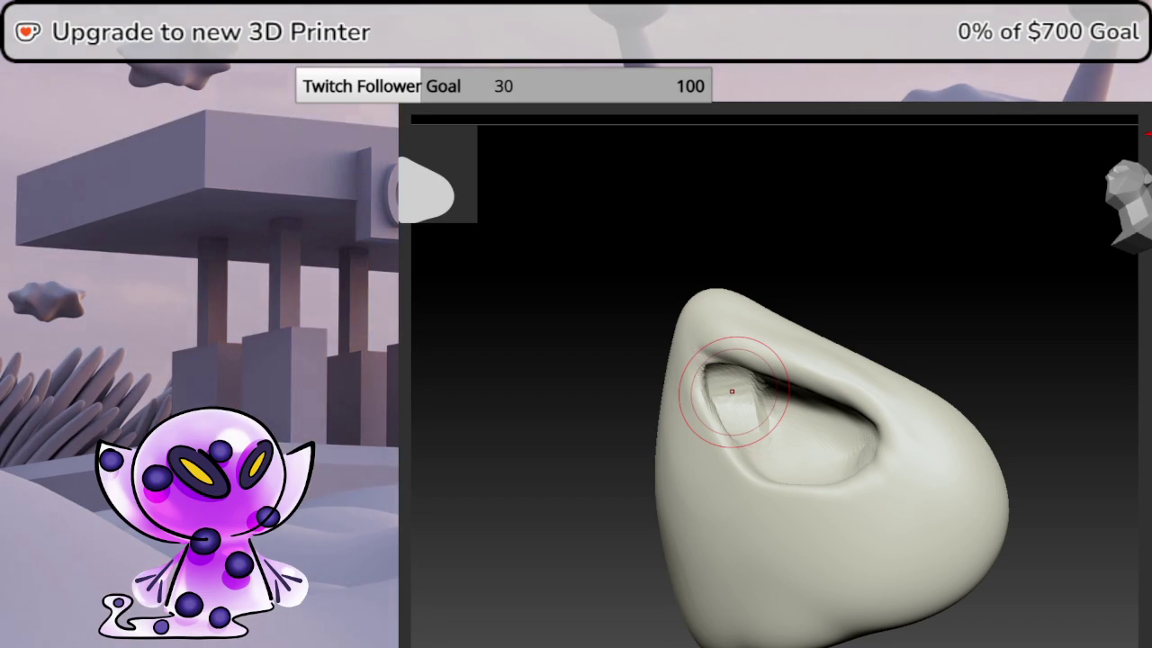
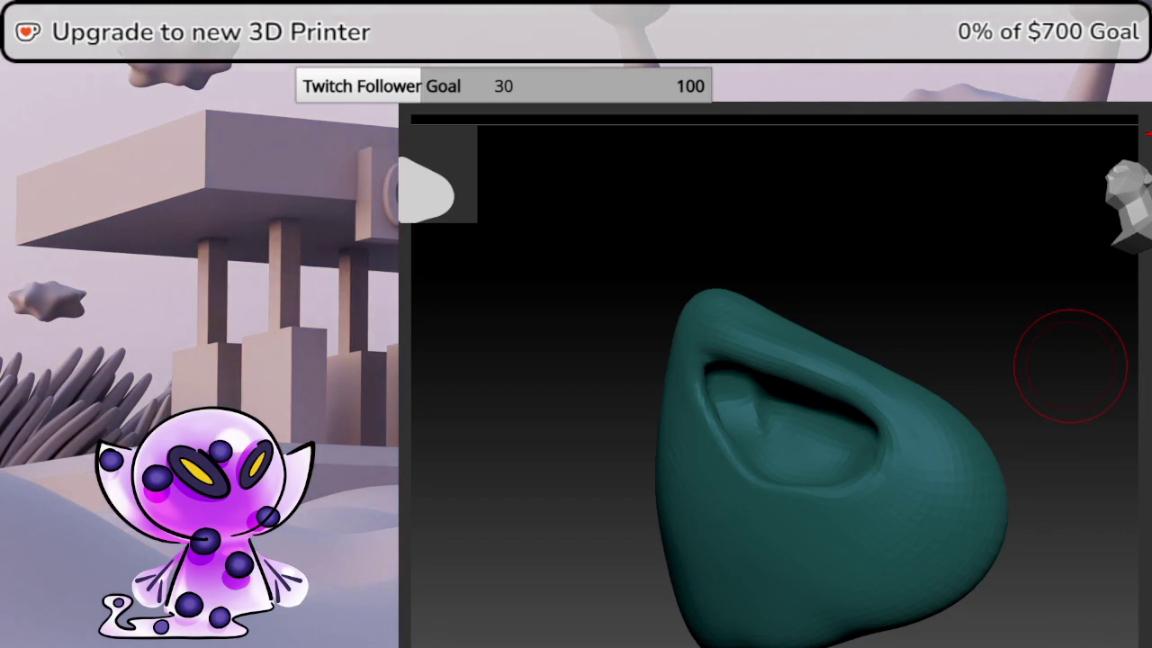
- Hide polygroups and fill the deep hollow at the mouth's left corner
key("shift+f")
mouse_move(1001, 356)
left_mouse_down()
mouse_move(1034, 342)
mouse_move(1052, 422)
left_mouse_up()
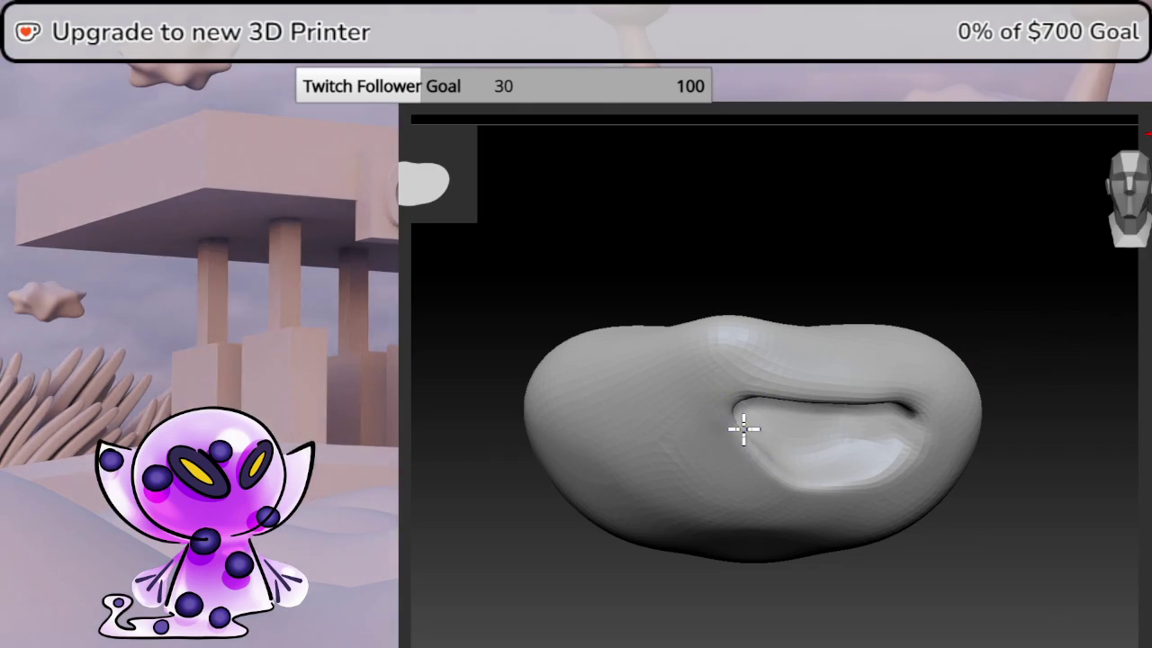
left_click_drag(732, 420, 750, 391)
left_click_drag(1088, 342, 1106, 225)
mouse_move(981, 378)
left_mouse_down()
mouse_move(1078, 334)
mouse_move(1065, 254)
left_mouse_up()
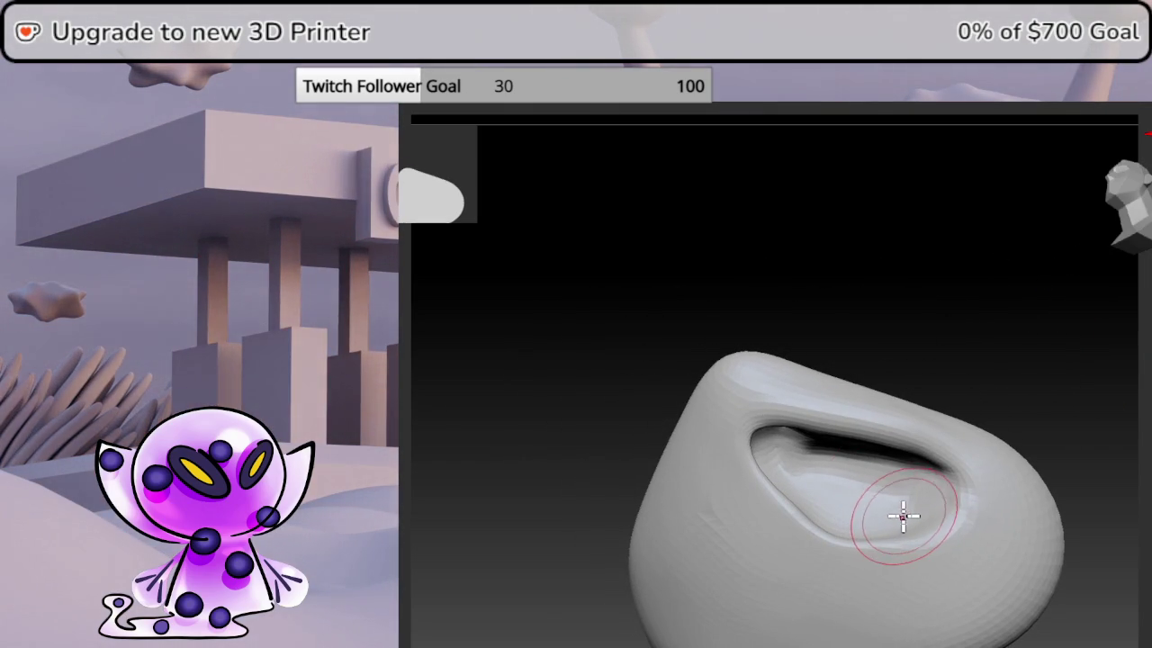
left_click_drag(1075, 504, 1093, 506)
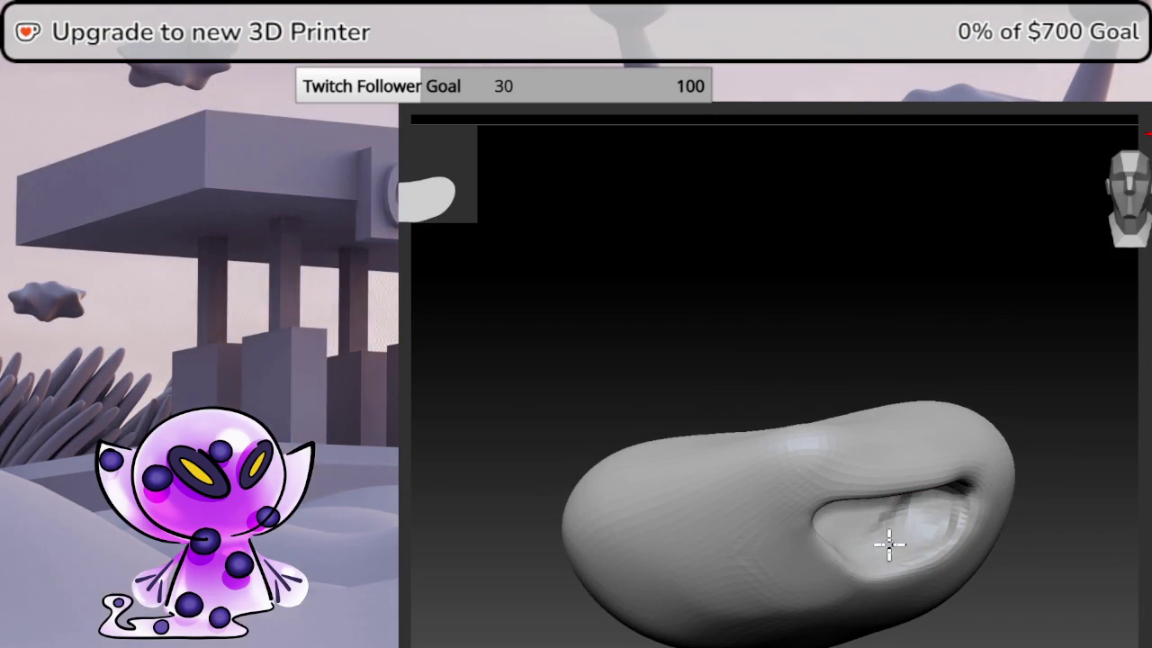
- Smooth the inside of the mouth opening, then show the glasses, head and reference again
left_click_drag(900, 540, 905, 514)
left_click_drag(1026, 396, 1036, 386)
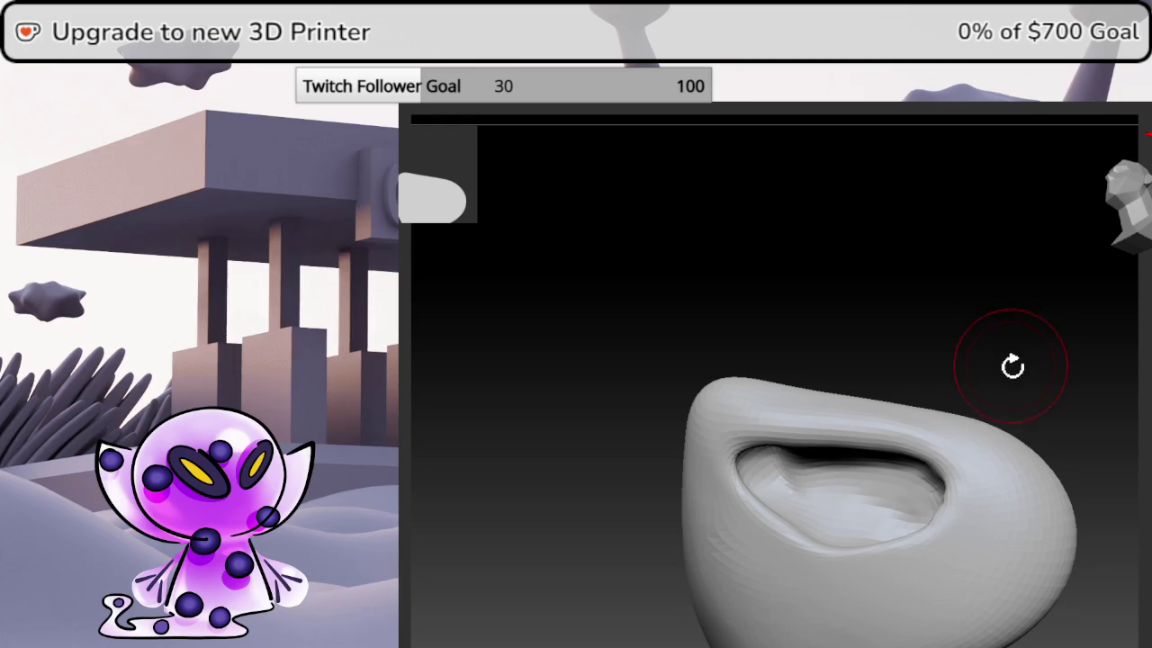
left_click_drag(1012, 362, 1043, 375)
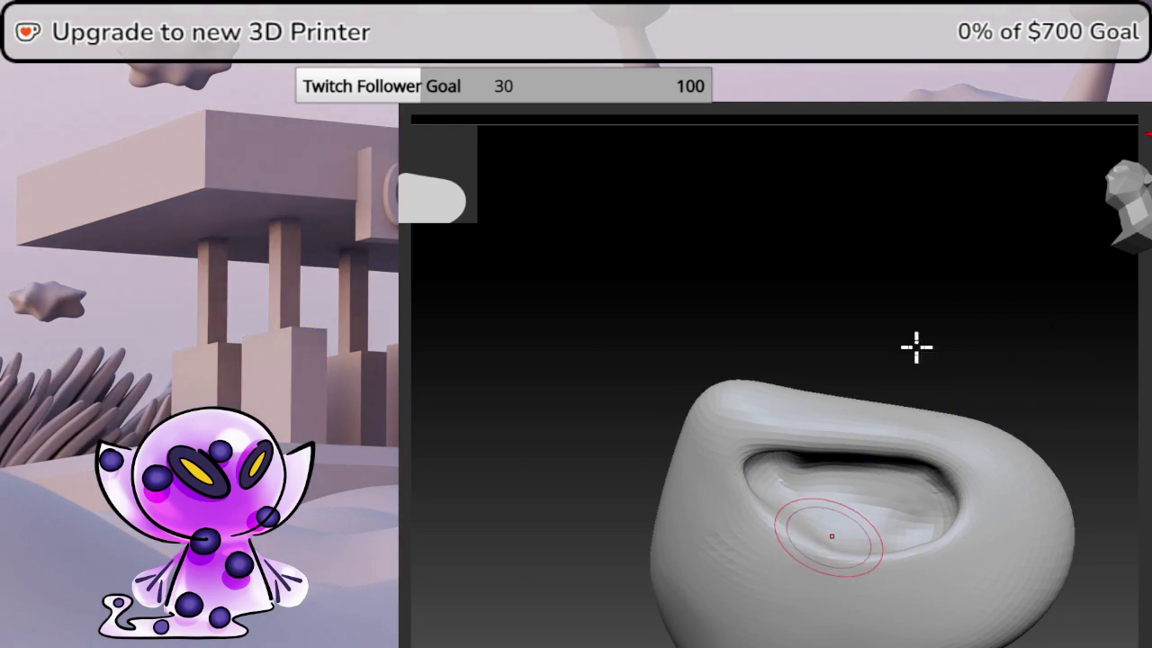
left_click_drag(828, 537, 951, 403, "shift")
left_click_drag(1053, 324, 1088, 296)
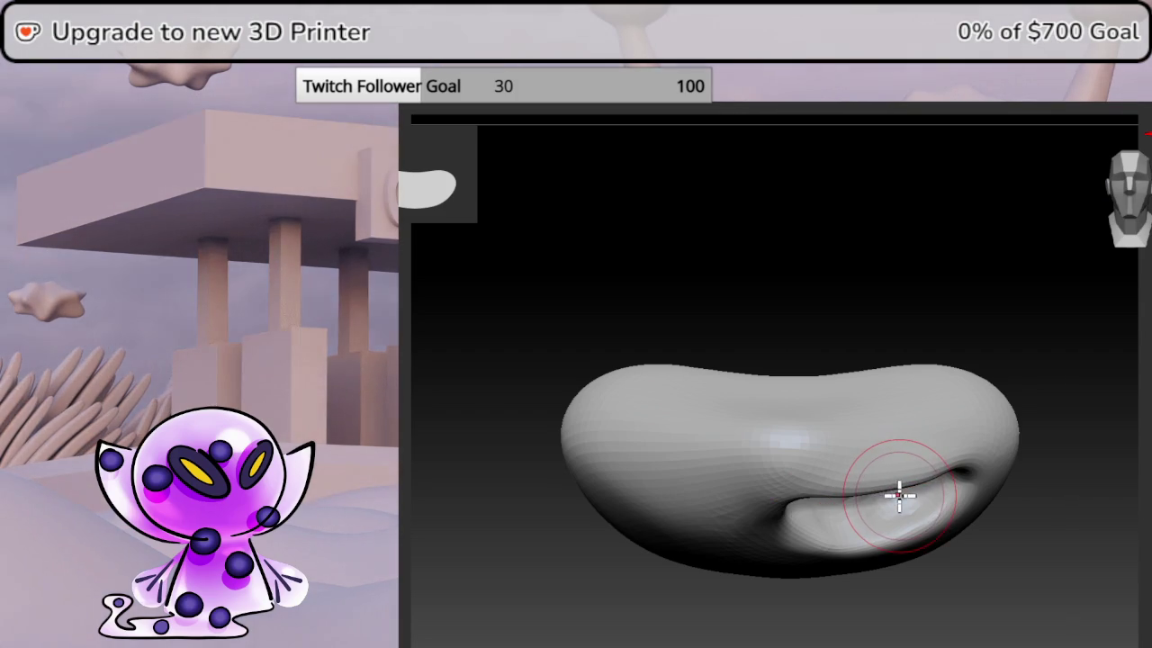
key("ctrl+shift+s")
left_click_drag(1080, 576, 990, 504)
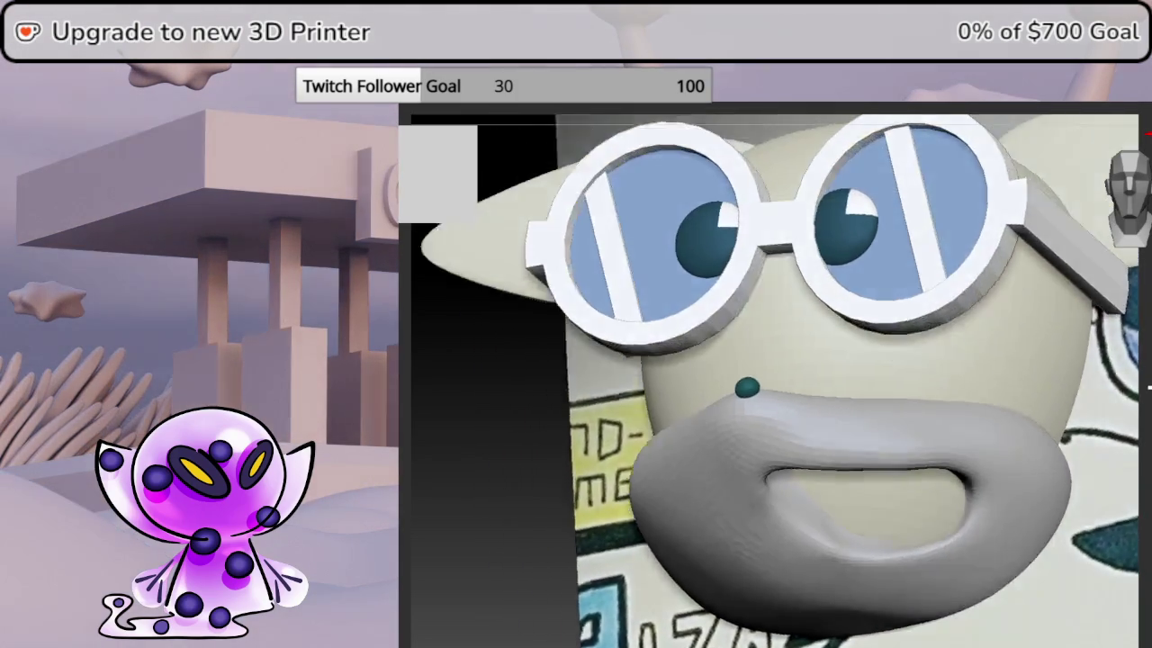
- Orbit around the head to check the muzzle from front, below and in profile
left_click_drag(1147, 373, 1124, 381)
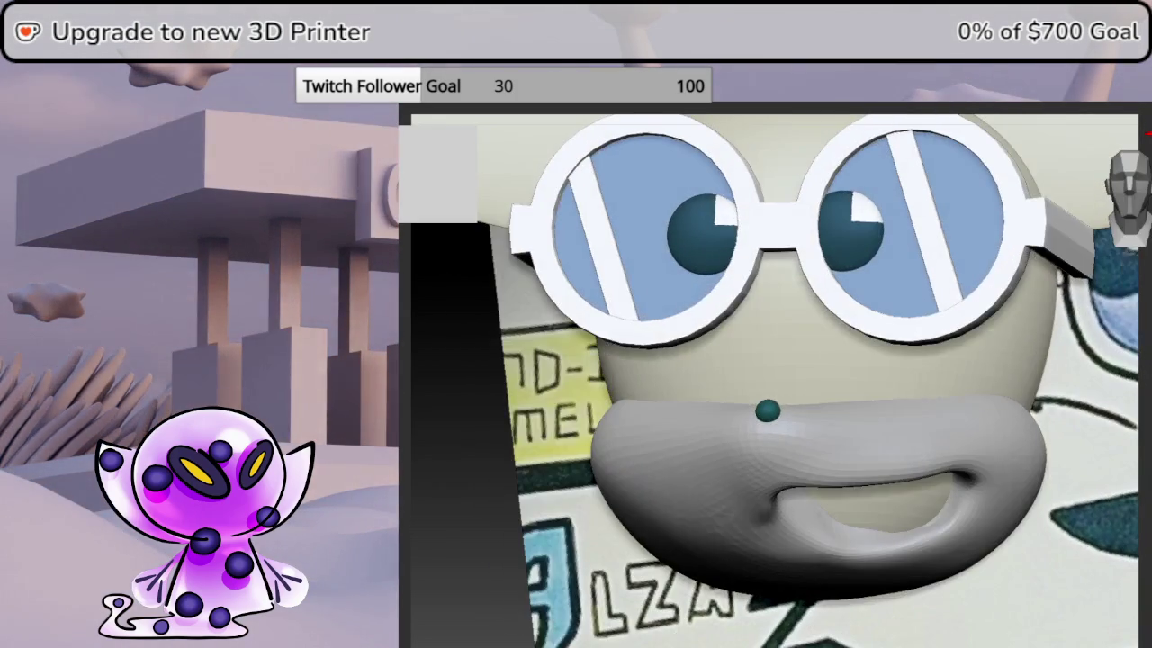
left_click_drag(1148, 135, 1144, 236)
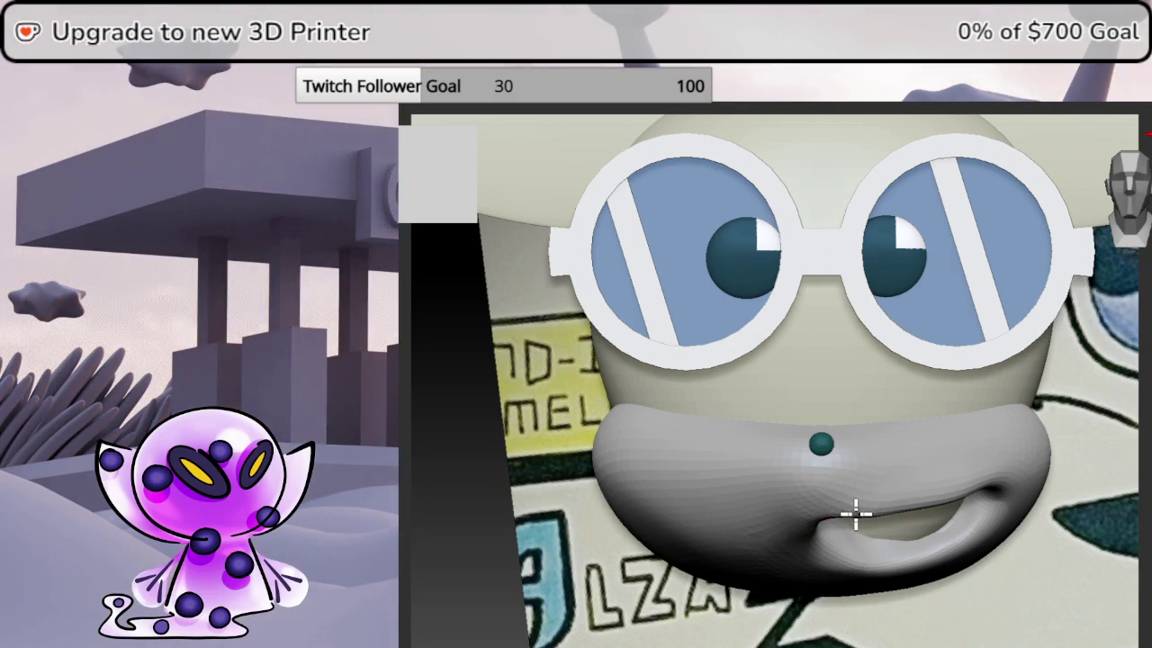
right_click(914, 477)
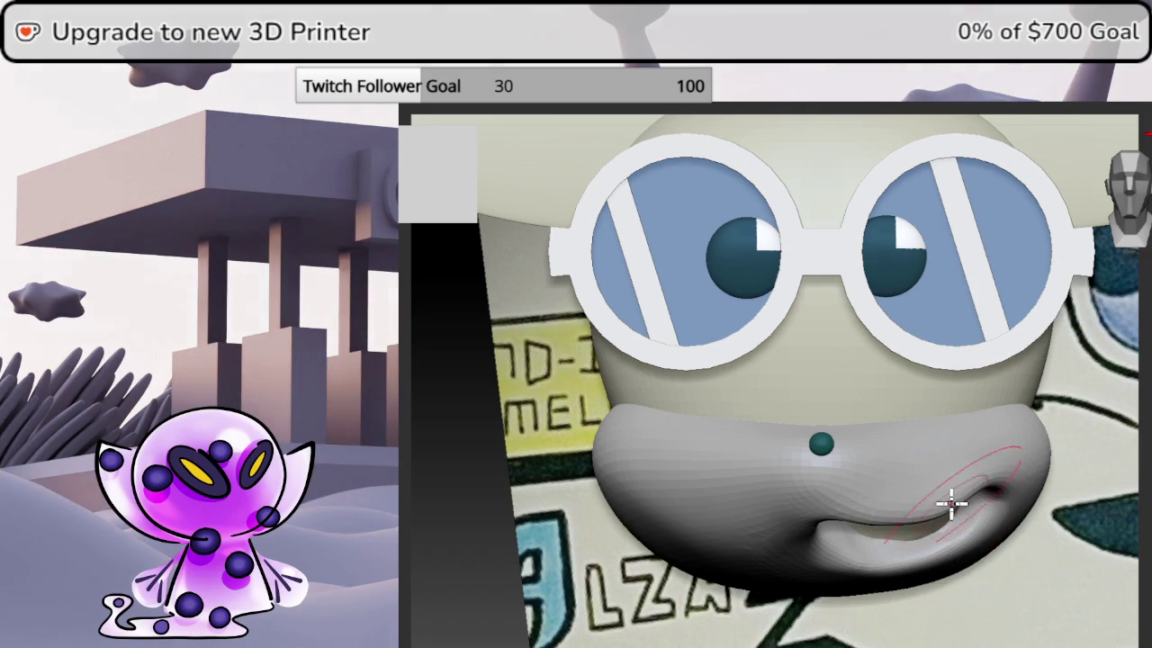
middle_click_drag(1147, 501, 1143, 474)
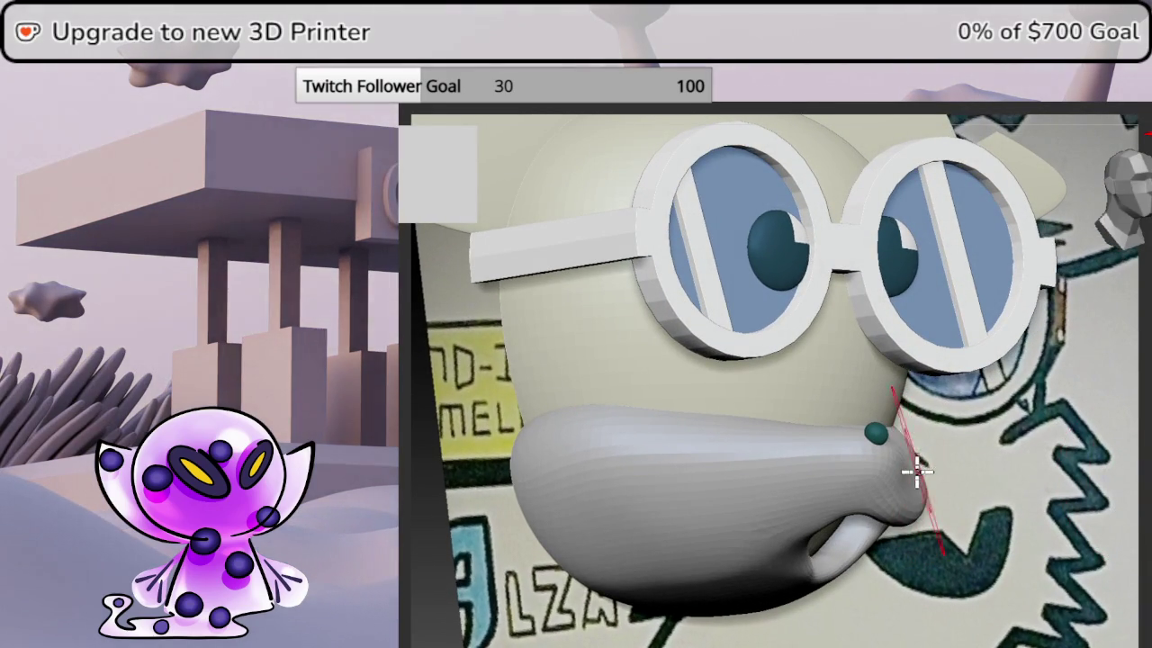
mouse_move(949, 475)
middle_mouse_down()
mouse_move(1056, 406)
mouse_move(833, 481)
mouse_move(766, 381)
mouse_move(829, 364)
mouse_move(897, 366)
mouse_move(880, 350)
middle_mouse_up()
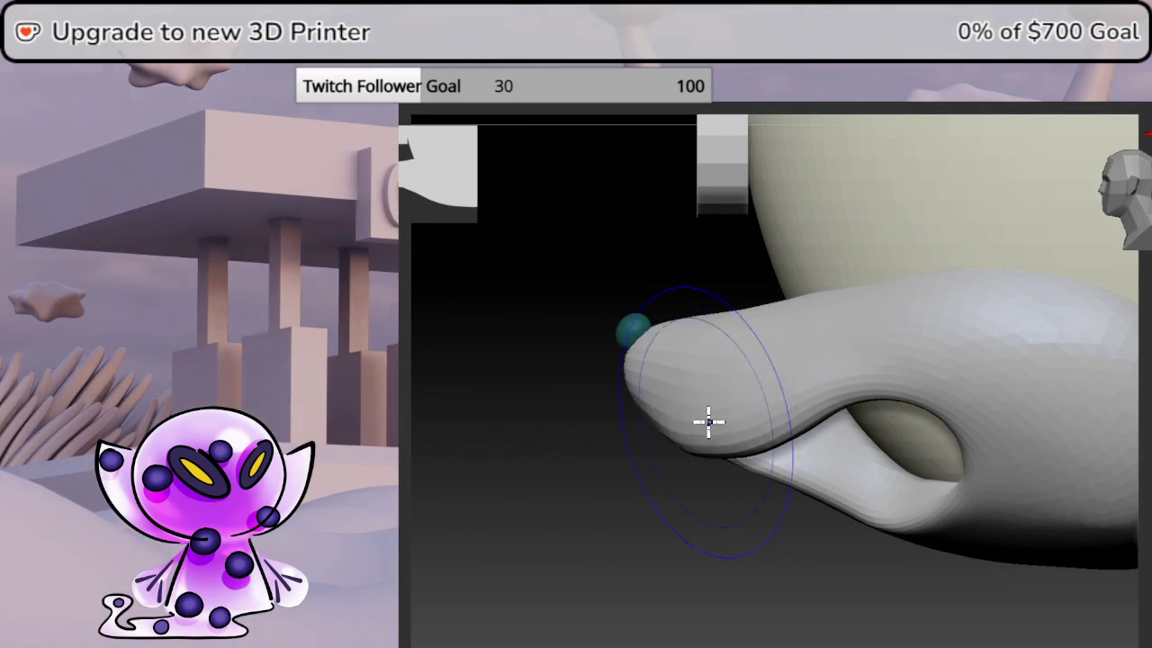
- Sculpt the upper edge of the mouth opening, darkening its inner rim
middle_click_drag(936, 576, 946, 591)
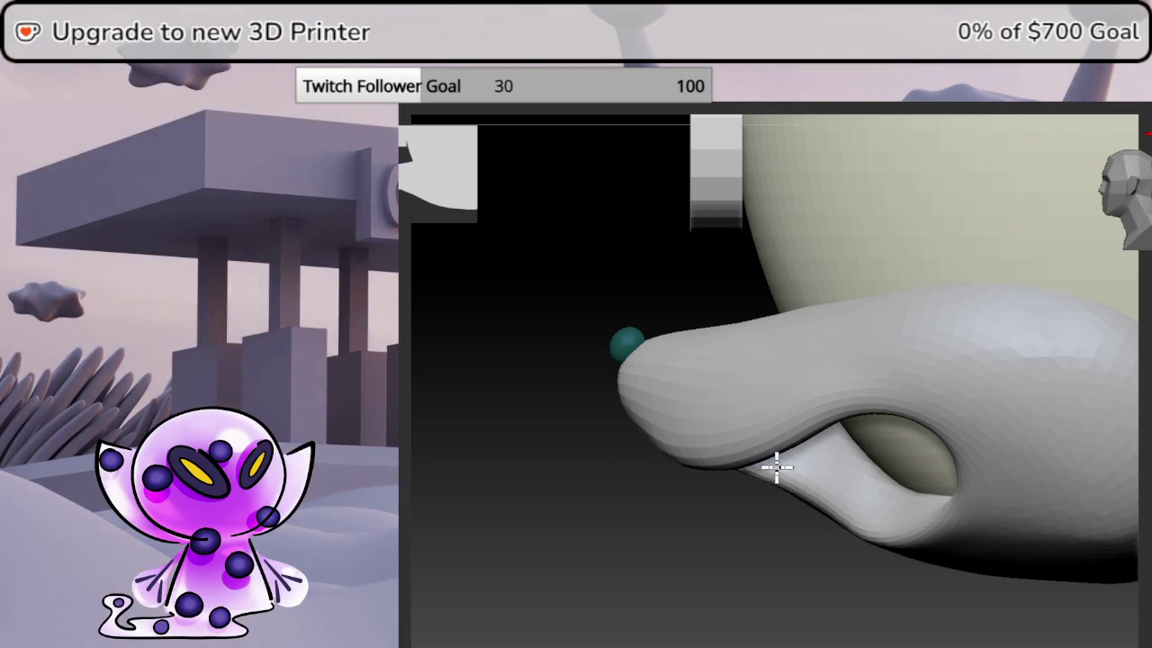
middle_click_drag(779, 462, 826, 502)
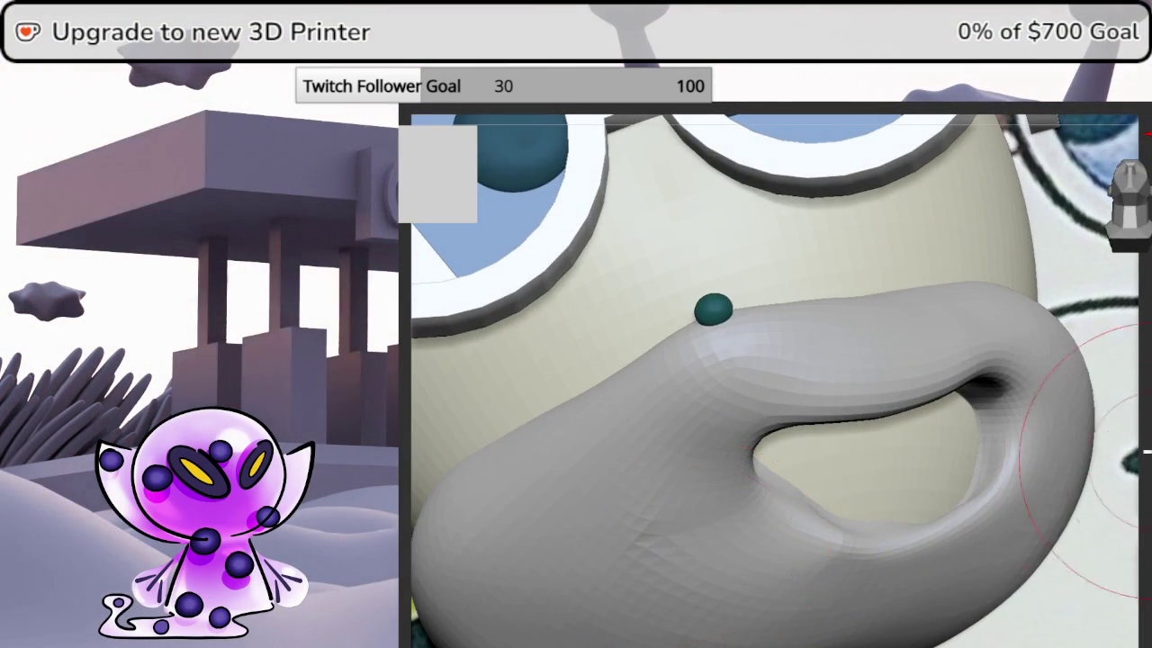
left_click_drag(1147, 459, 1132, 404)
left_click_drag(759, 506, 791, 489)
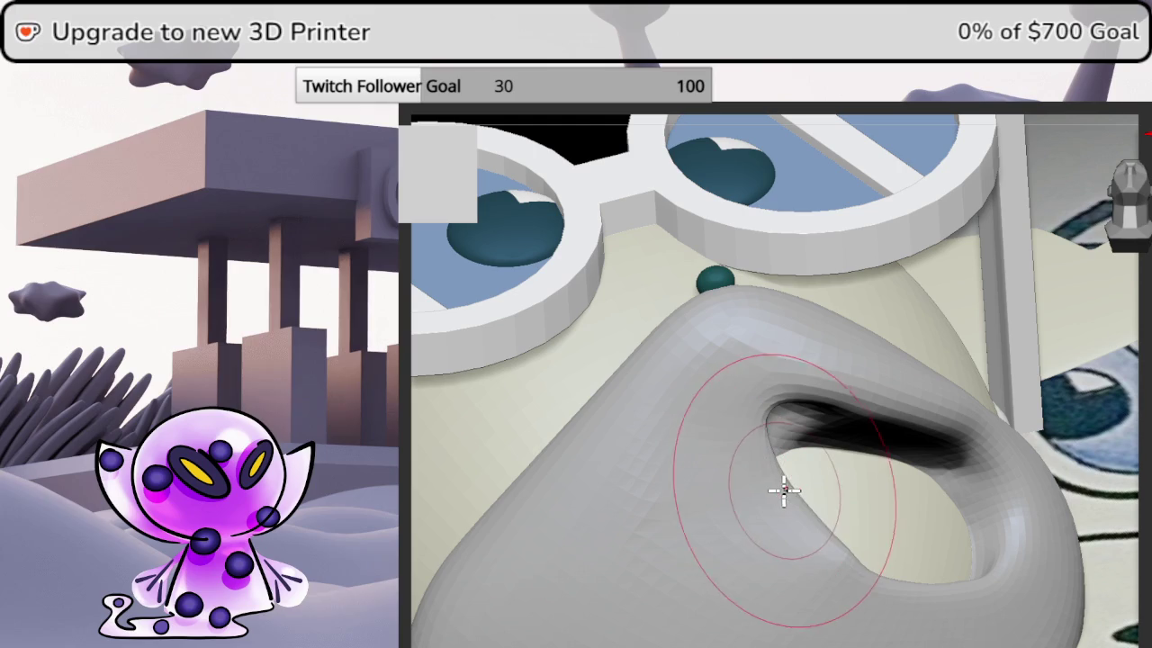
key("space")
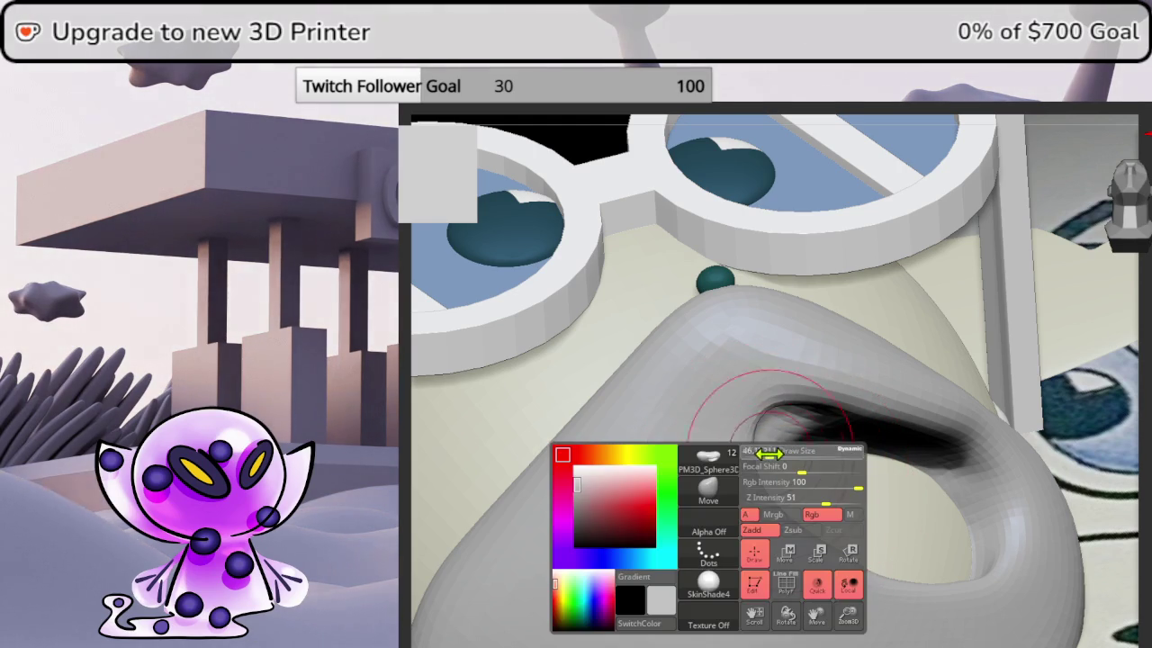
- At half brush size, widen and deepen the mouth opening's lower-left edge and lower rim
left_click_drag(770, 454, 760, 450)
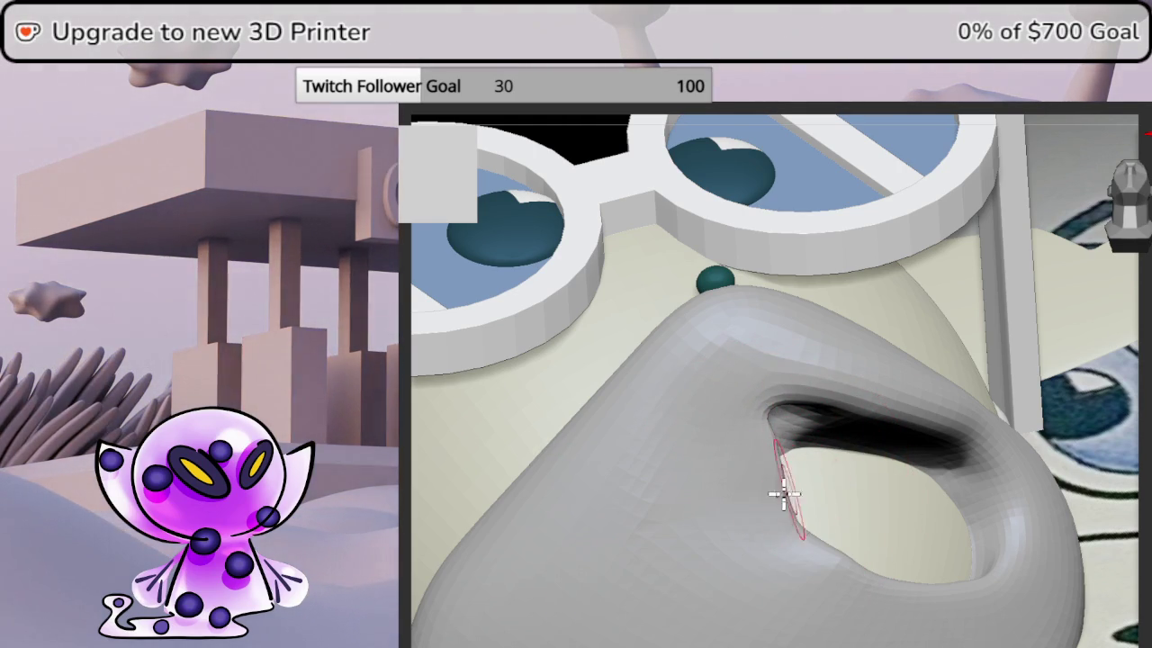
left_click_drag(804, 494, 831, 546)
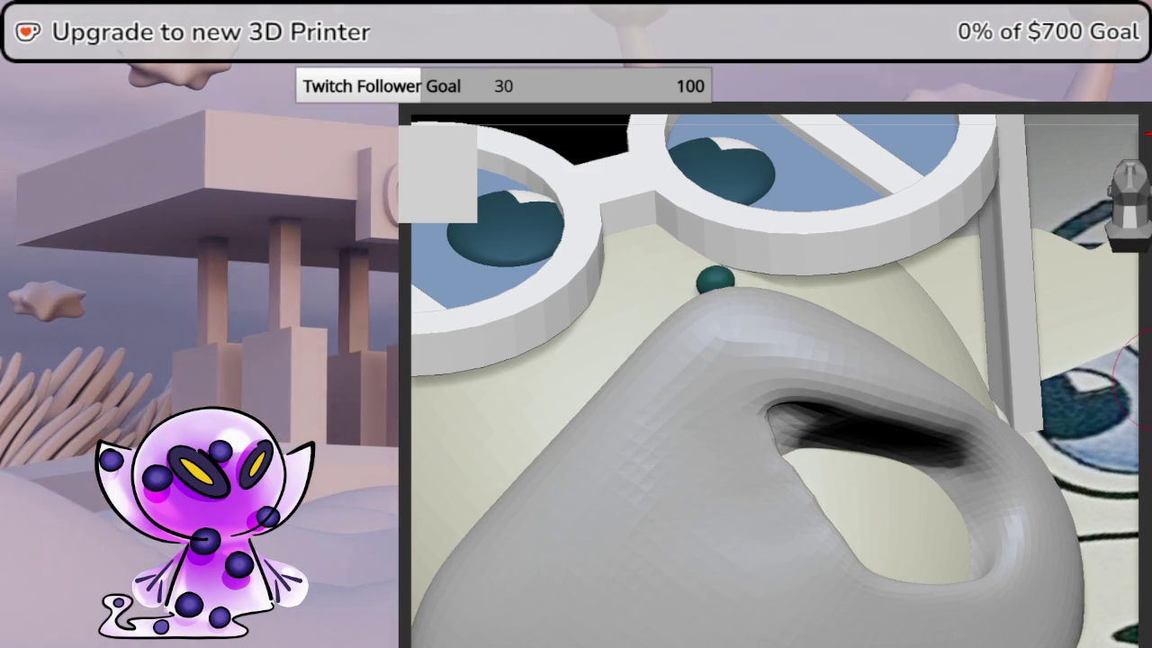
middle_click_drag(829, 540, 1148, 371)
left_click_drag(804, 487, 808, 500)
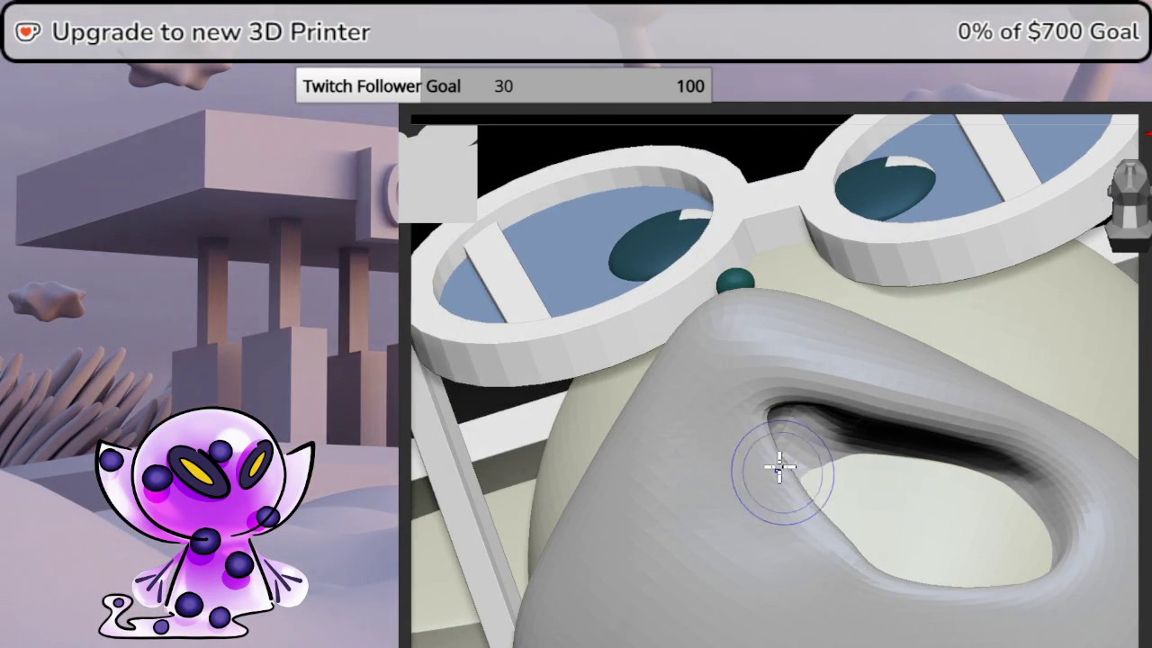
right_click(869, 537)
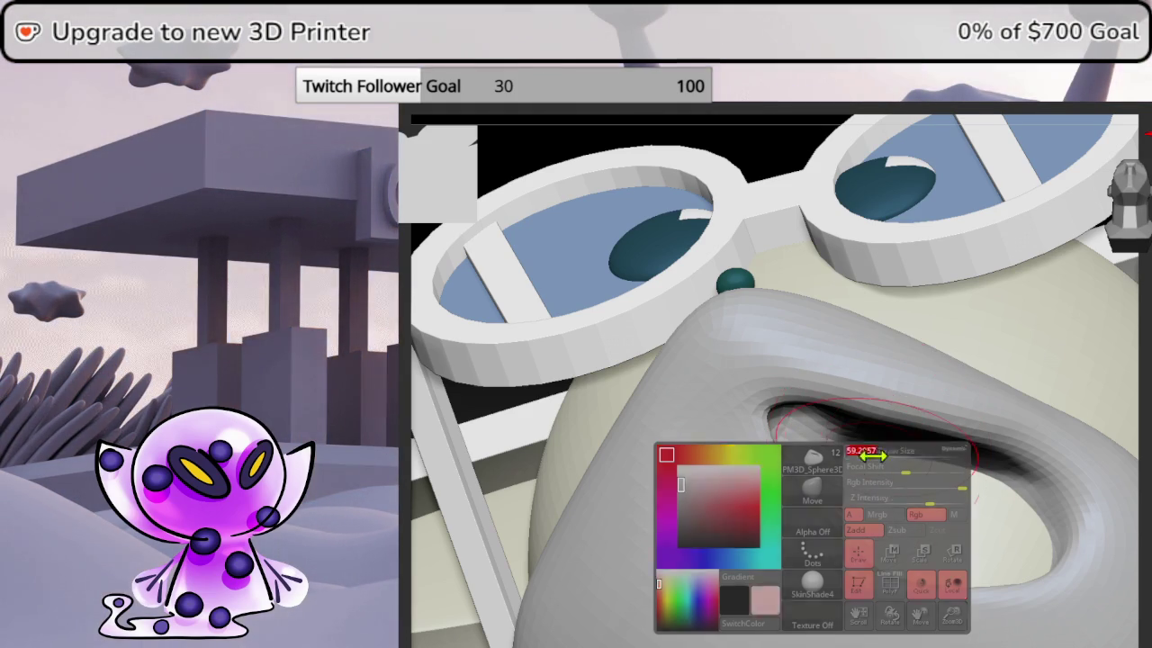
mouse_move(905, 571)
left_mouse_down()
mouse_move(937, 588)
mouse_move(949, 580)
left_mouse_up()
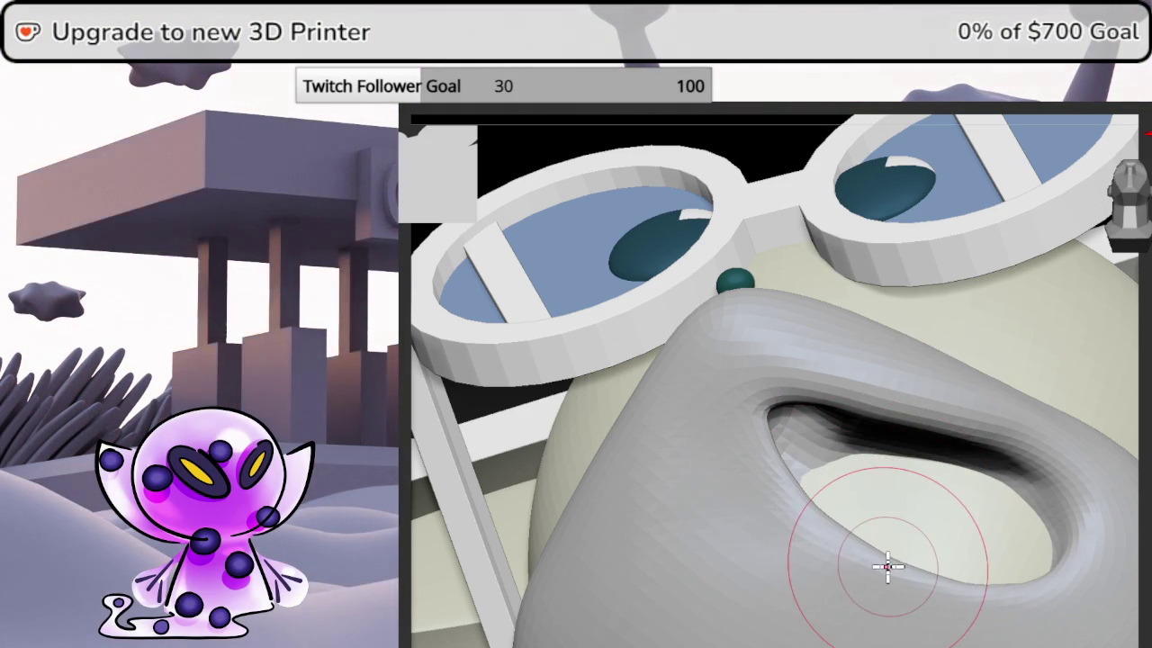
middle_click_drag(887, 566, 1123, 216)
scroll(1123, 216, "up", 3)
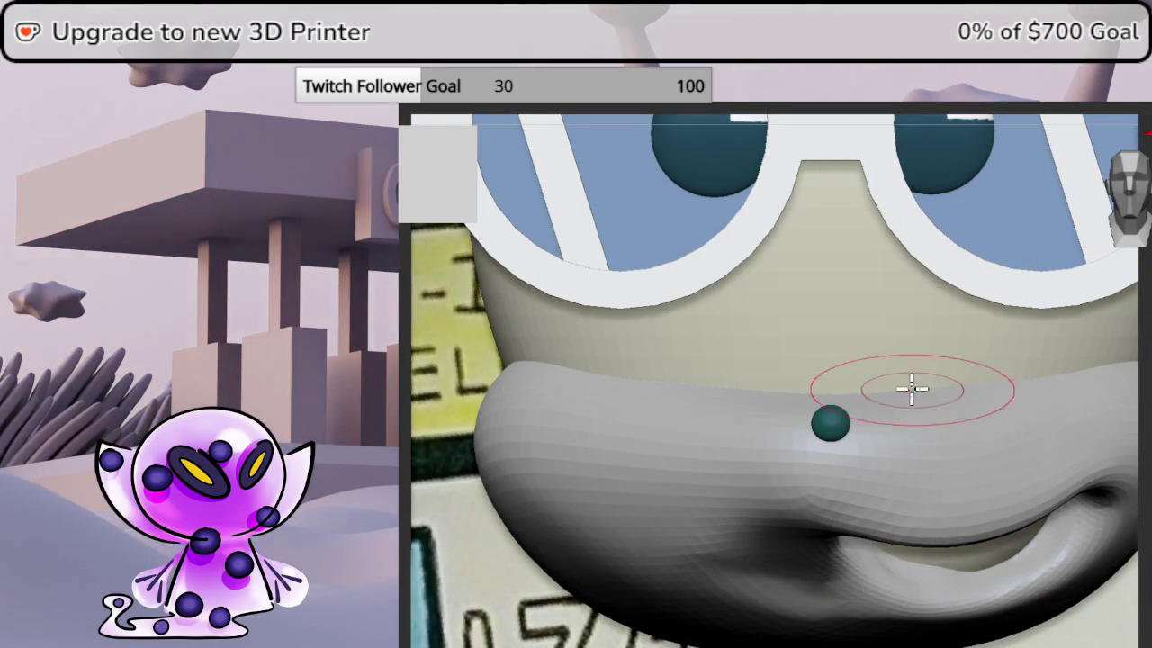
- Inspect the mouth from below and above, then step back in the undo history
mouse_move(828, 561)
middle_mouse_down()
mouse_move(826, 281)
mouse_move(820, 291)
middle_mouse_up()
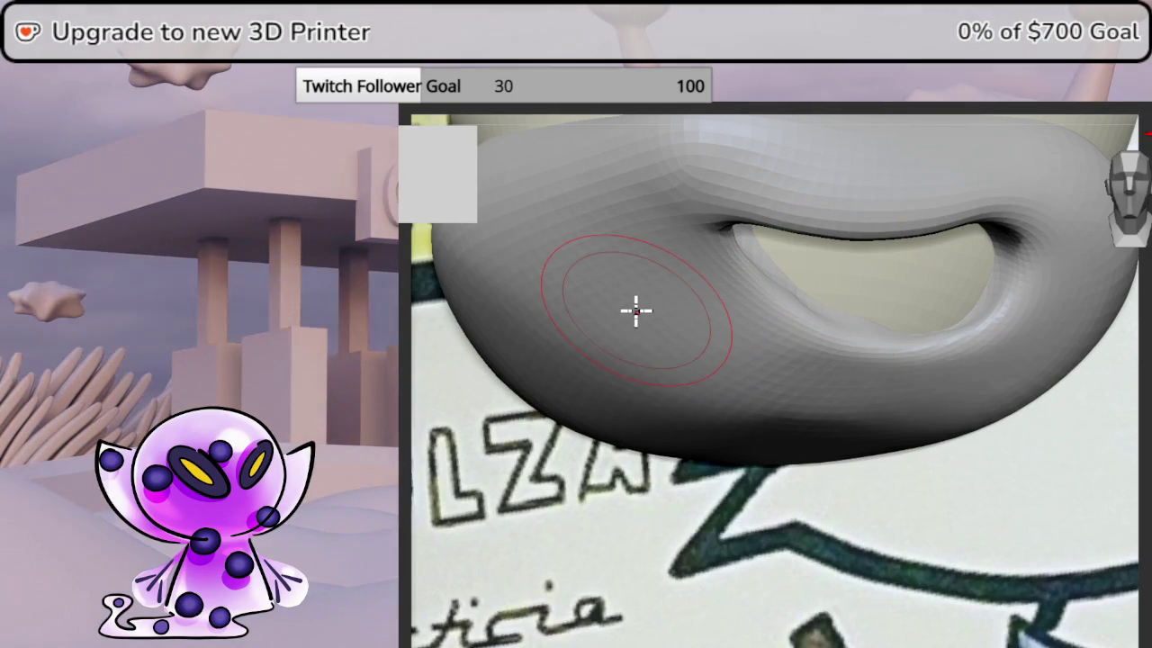
middle_click_drag(1132, 334, 1132, 223)
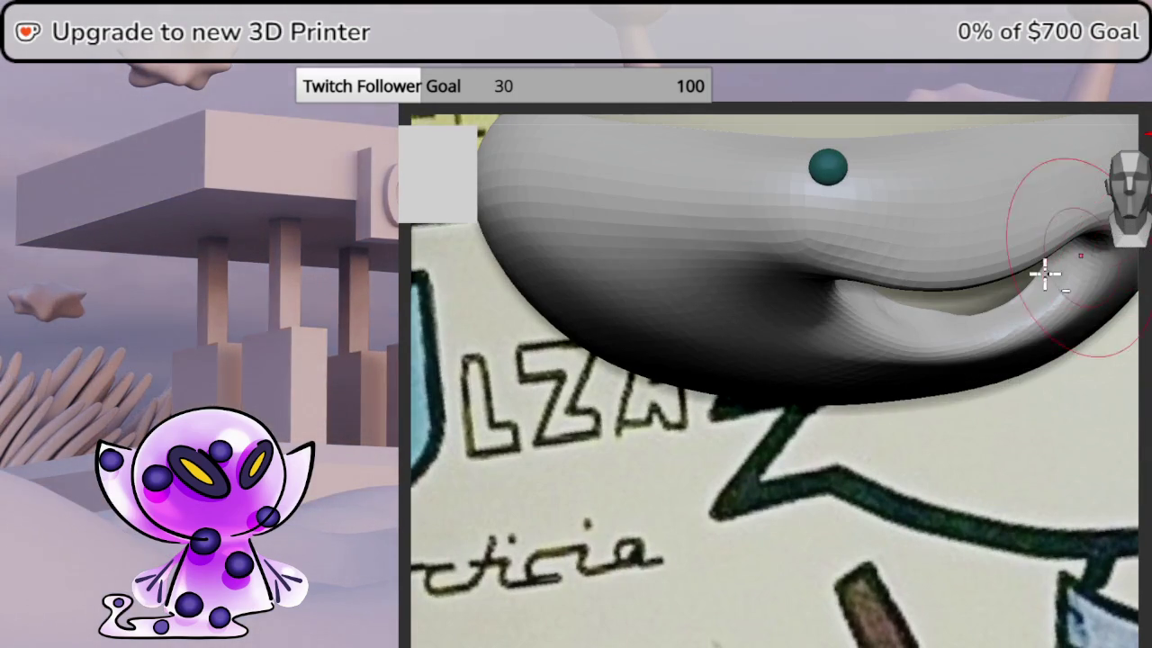
scroll(774, 486, "down", 2)
scroll(808, 465, "down", 3)
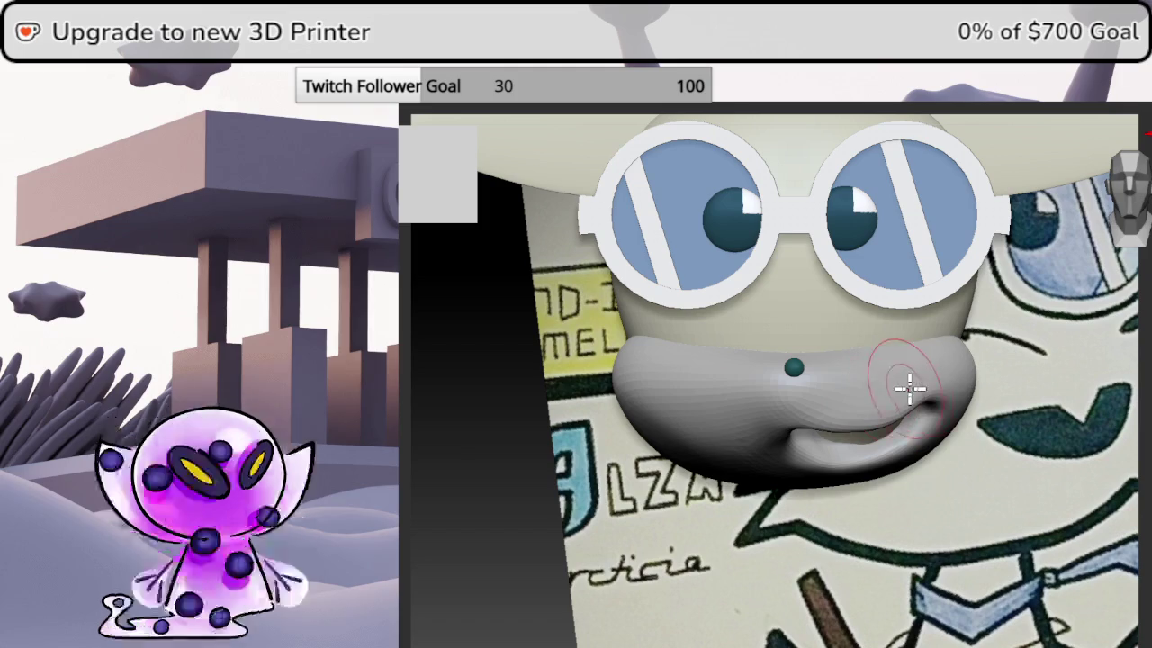
scroll(891, 351, "up", 1)
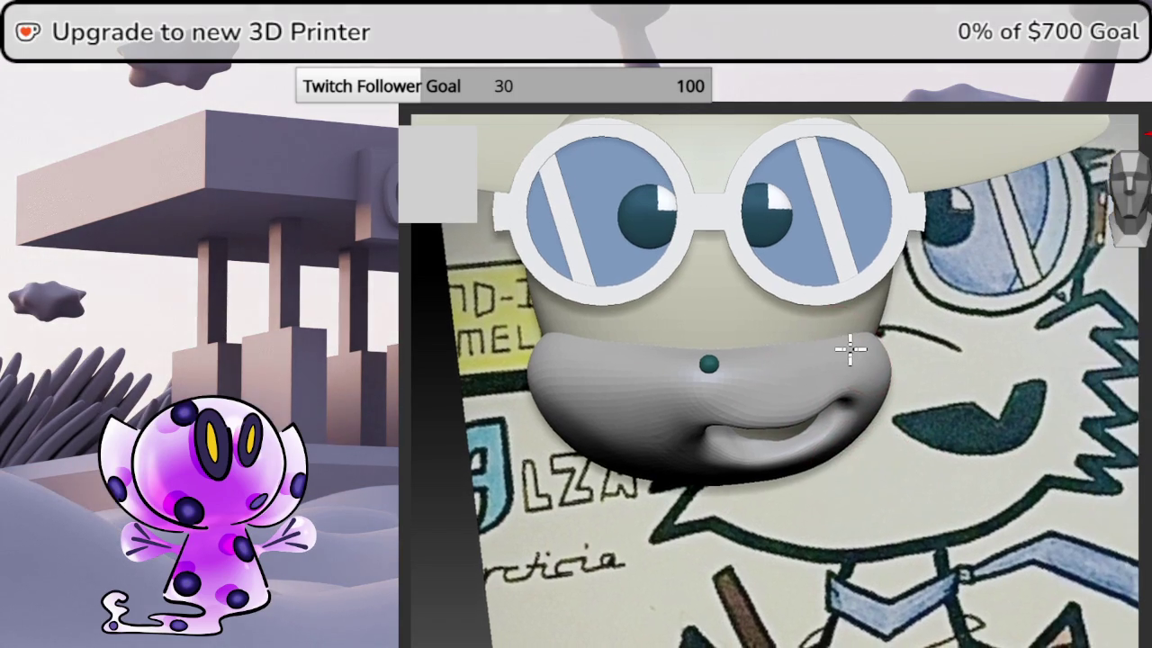
scroll(853, 350, "up", 1)
scroll(882, 365, "up", 1)
scroll(873, 355, "up", 1)
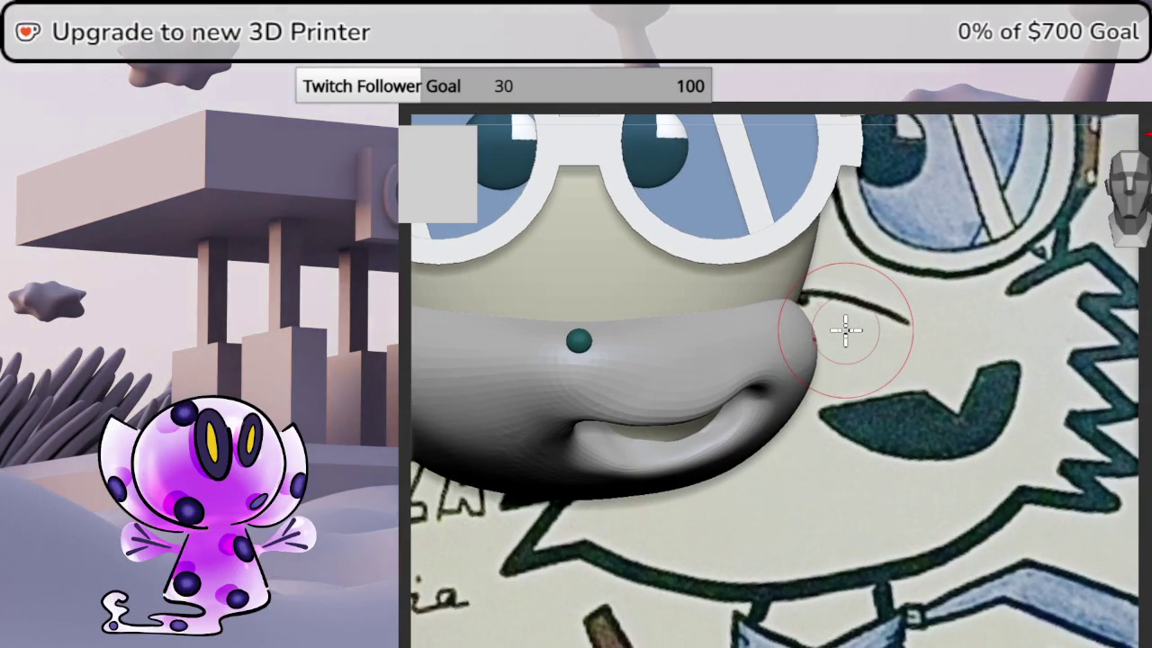
left_click(702, 387)
left_click(703, 438)
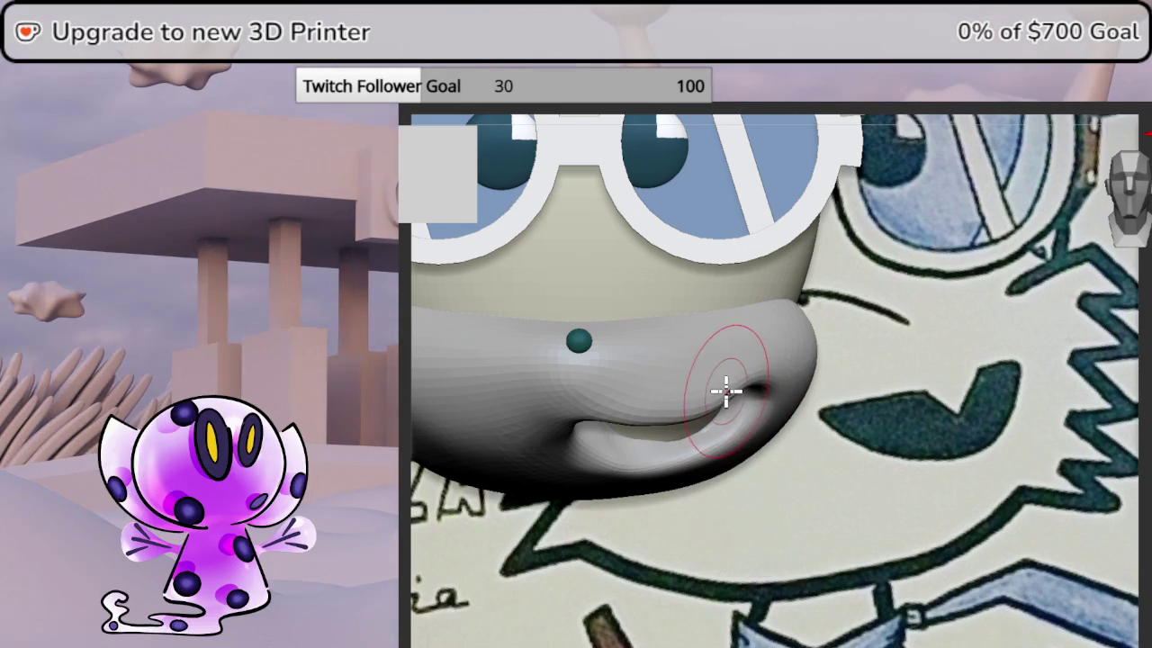
- Shrink the brush, clear the mask from the lower muzzle, and return to a front view
key("space")
mouse_move(728, 381)
left_mouse_down()
mouse_move(642, 421)
mouse_move(689, 398)
mouse_move(664, 405)
left_mouse_up()
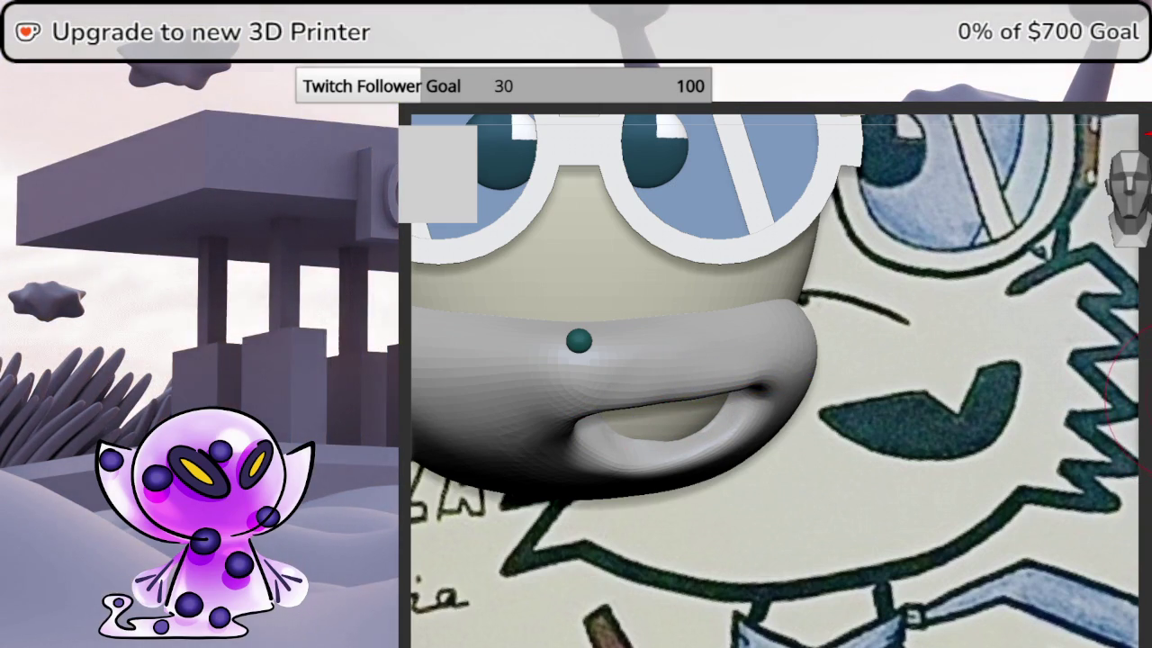
mouse_move(1145, 396)
left_mouse_down()
mouse_move(1120, 369)
mouse_move(1140, 378)
left_mouse_up()
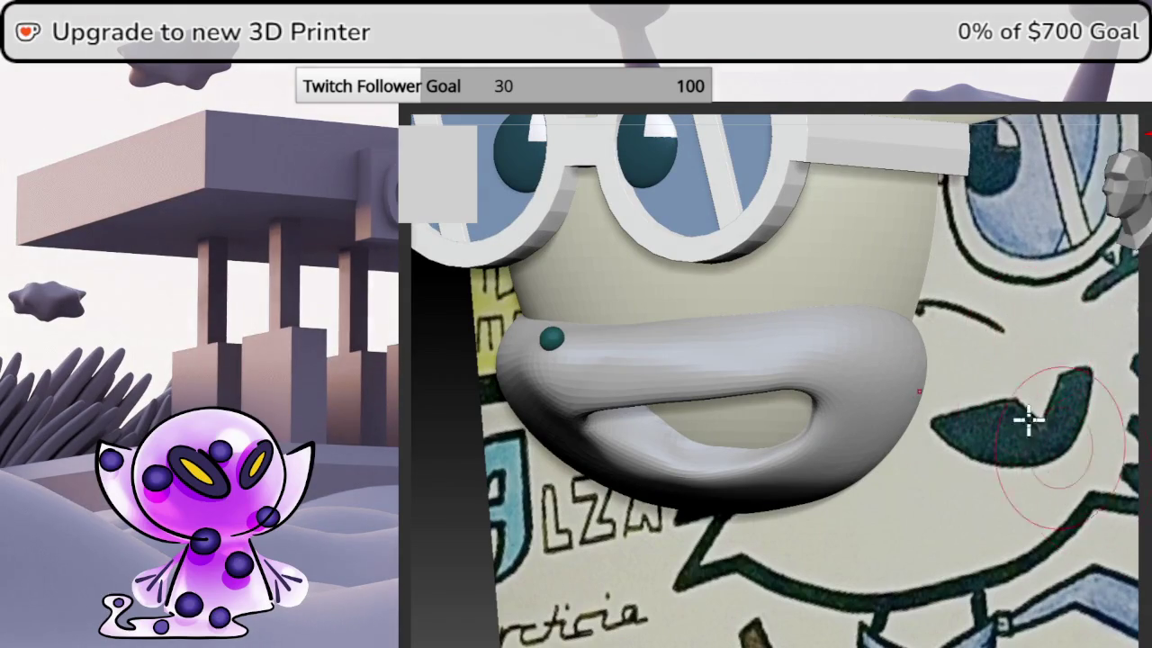
middle_click_drag(969, 441, 943, 486)
scroll(967, 496, "up", 1)
scroll(940, 452, "up", 2)
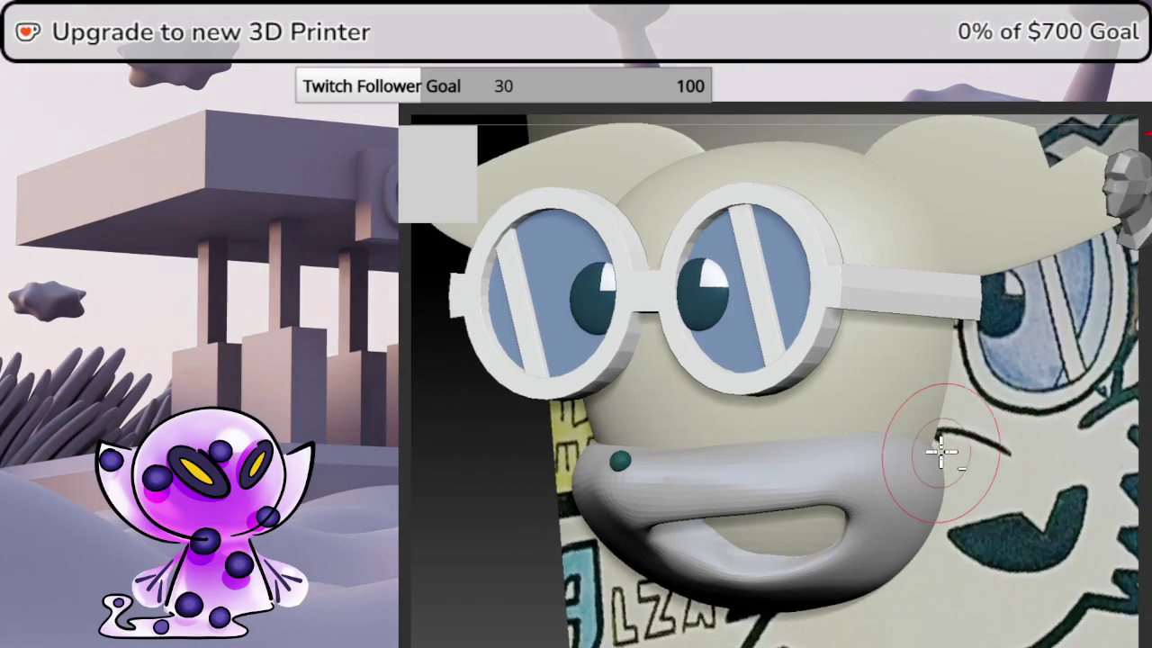
key("alt+m")
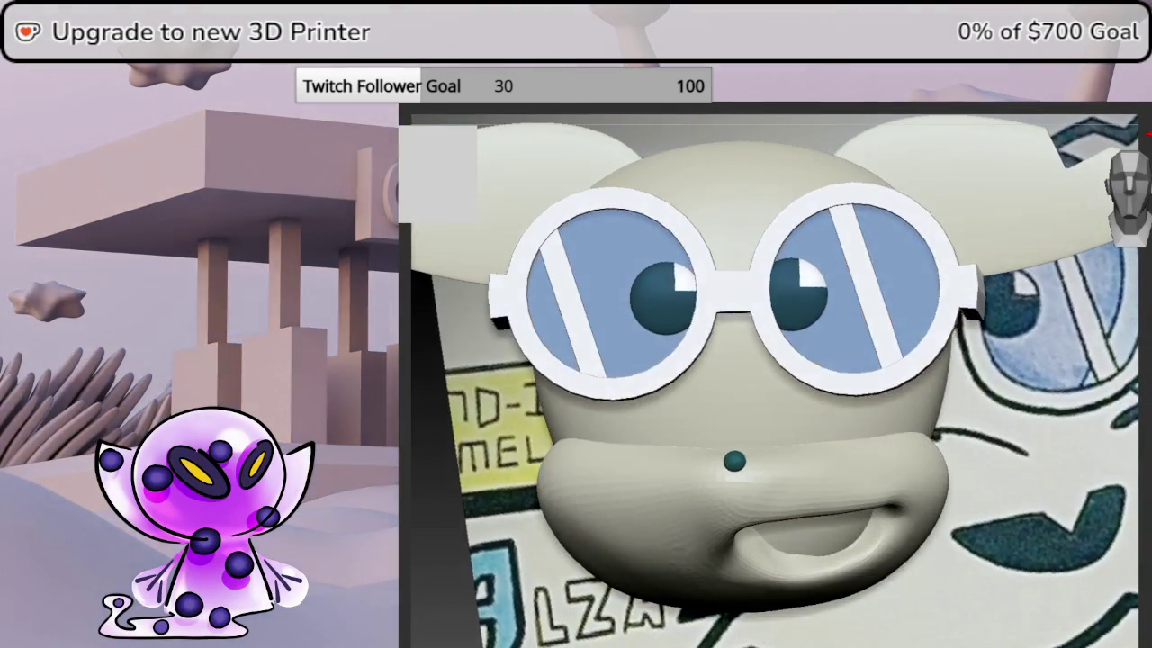
mouse_move(990, 297)
left_mouse_down()
mouse_move(1049, 311)
mouse_move(812, 483)
left_mouse_up()
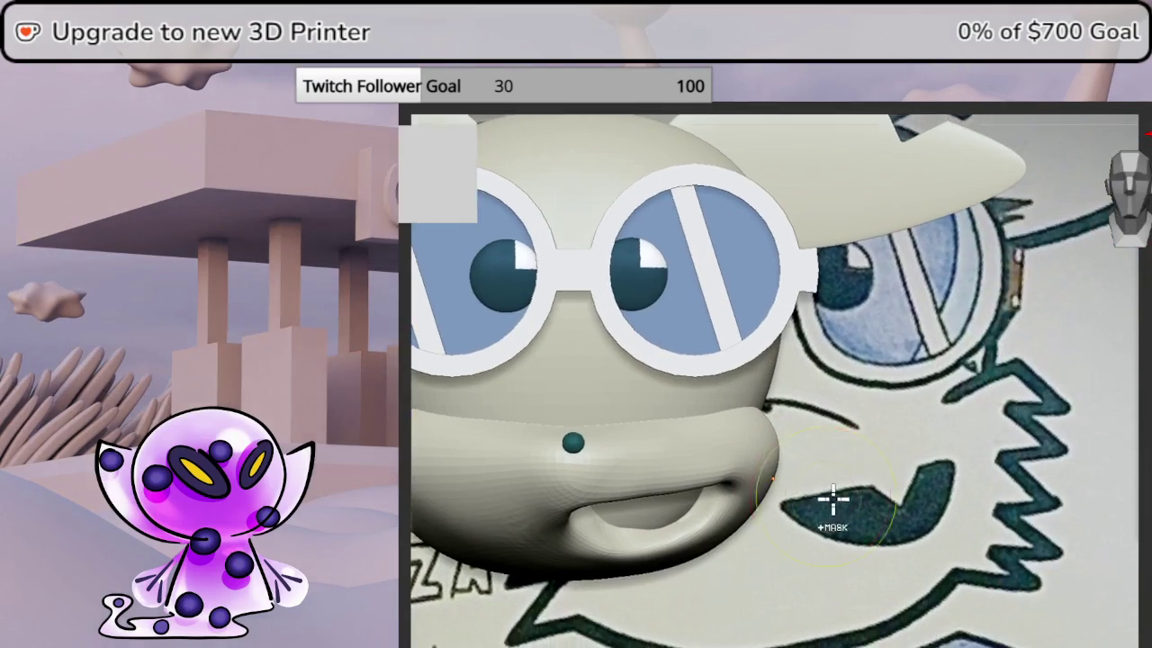
scroll(756, 495, "down", 2)
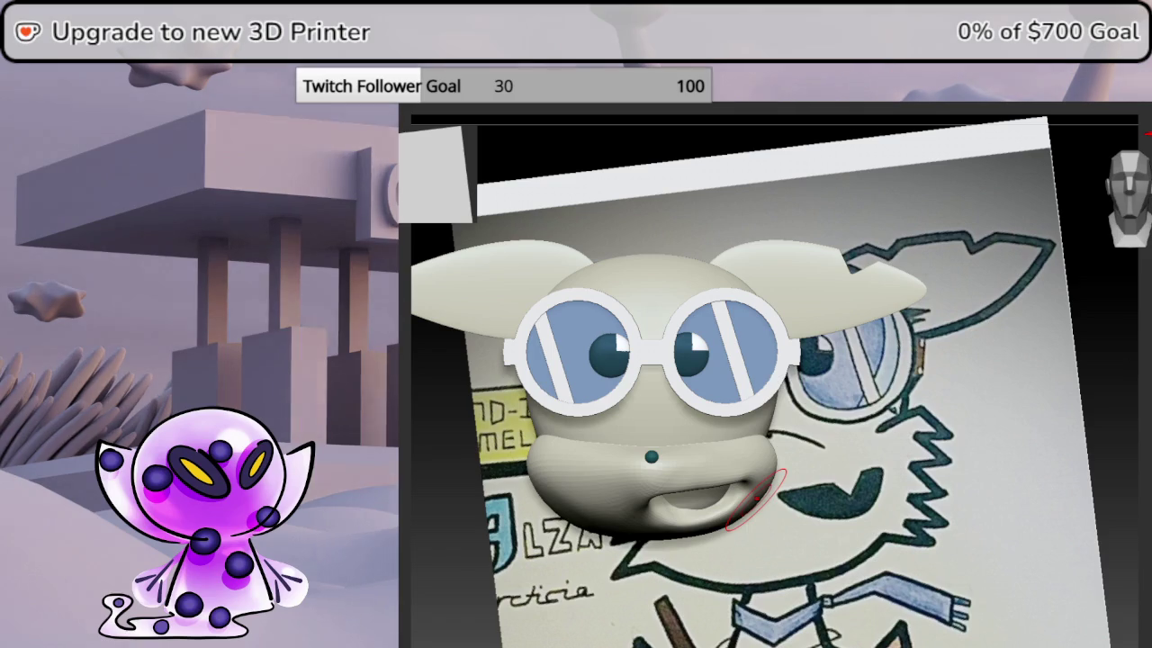
- Insert a small Sphere3D and move it onto the drawn cheek tuft
left_click(813, 468)
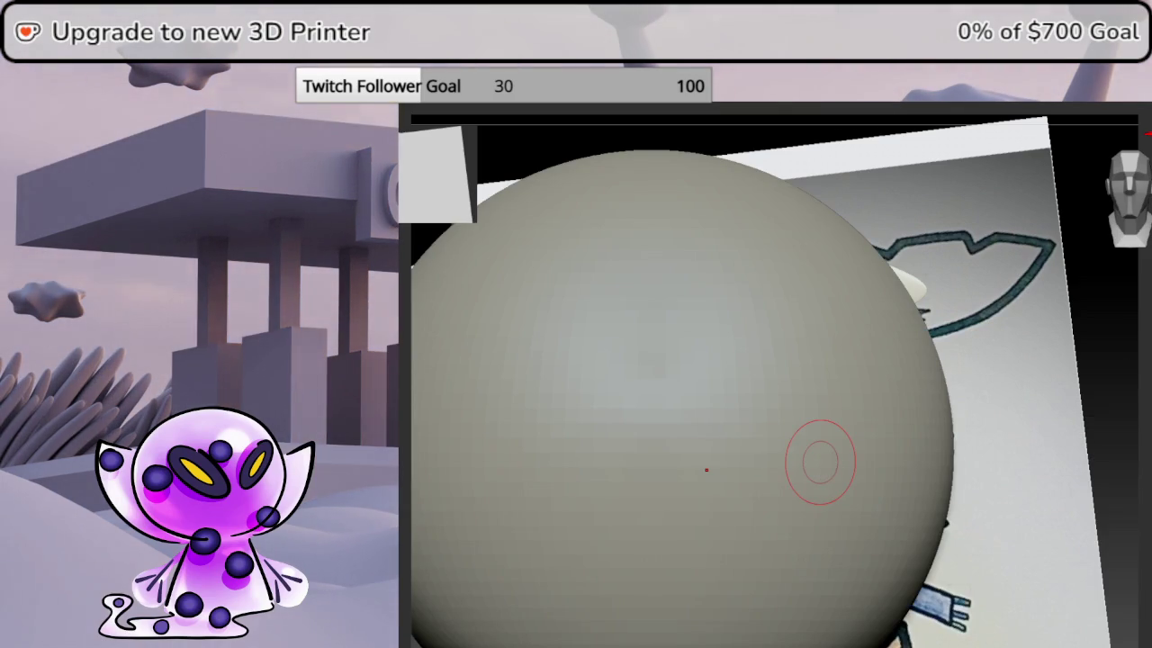
key("w")
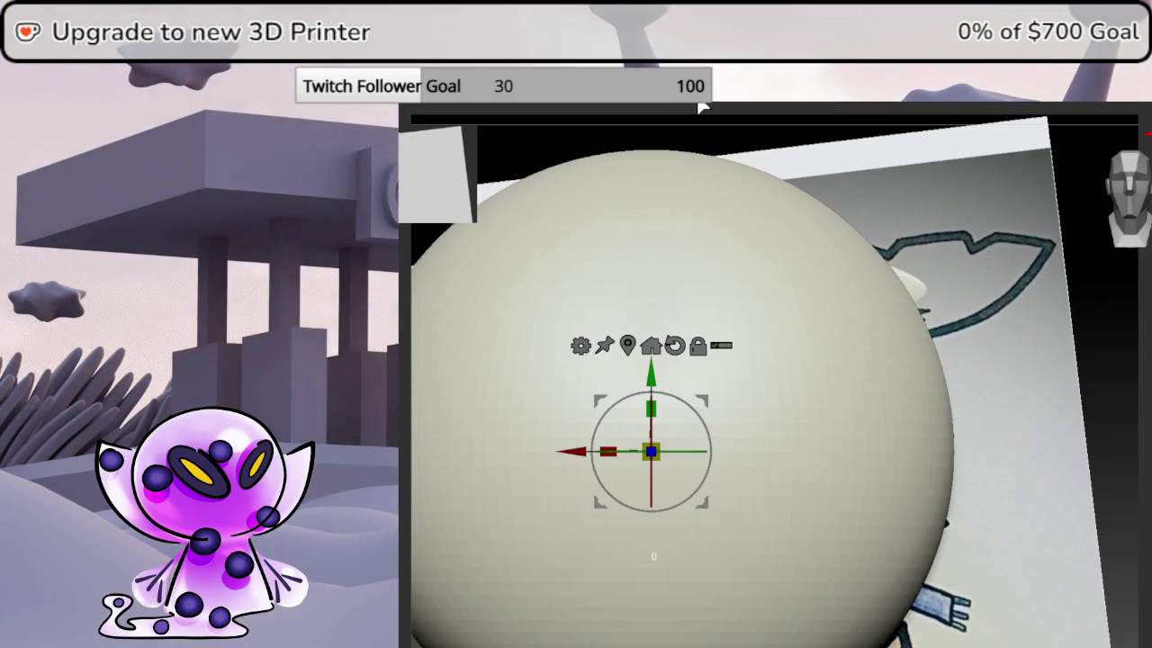
left_click_drag(650, 450, 630, 504)
mouse_move(651, 450)
left_mouse_down()
mouse_move(972, 394)
mouse_move(961, 394)
left_mouse_up()
scroll(944, 468, "up", 5)
scroll(944, 468, "up", 3)
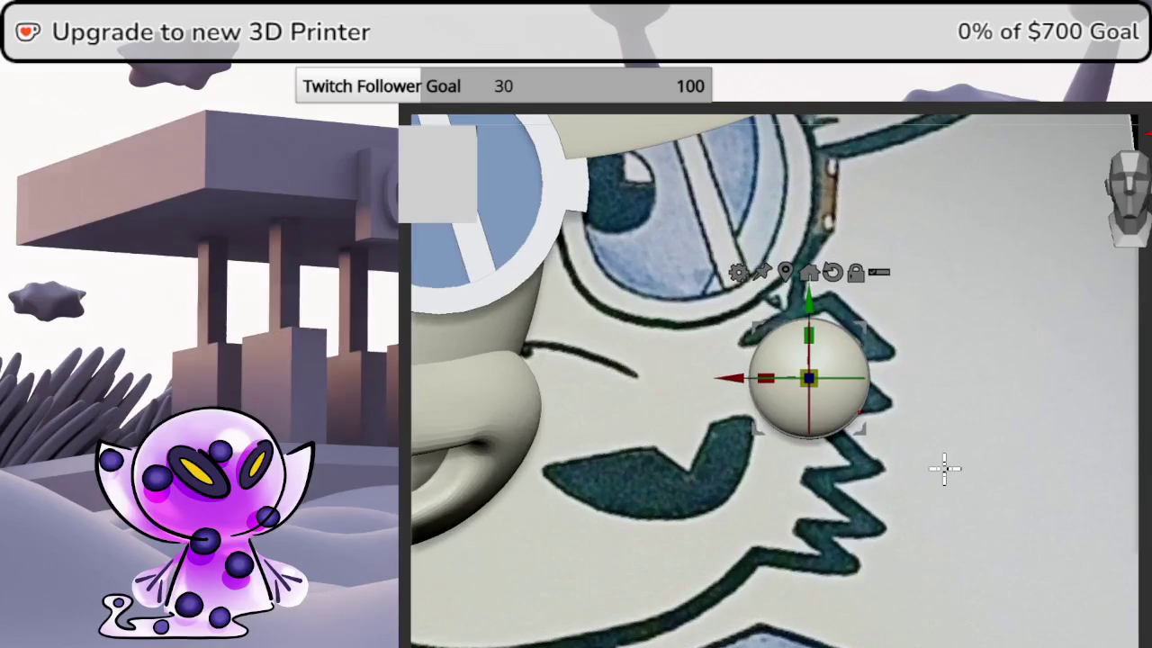
left_click_drag(837, 331, 830, 332)
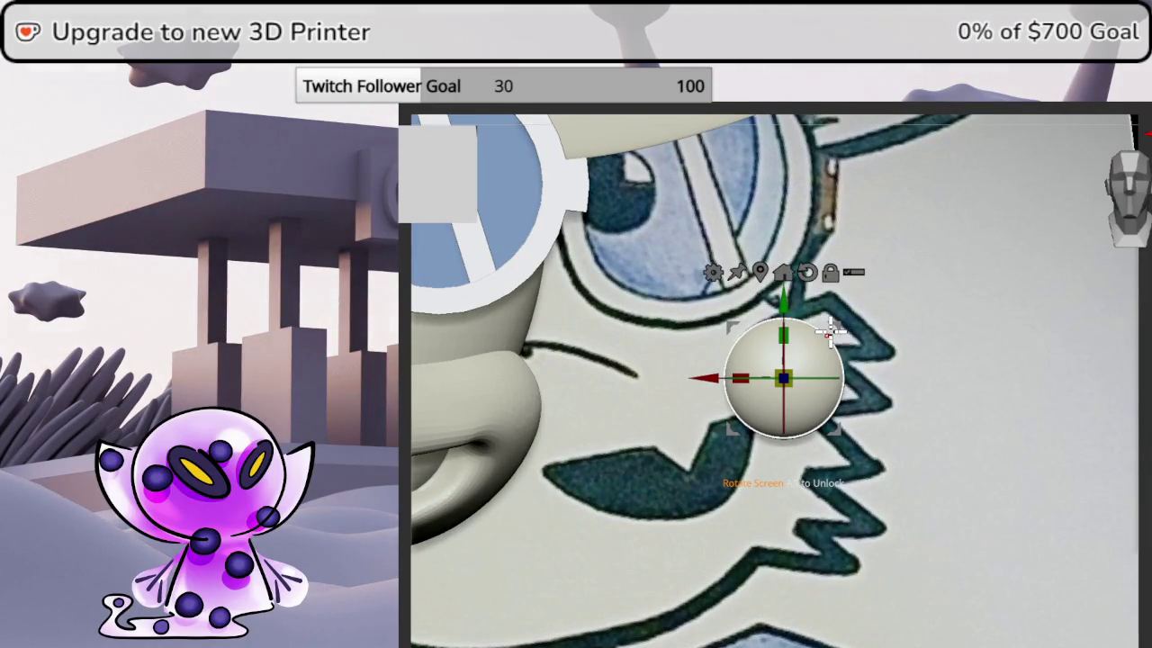
- Apply a Bend Curve and drag its handles to stretch and bend the sphere into a tuft
left_click(711, 271)
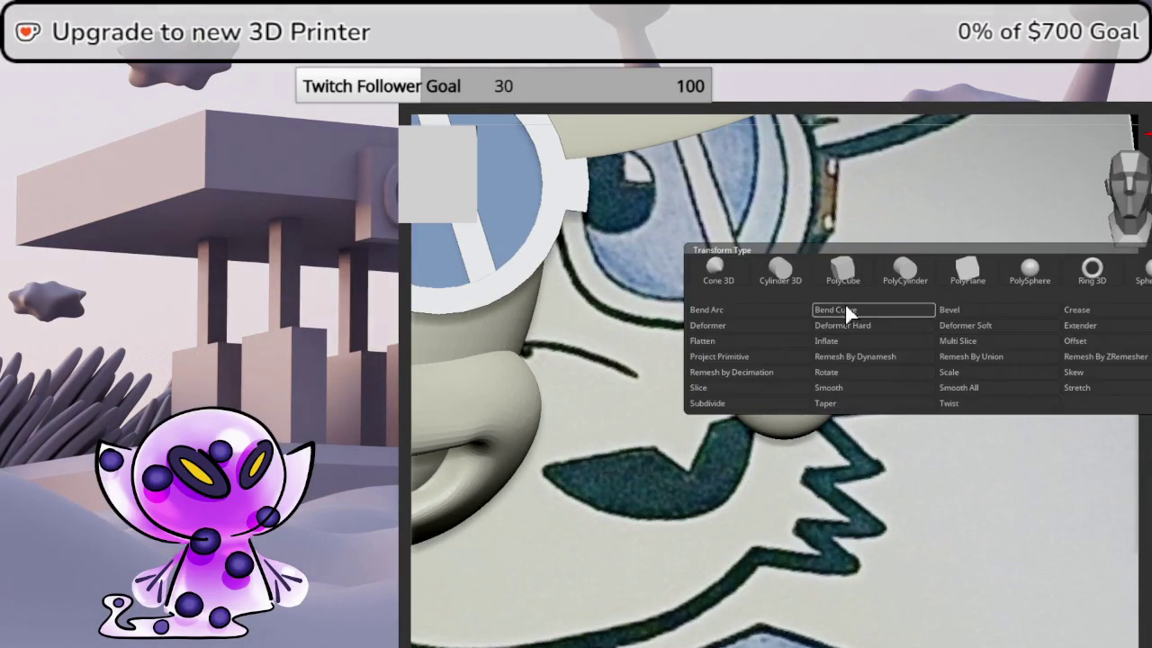
left_click(845, 311)
mouse_move(782, 438)
left_mouse_down()
mouse_move(711, 412)
mouse_move(861, 329)
mouse_move(920, 376)
mouse_move(905, 365)
left_mouse_up()
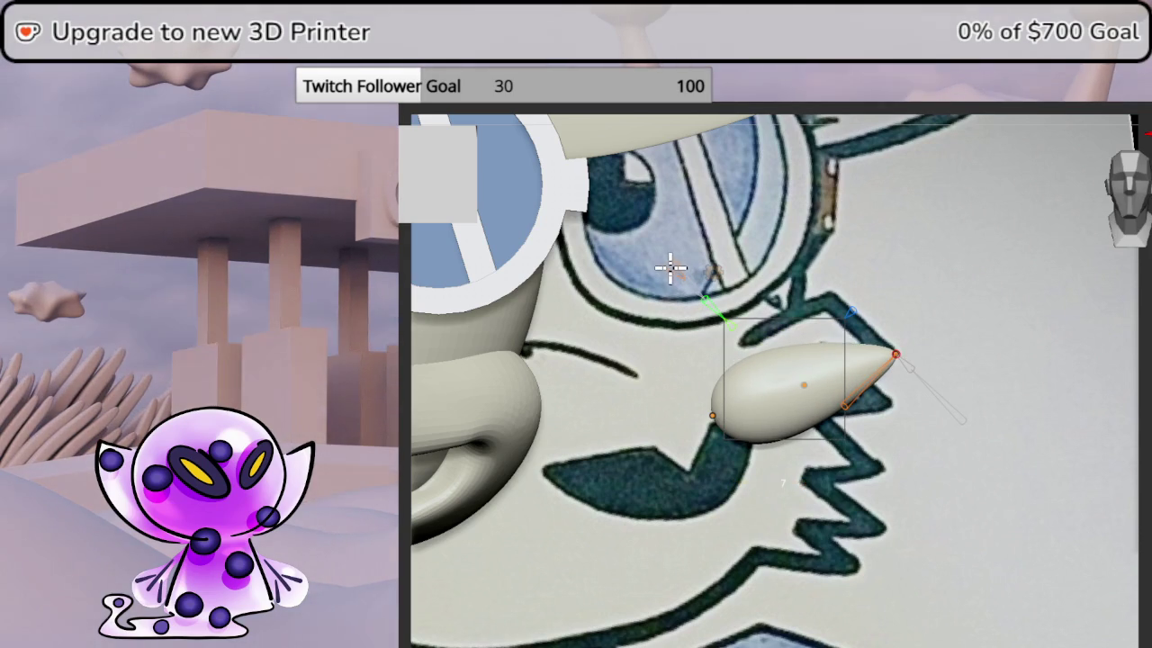
mouse_move(800, 383)
left_mouse_down()
mouse_move(796, 294)
mouse_move(785, 302)
left_mouse_up()
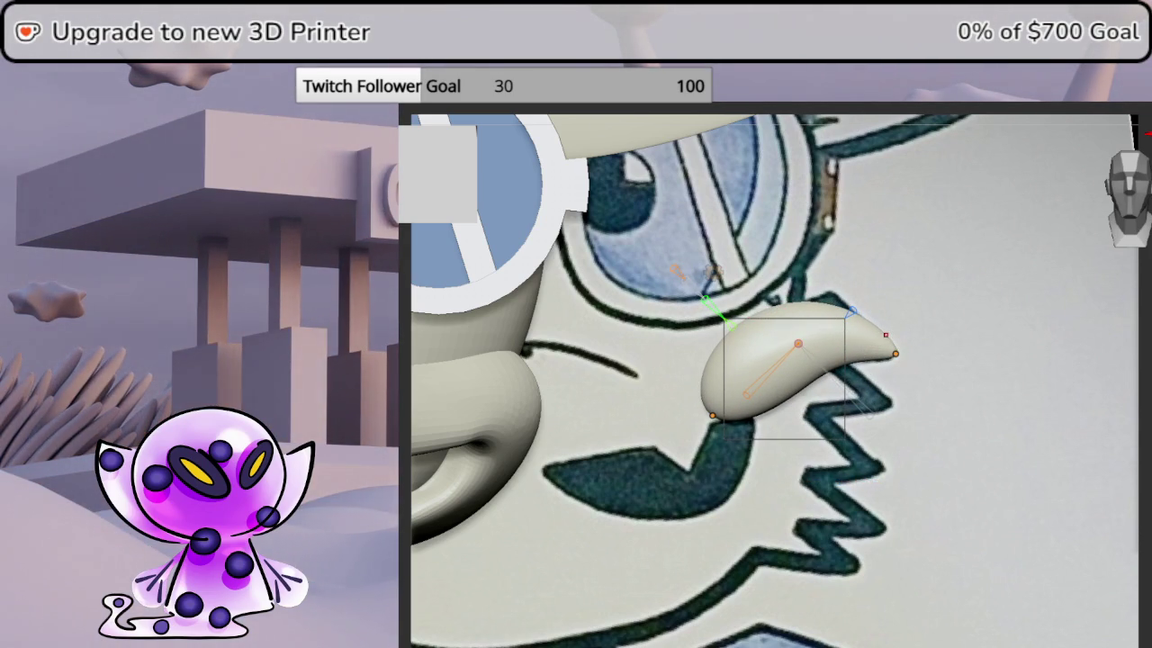
mouse_move(798, 344)
left_mouse_down()
mouse_move(840, 343)
mouse_move(881, 363)
mouse_move(869, 360)
left_mouse_up()
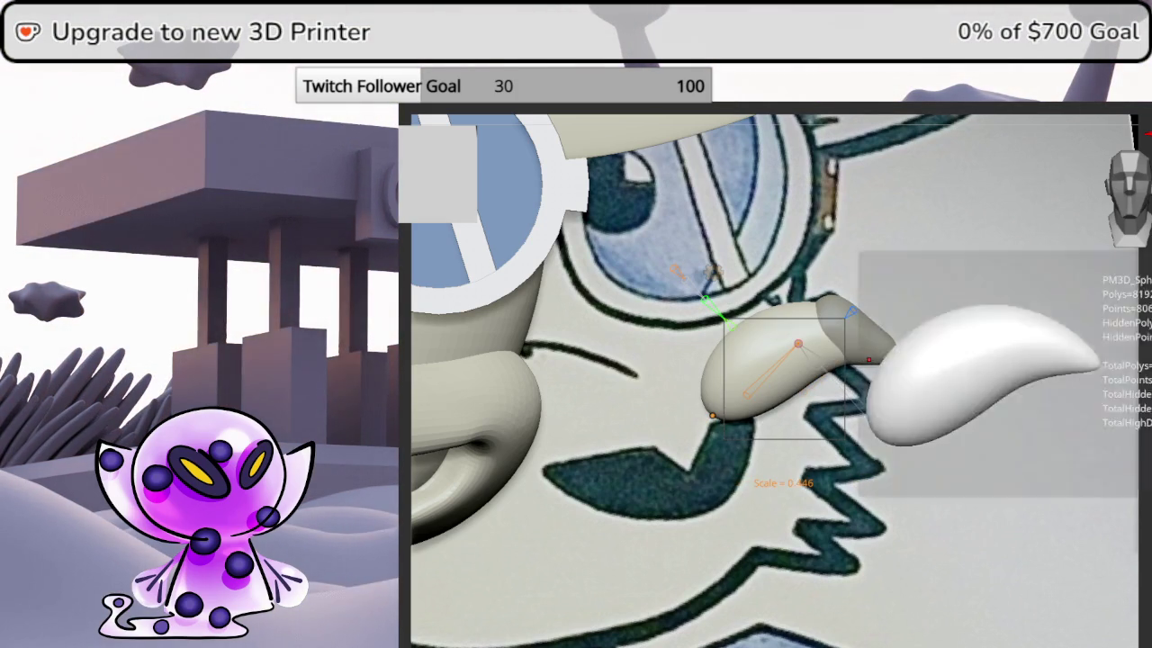
left_click_drag(891, 353, 857, 312)
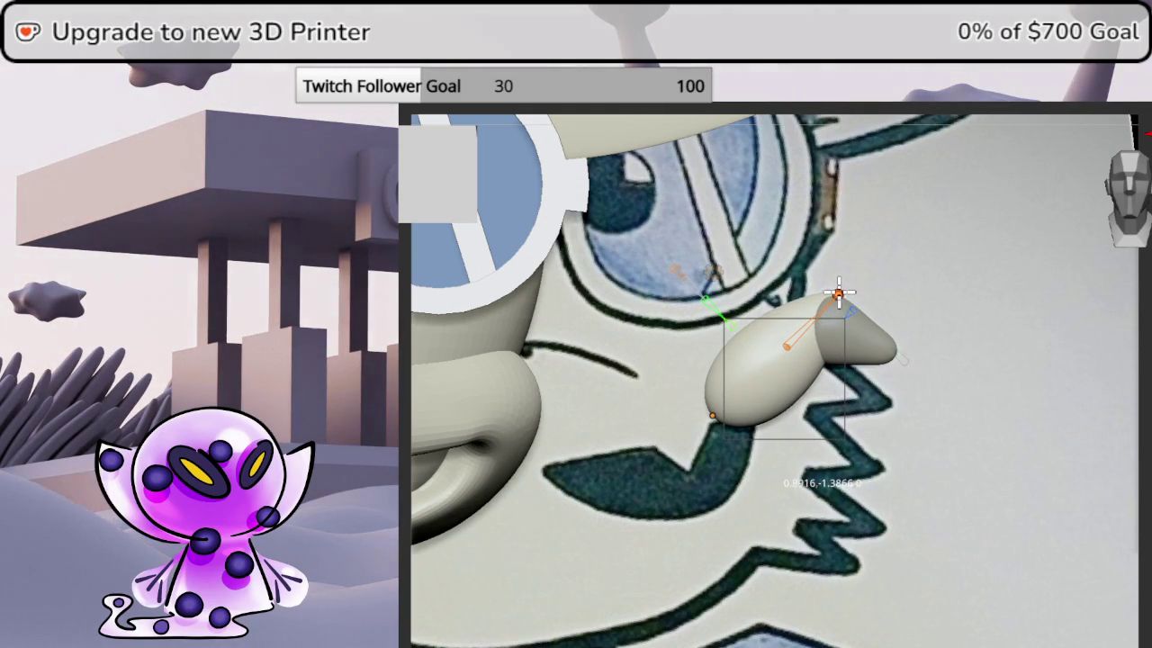
left_click_drag(736, 407, 767, 378)
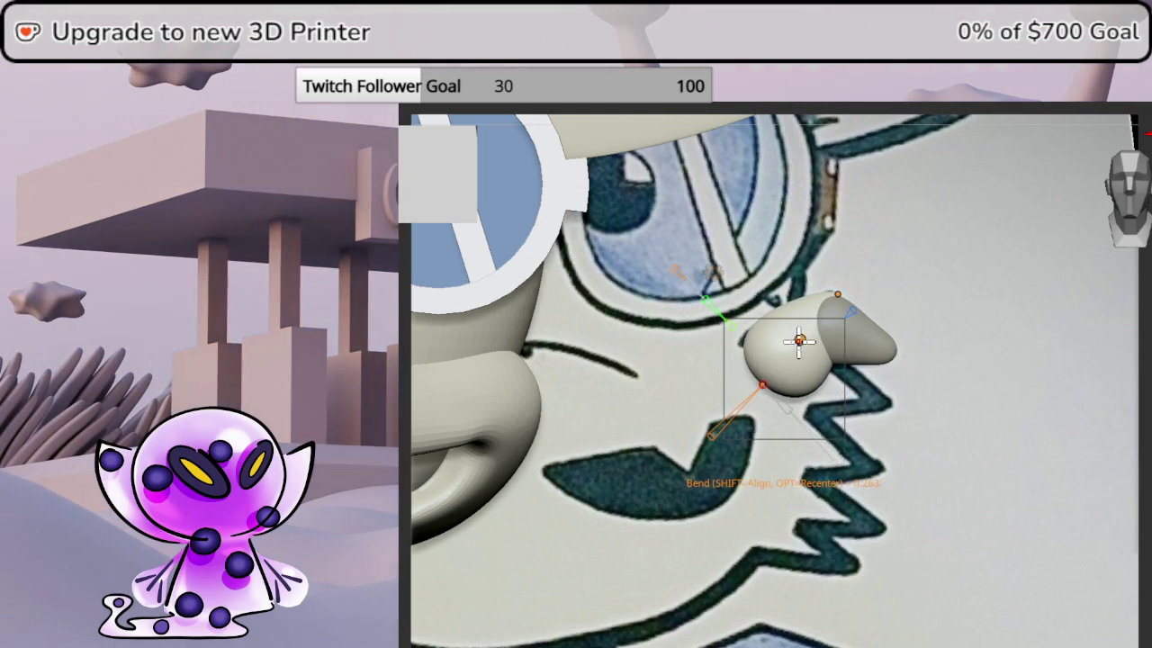
left_click_drag(781, 353, 838, 300)
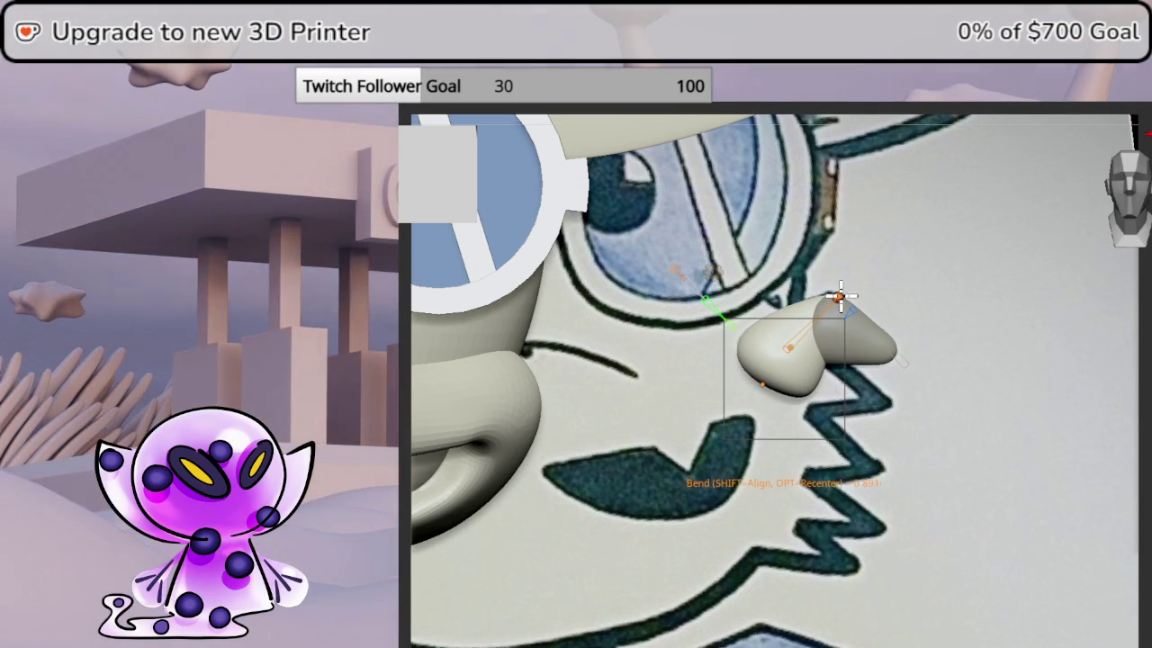
left_click_drag(838, 296, 896, 354)
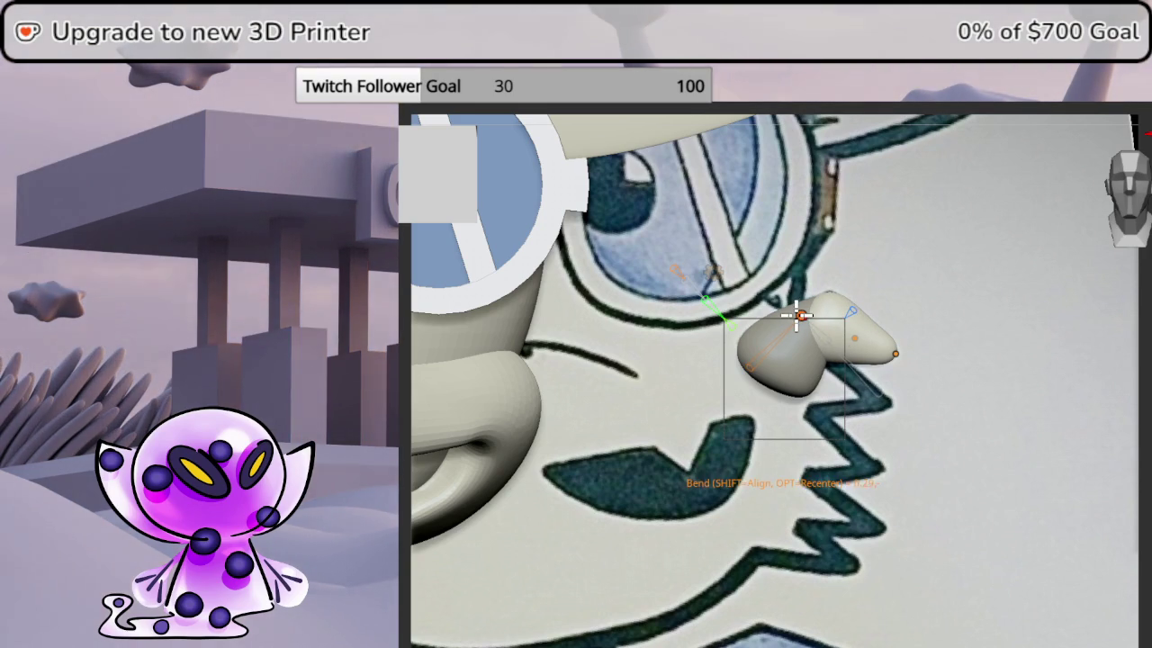
- Sharpen the tuft's right lobe into a point by reshaping its curve points
scroll(781, 316, "up", 3)
scroll(864, 360, "up", 3)
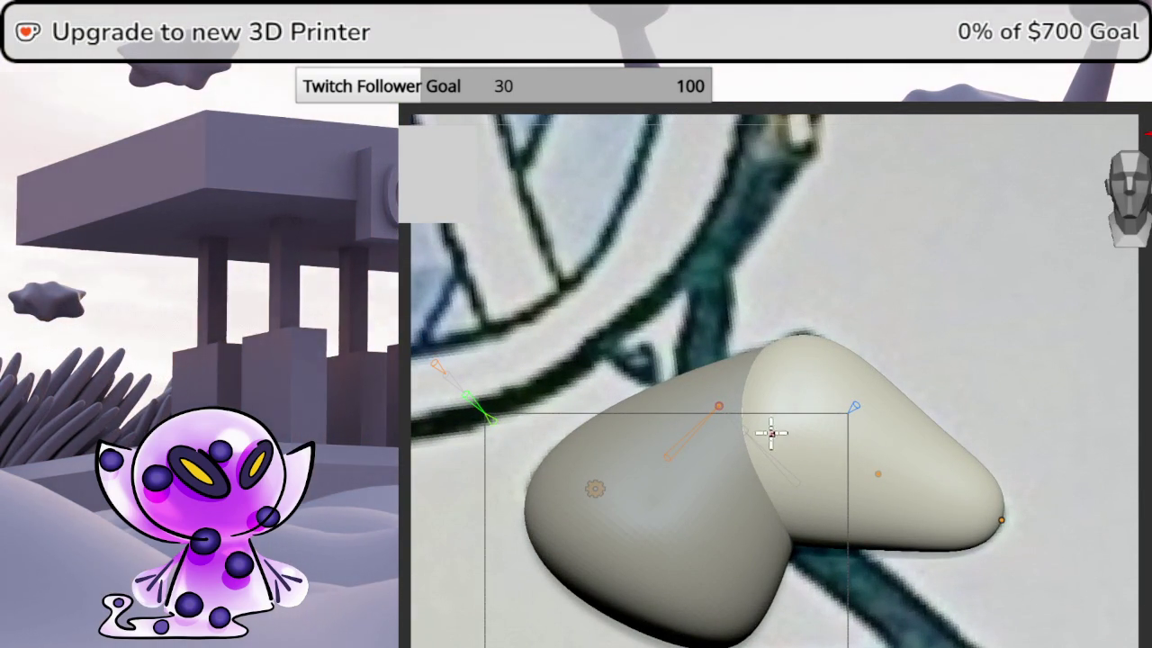
mouse_move(718, 406)
left_mouse_down()
mouse_move(718, 427)
mouse_move(723, 416)
left_mouse_up()
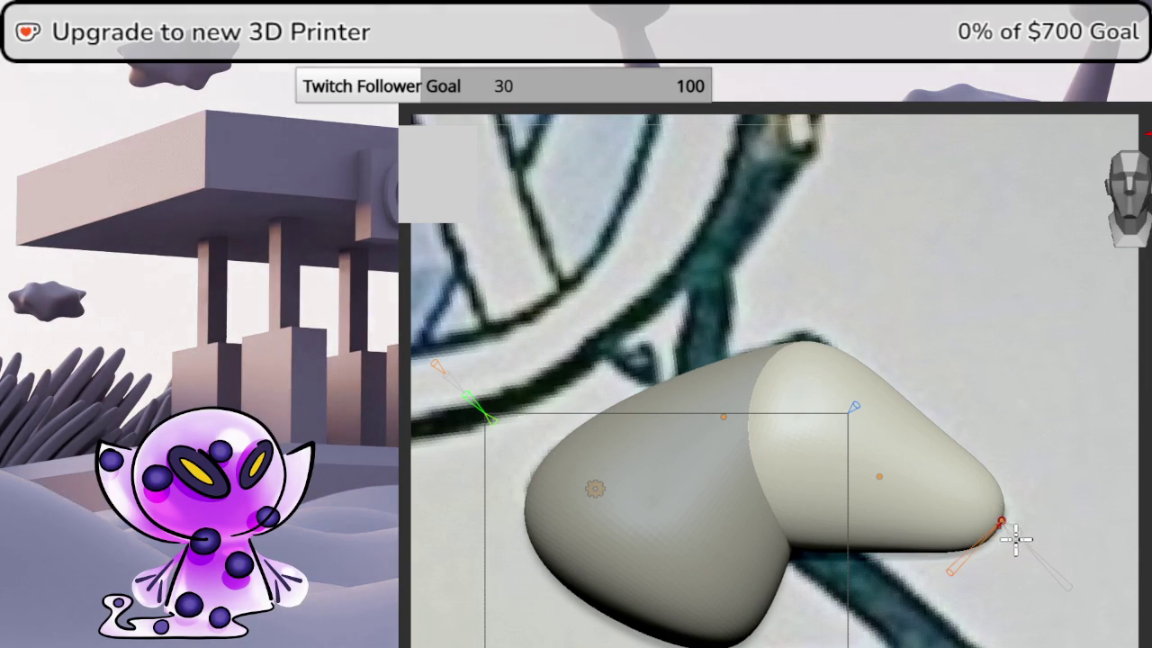
left_click_drag(1012, 537, 1014, 534)
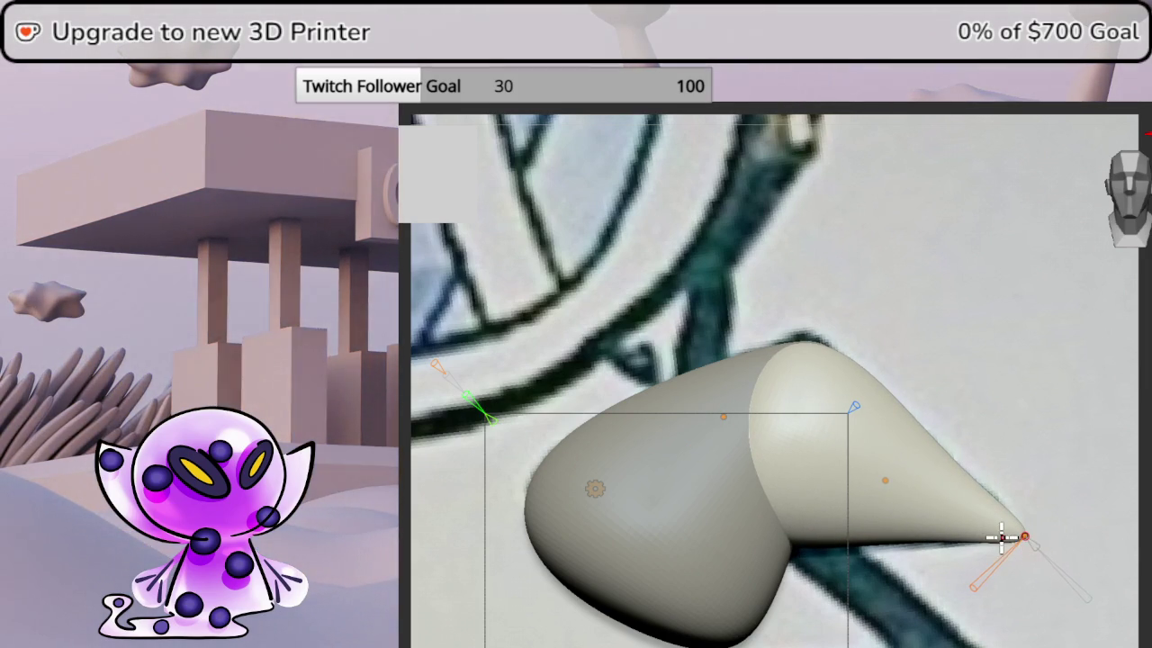
left_click(886, 479)
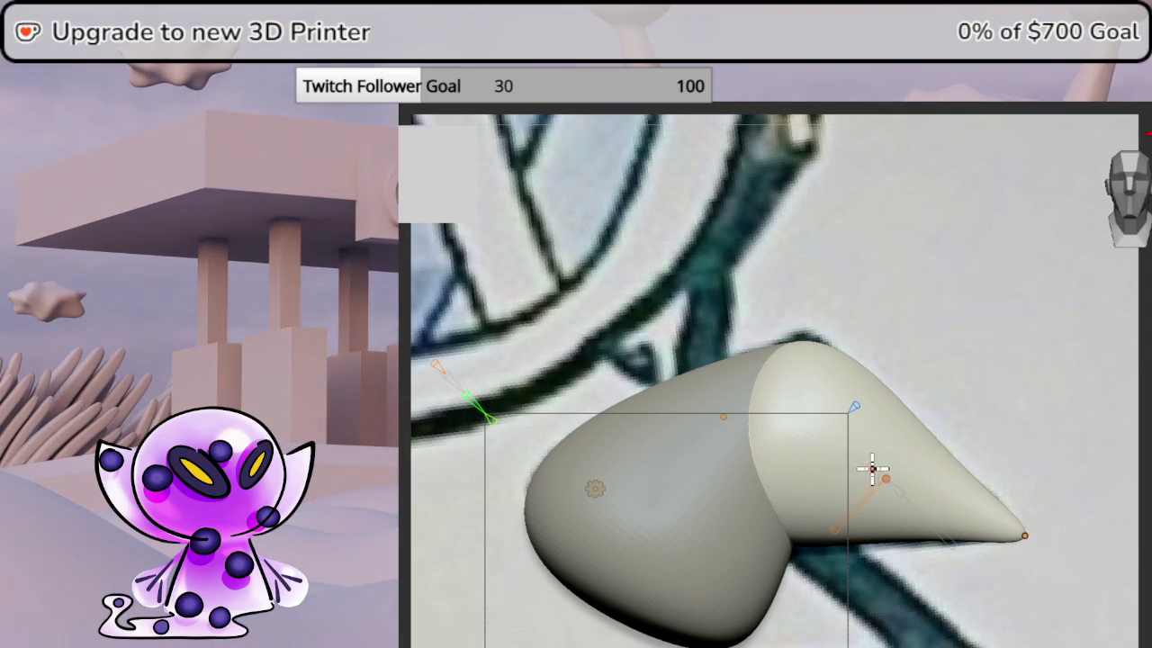
left_click(745, 438)
key("s")
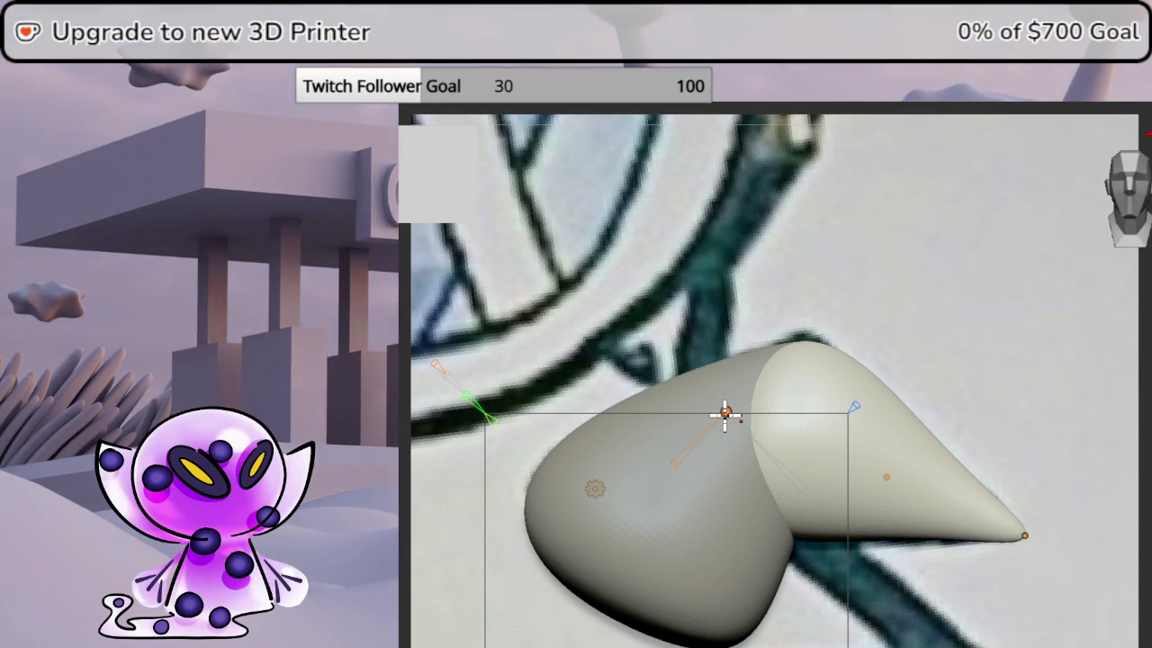
- Undo the last curve tweak, mask the pointed lobe, hide the reference, and clear the mask
key("Escape")
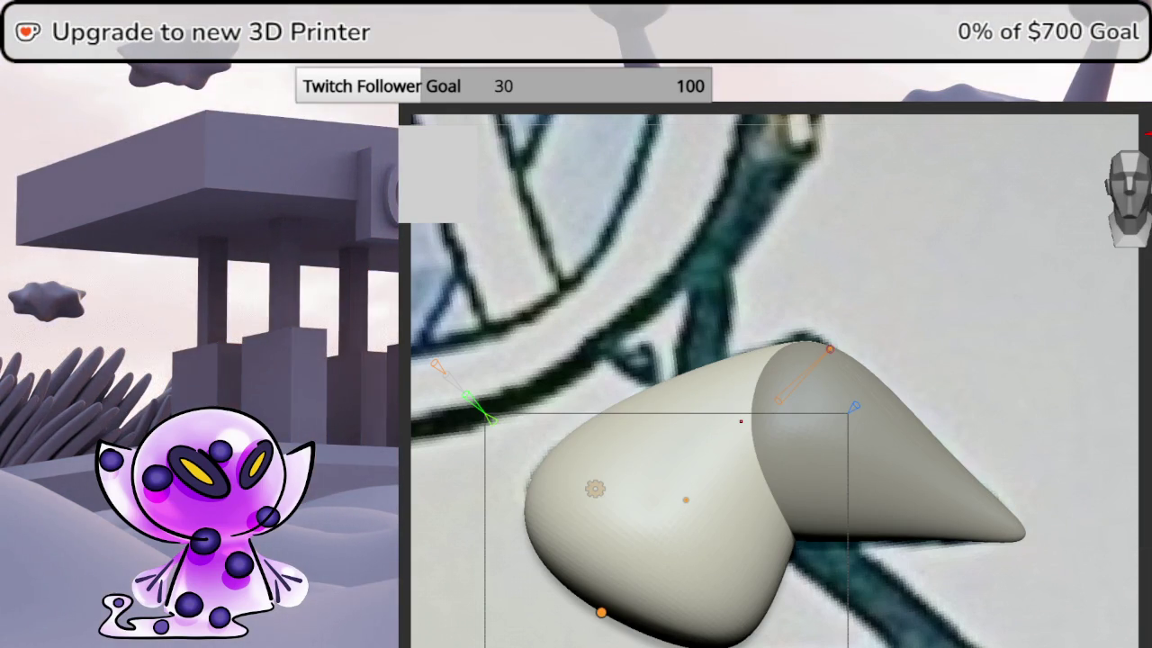
key("g")
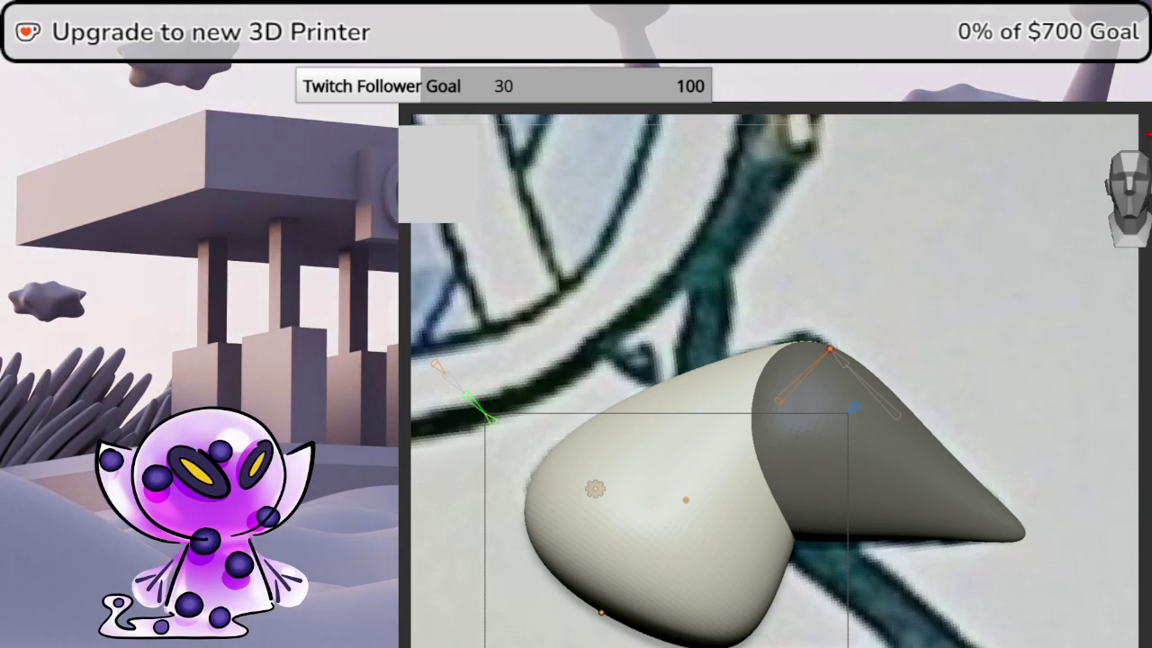
key("shift+z")
left_click(1085, 424, "ctrl")
mouse_move(962, 492)
right_mouse_down("ctrl")
mouse_move(918, 442)
mouse_move(736, 402)
right_mouse_up("ctrl")
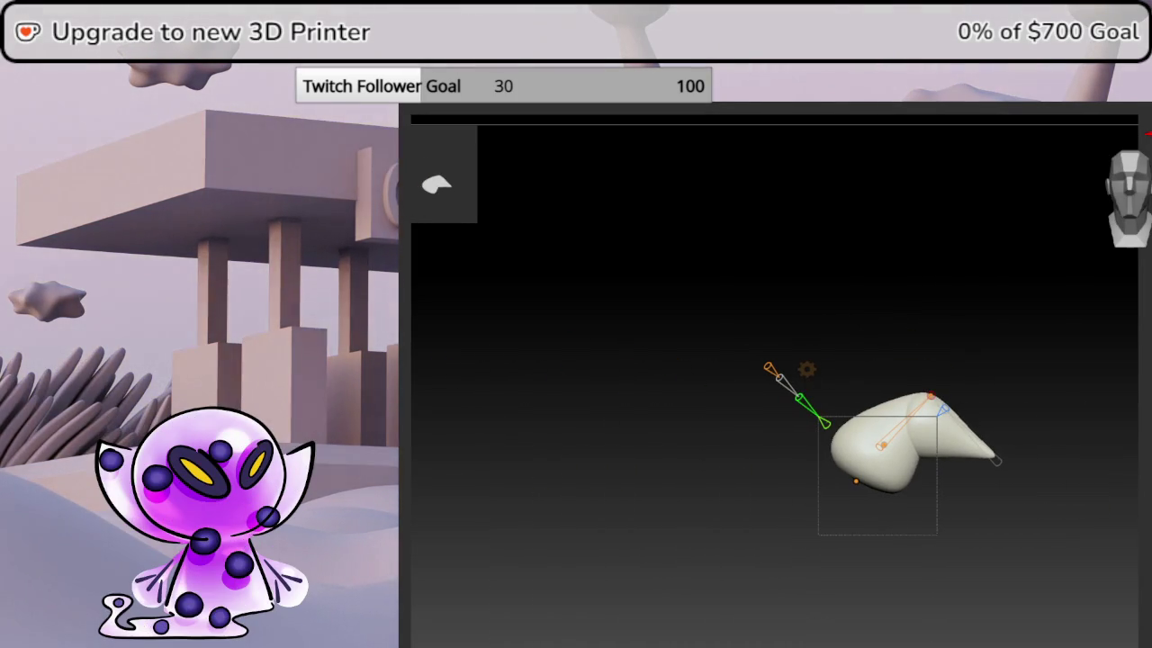
- Show the reference again, set the tuft to Gizmo 3D, and view it in side profile
key("shift+z")
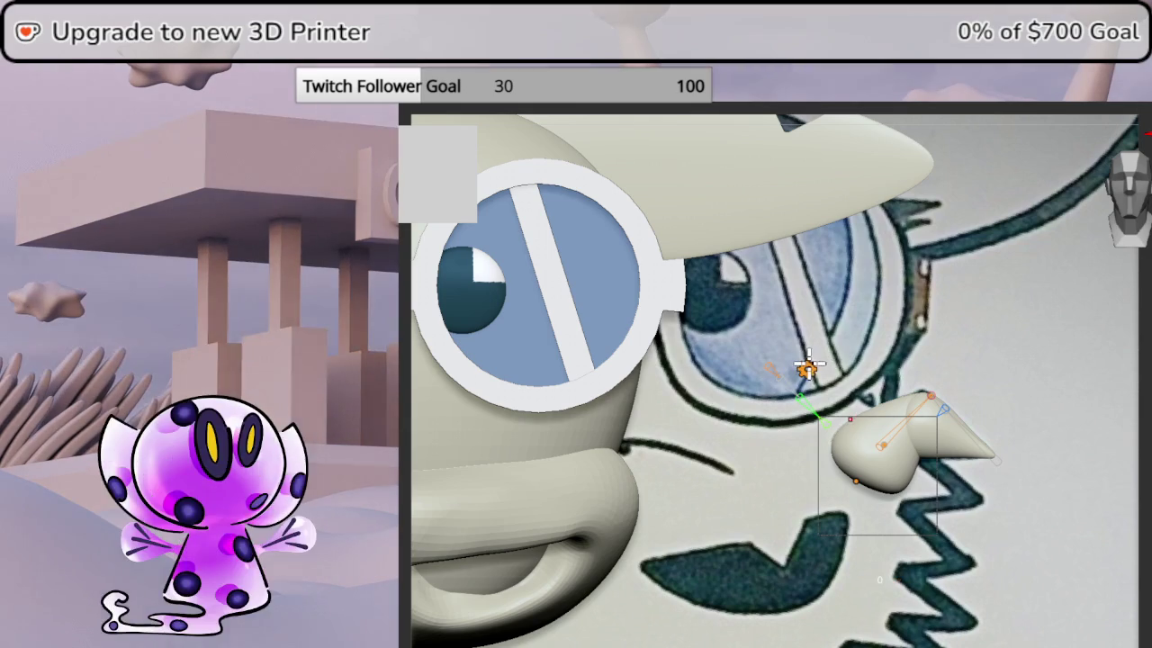
key("space")
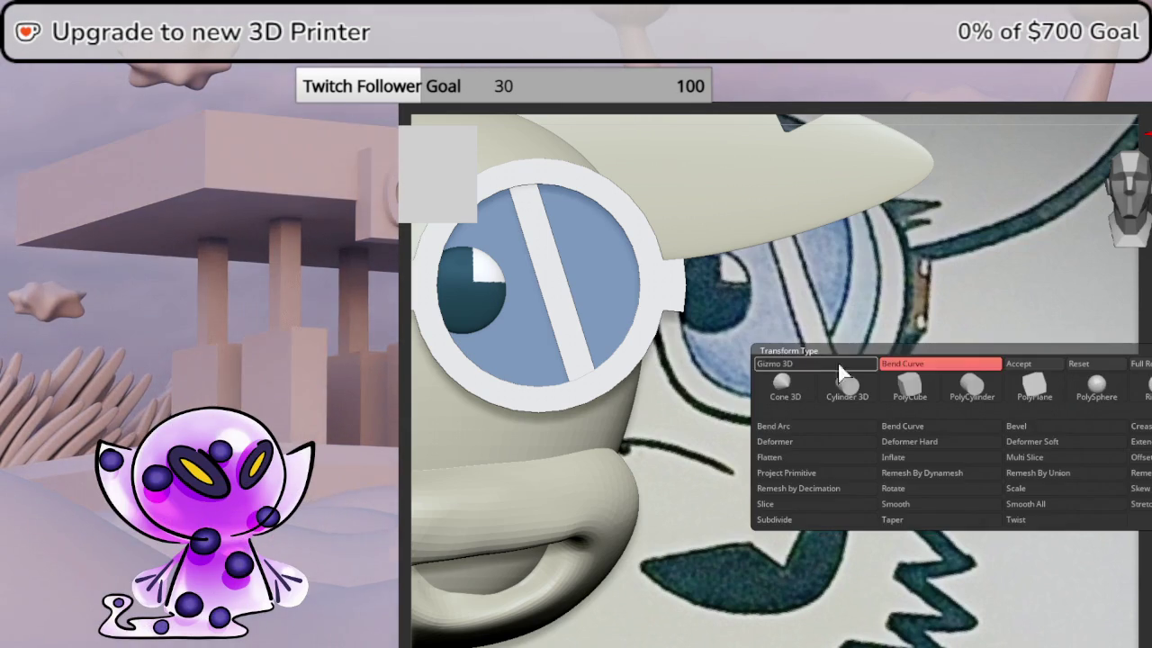
left_click(1017, 361)
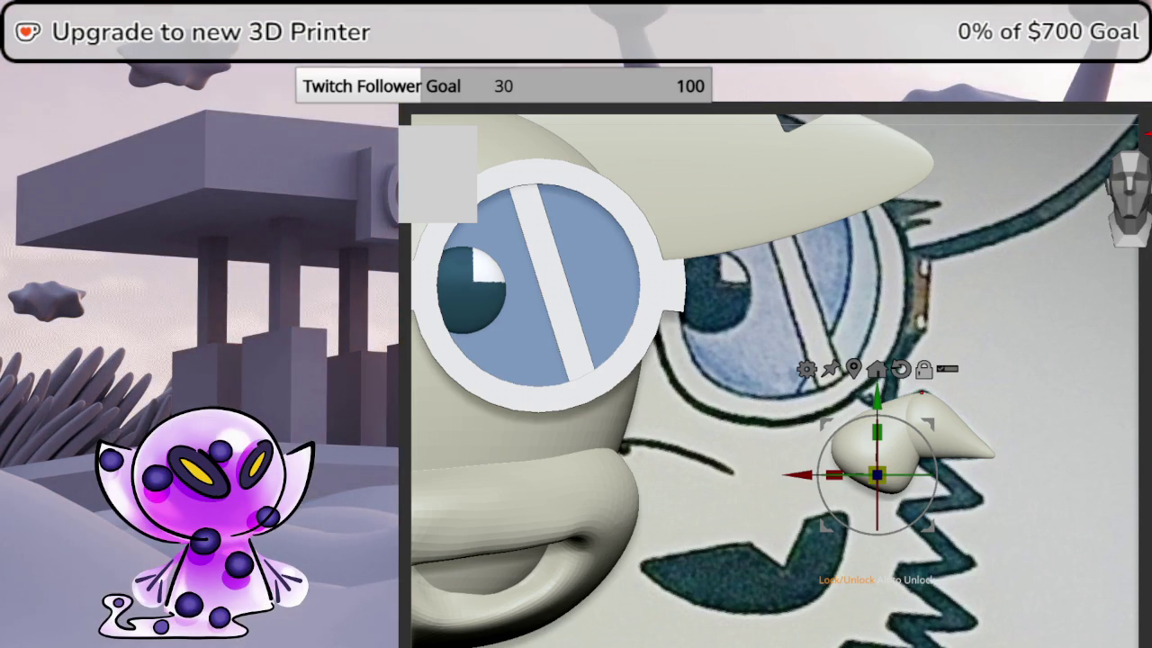
mouse_move(993, 404)
right_mouse_down("alt")
mouse_move(1092, 450)
mouse_move(995, 428)
mouse_move(888, 322)
mouse_move(936, 340)
right_mouse_up("alt")
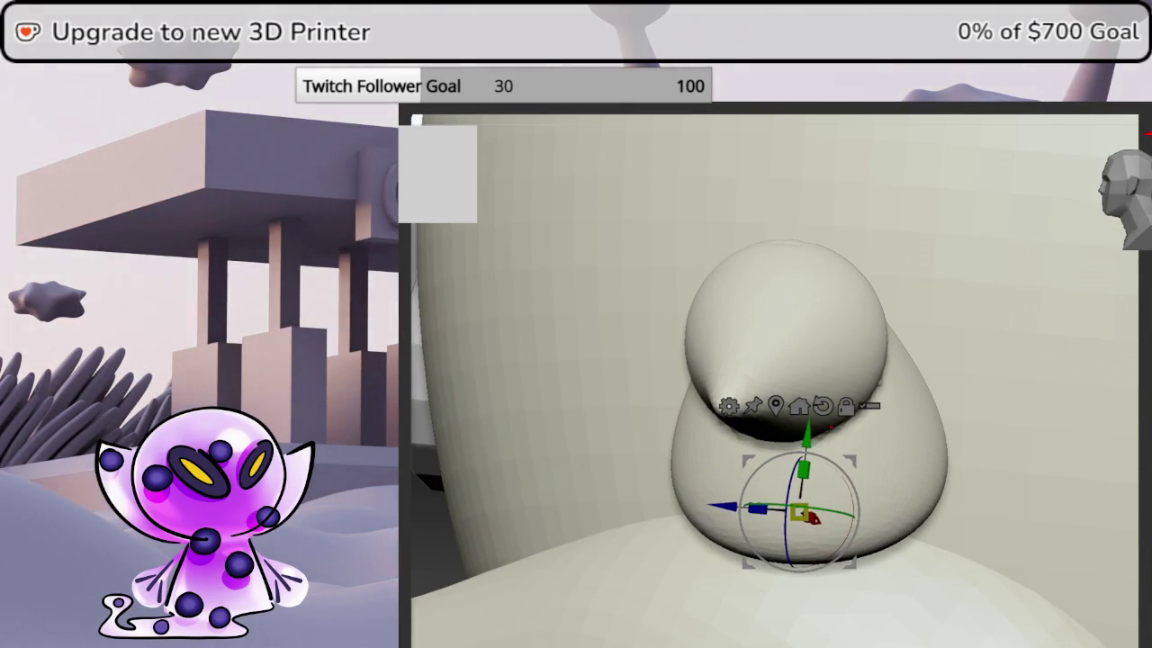
right_click_drag(936, 340, 990, 378)
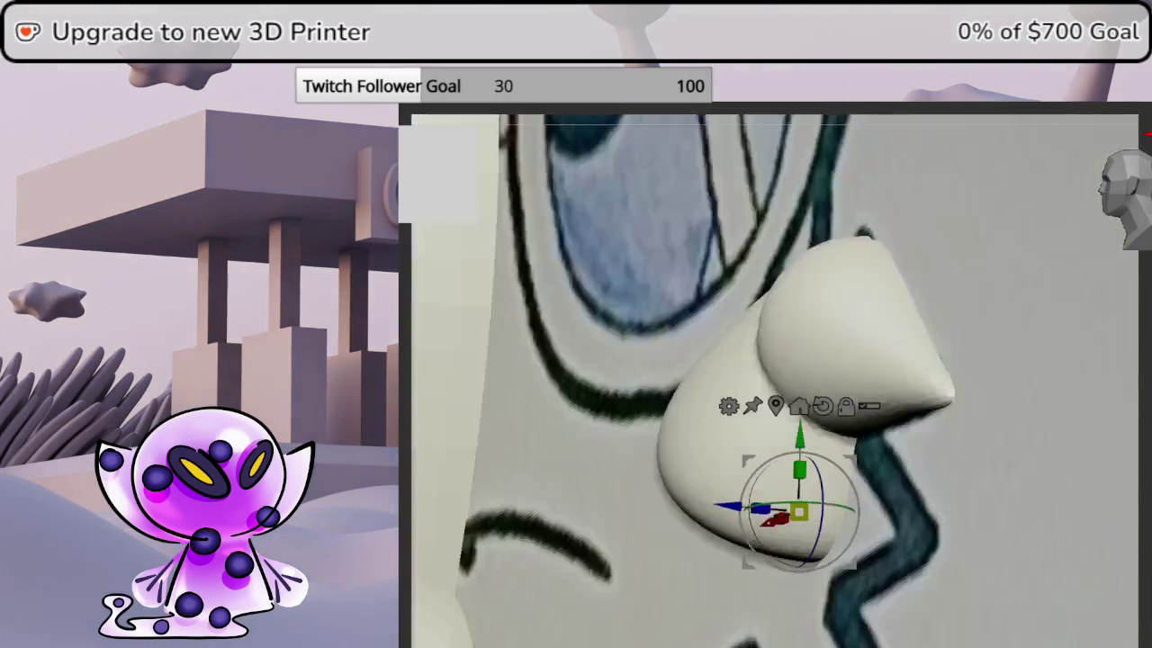
- Turn on symmetry and bend the cone into a hook
key("t")
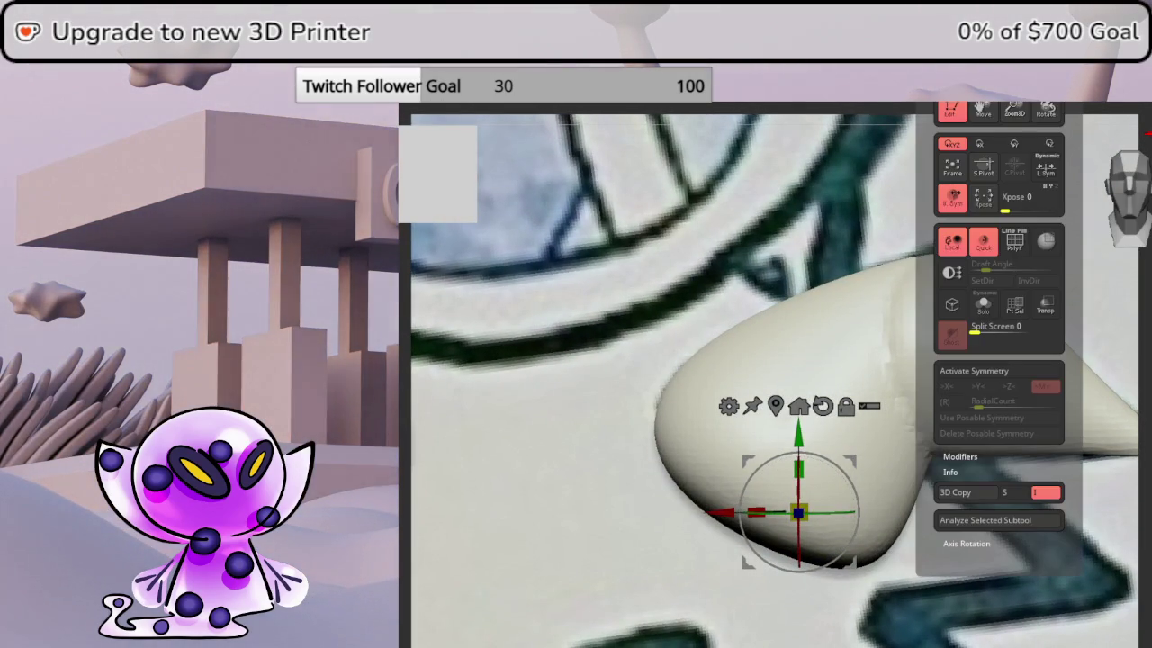
left_click(1000, 371)
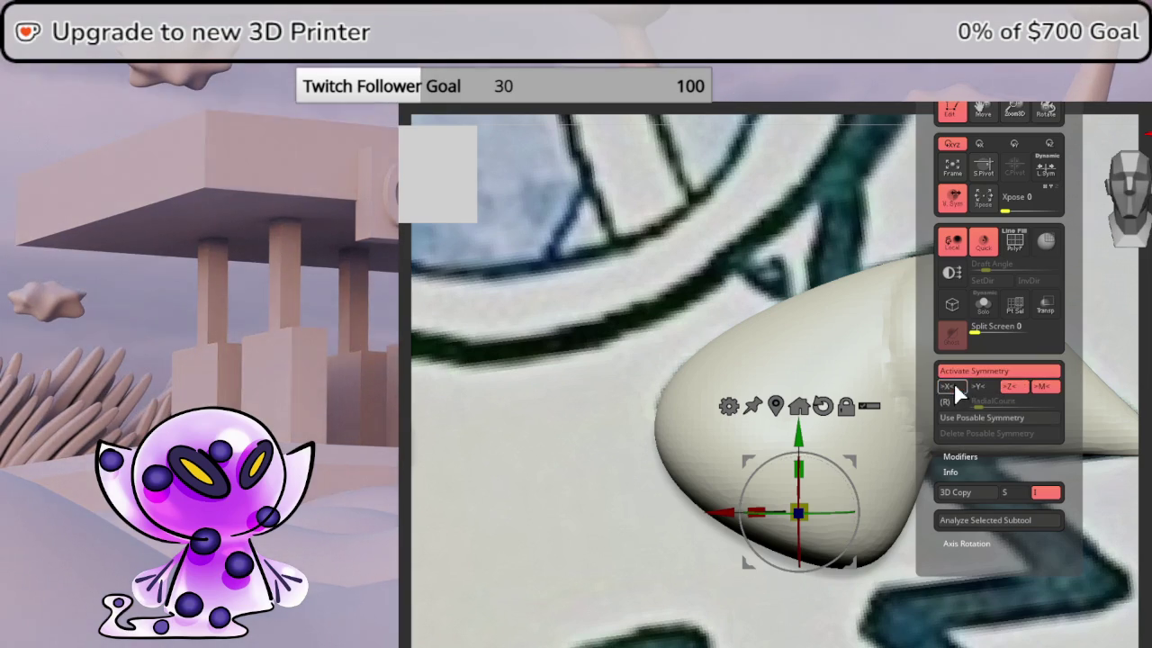
key("q")
mouse_move(1035, 342)
left_mouse_down()
mouse_move(1141, 342)
mouse_move(882, 314)
mouse_move(900, 336)
left_mouse_up()
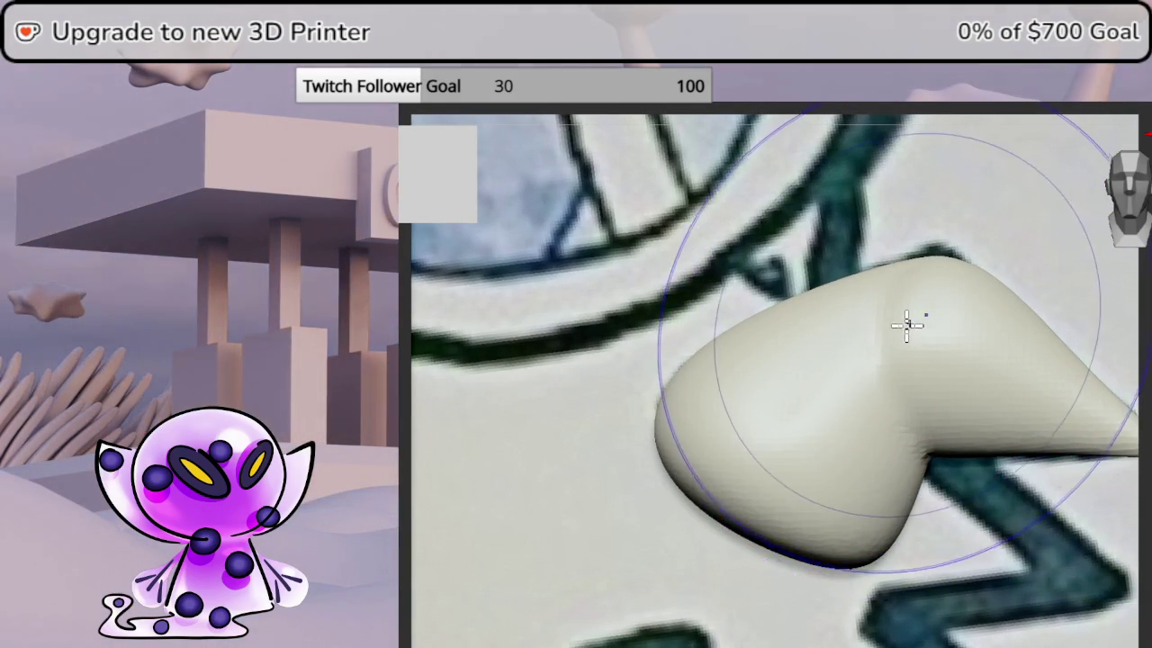
mouse_move(1144, 360)
left_mouse_down()
mouse_move(1065, 342)
mouse_move(1101, 355)
left_mouse_up()
- Look around the bent tuft and slide it left beside the muzzle
key("space")
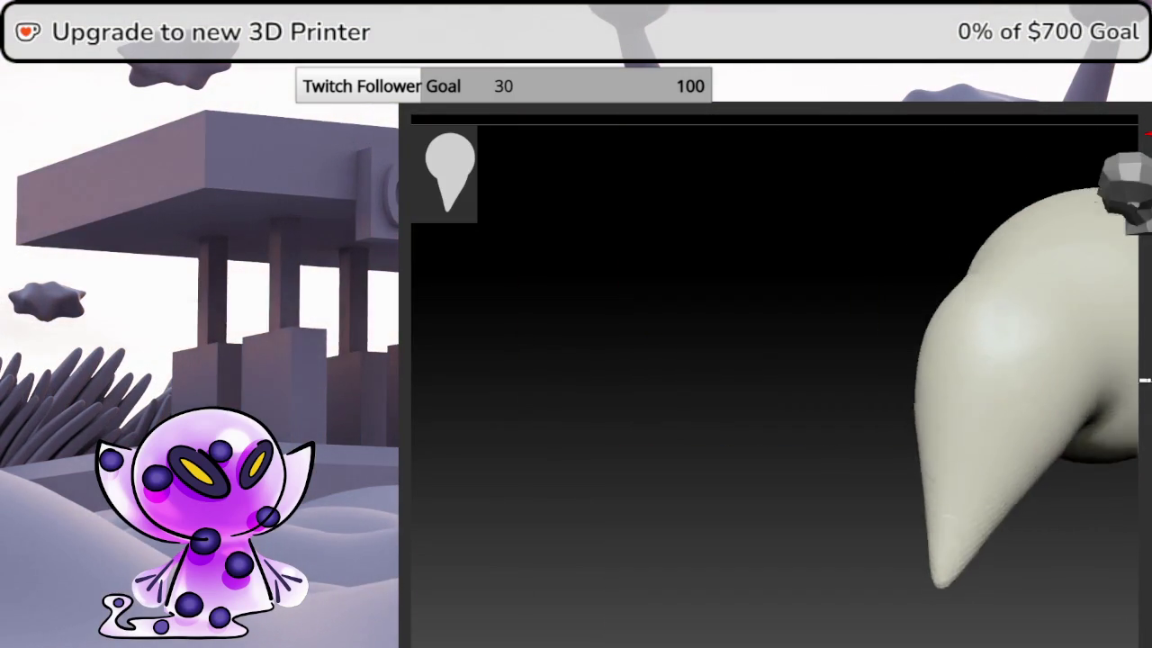
left_click_drag(1144, 380, 1087, 305)
mouse_move(1037, 345)
left_mouse_down("alt")
mouse_move(769, 334)
mouse_move(756, 301)
mouse_move(813, 334)
mouse_move(833, 401)
left_mouse_up("alt")
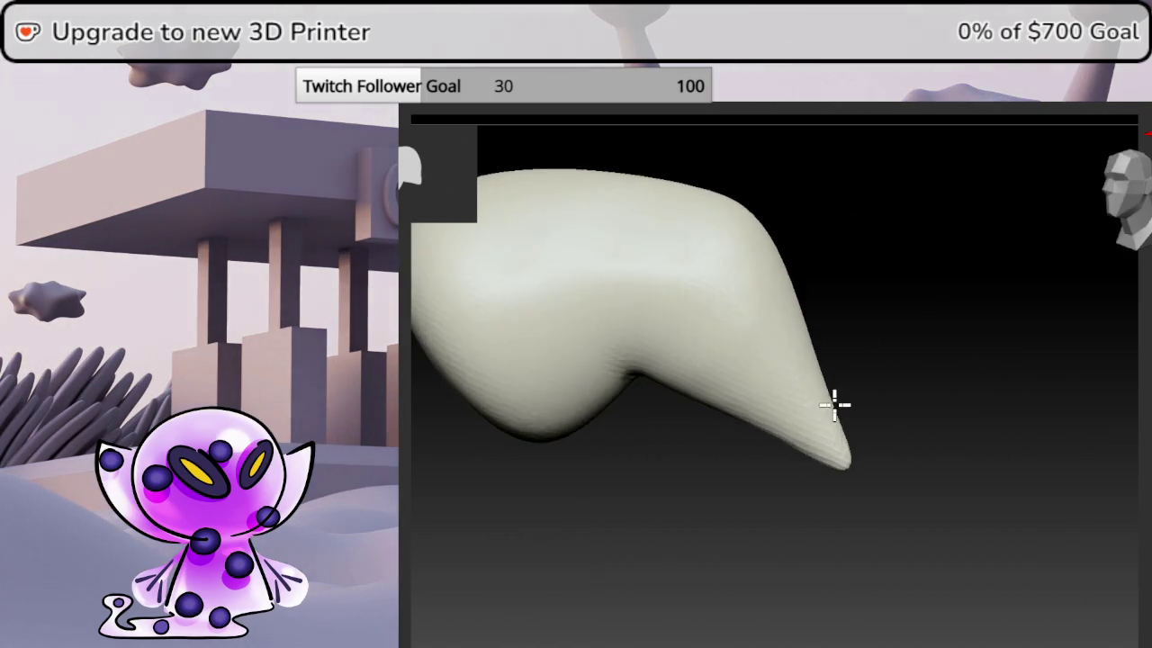
mouse_move(603, 281)
left_mouse_down()
mouse_move(766, 354)
mouse_move(830, 335)
left_mouse_up()
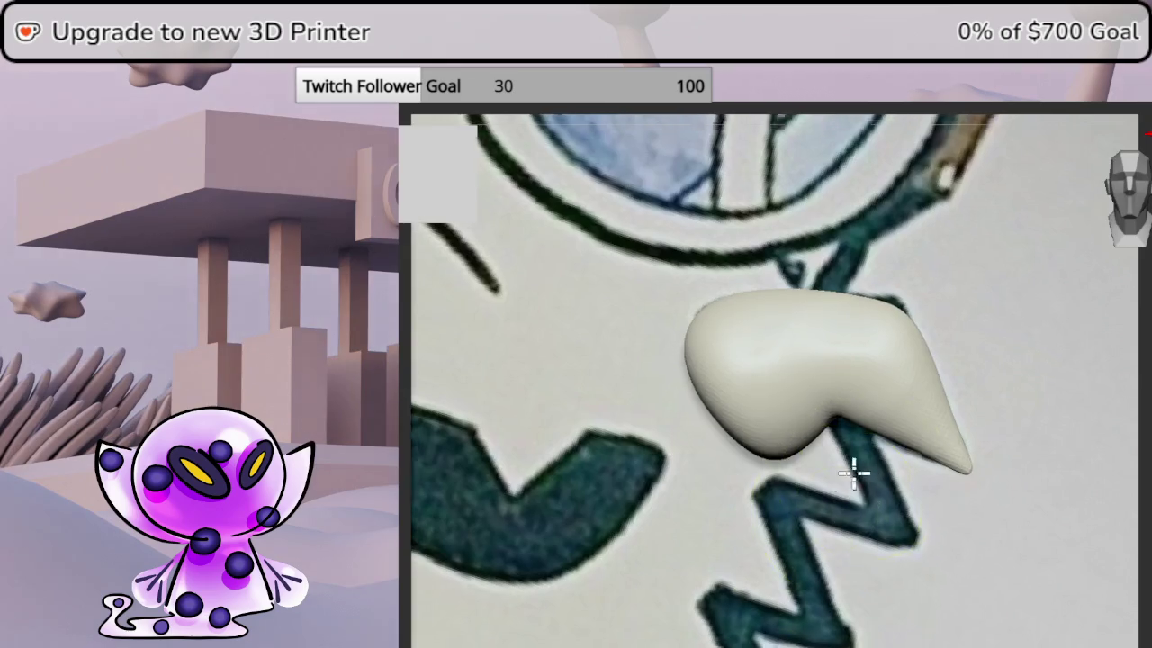
mouse_move(862, 463)
left_mouse_down()
mouse_move(1060, 292)
mouse_move(964, 463)
left_mouse_up()
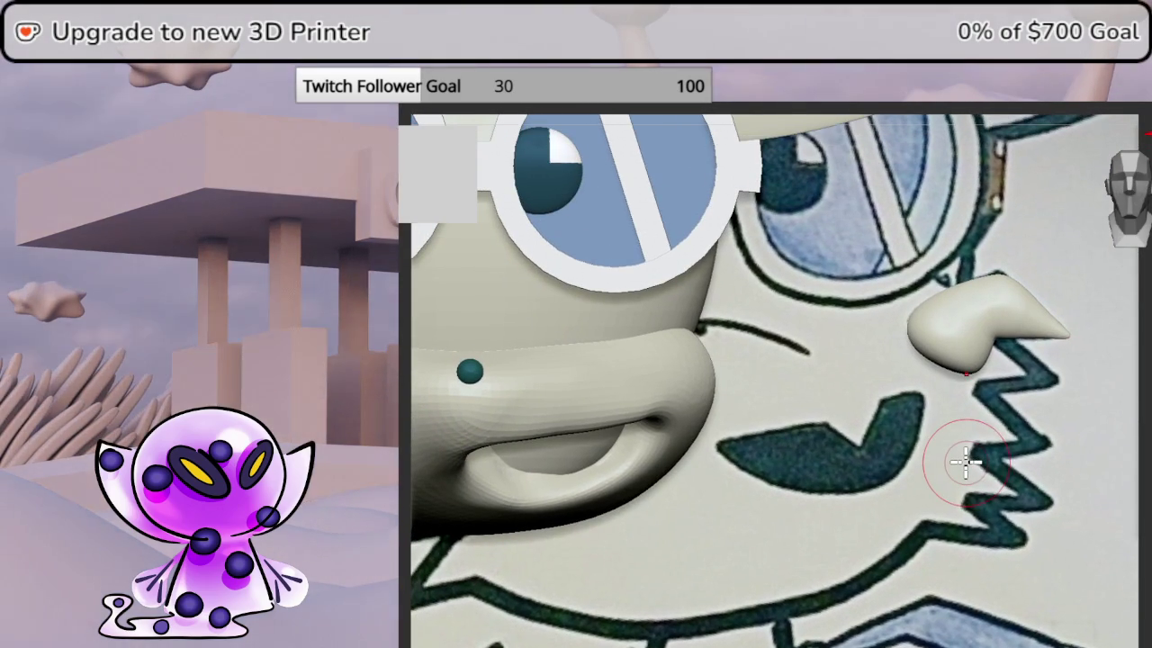
key("w")
mouse_move(1011, 302)
left_mouse_down()
mouse_move(933, 280)
mouse_move(758, 319)
mouse_move(861, 406)
mouse_move(874, 360)
mouse_move(849, 373)
left_mouse_up()
- Push the tuft inward into the side of the muzzle
mouse_move(1085, 423)
left_mouse_down()
mouse_move(1147, 386)
mouse_move(1132, 219)
left_mouse_up()
right_click_drag(971, 402, 1094, 439, "ctrl")
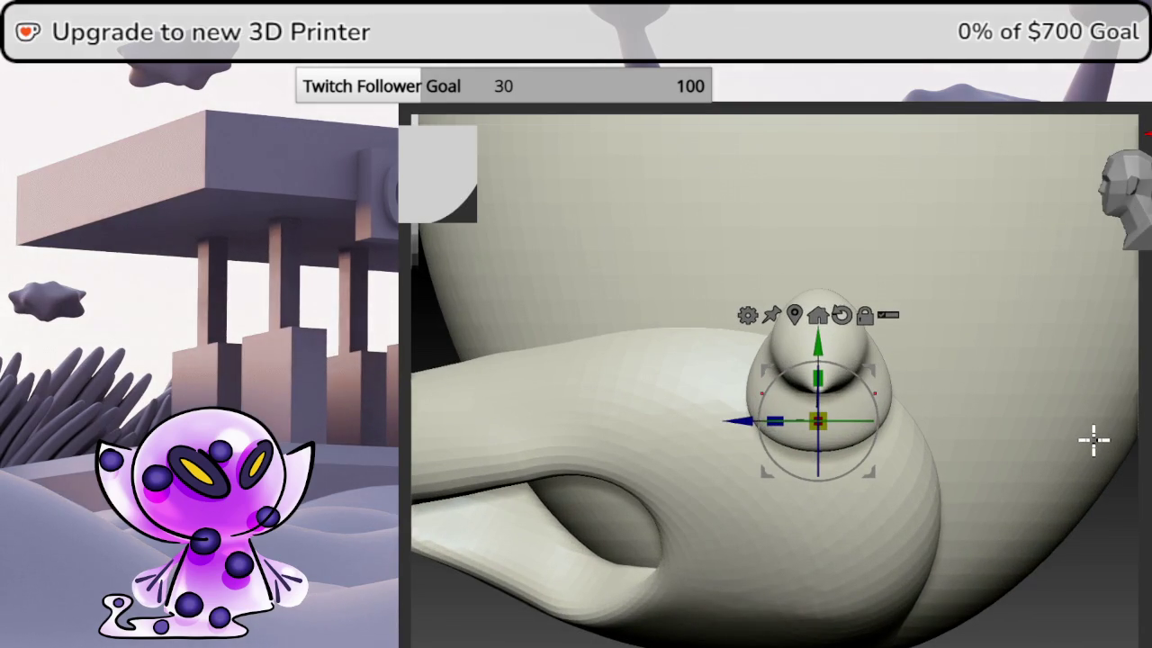
left_click_drag(745, 427, 745, 412)
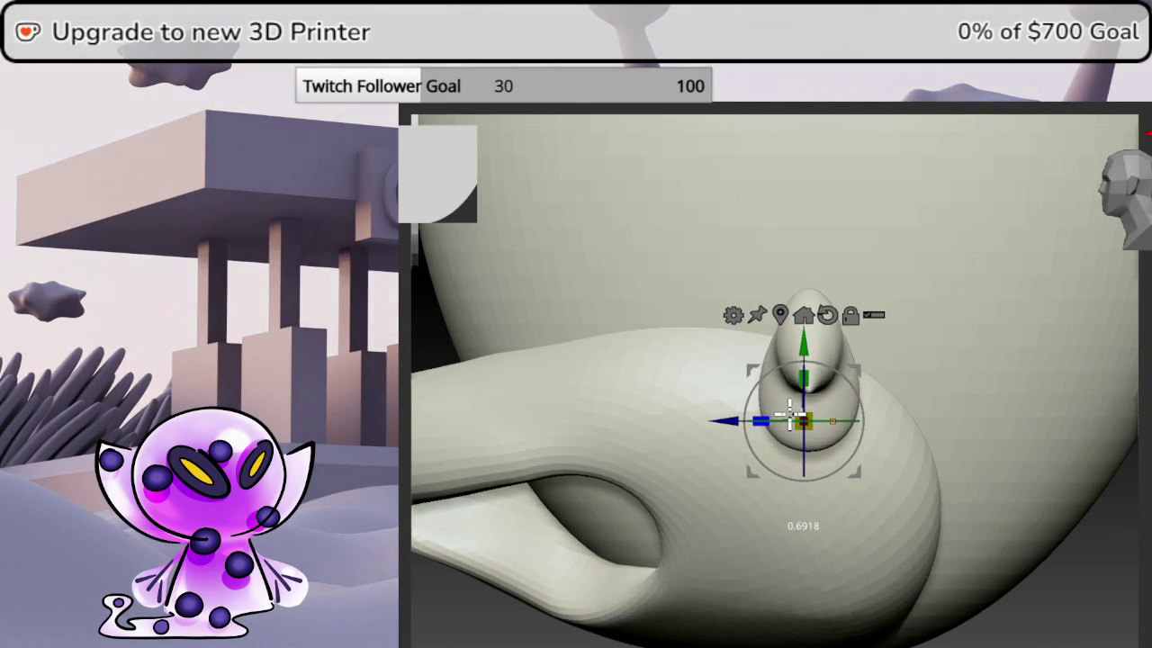
key("space")
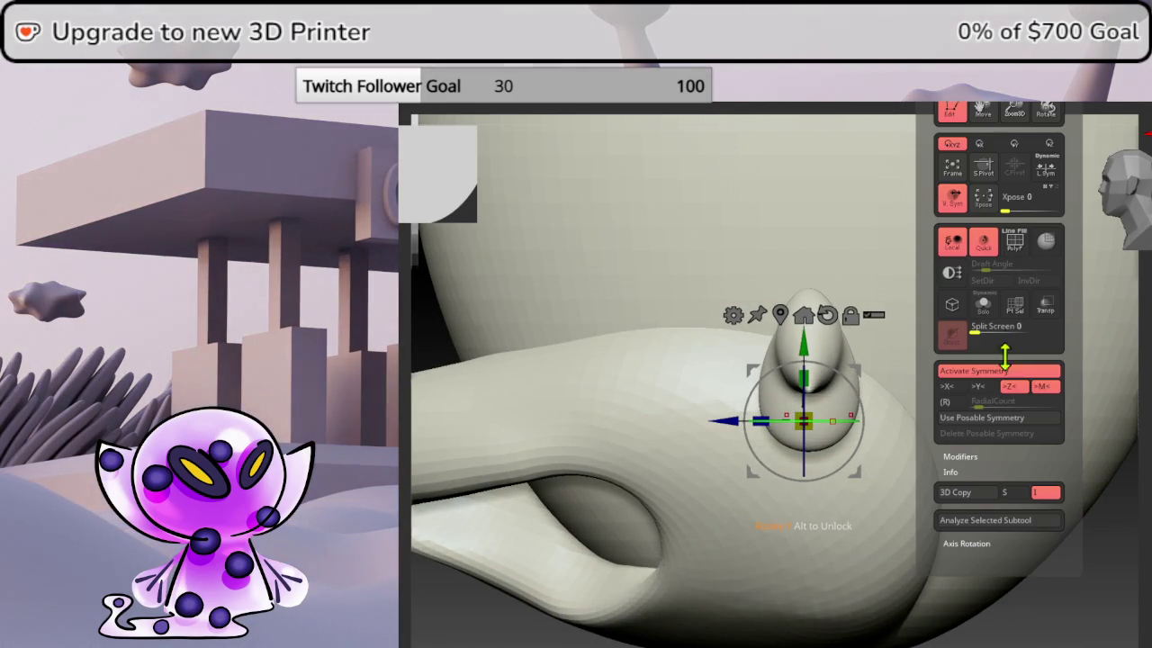
left_click_drag(736, 412, 708, 411)
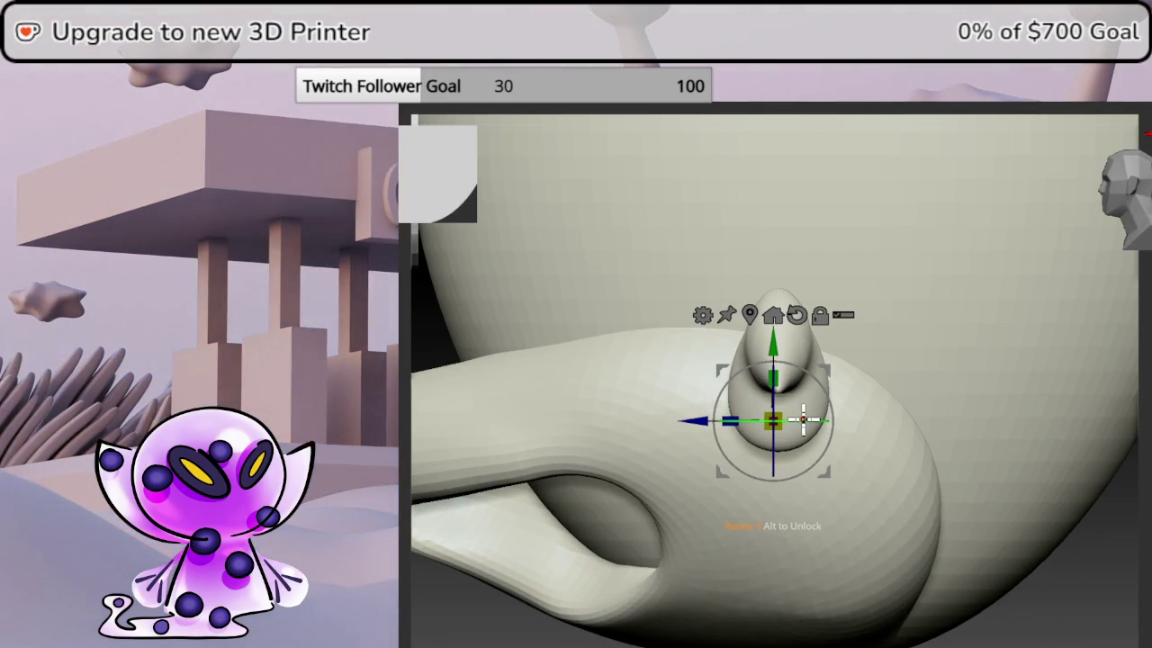
- Rotate the tuft around Y so its point faces outward, then snap to front view
left_click_drag(814, 419, 972, 423)
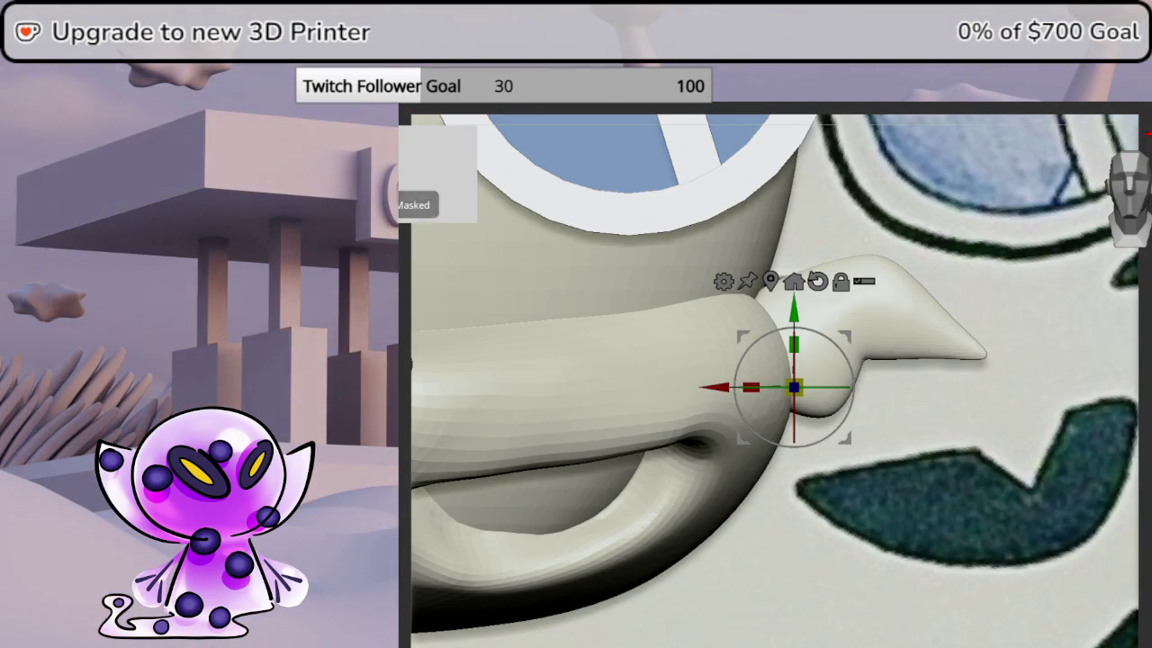
left_click_drag(1125, 405, 1149, 206)
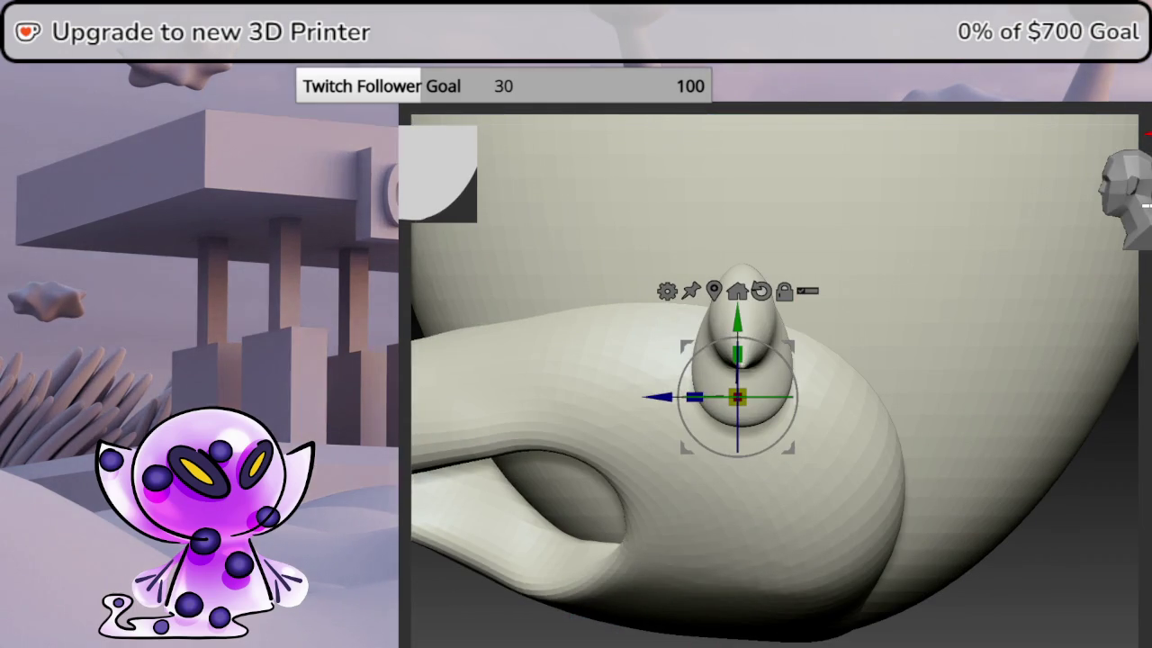
left_click_drag(771, 394, 829, 402)
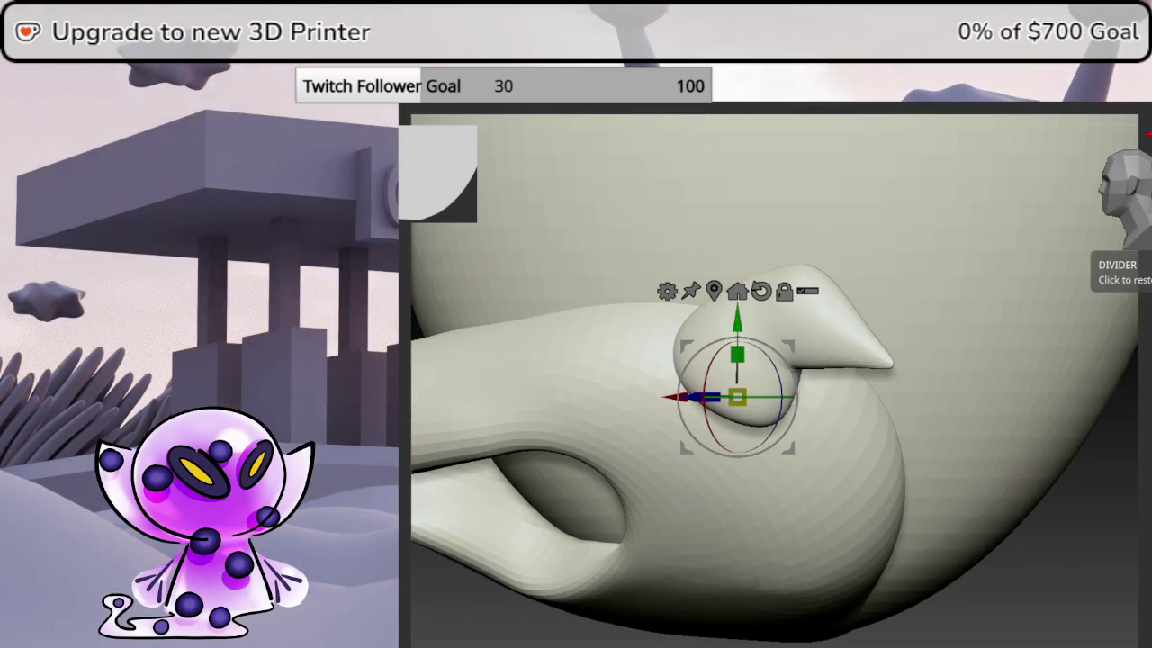
left_click(1130, 194)
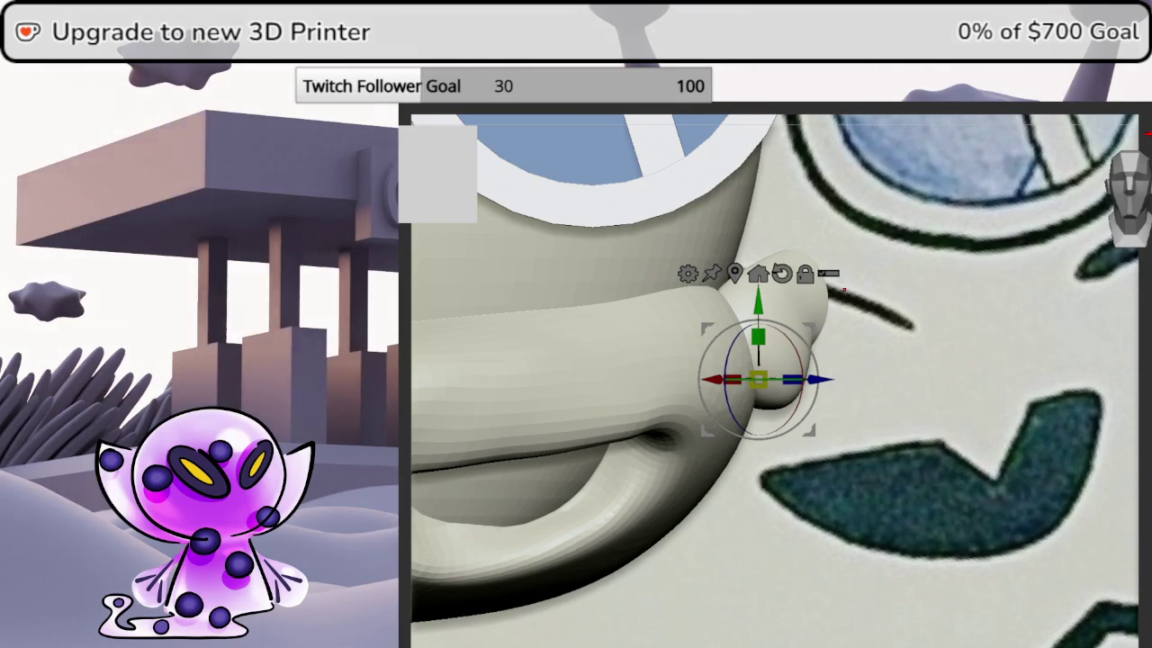
scroll(898, 342, "down", 5)
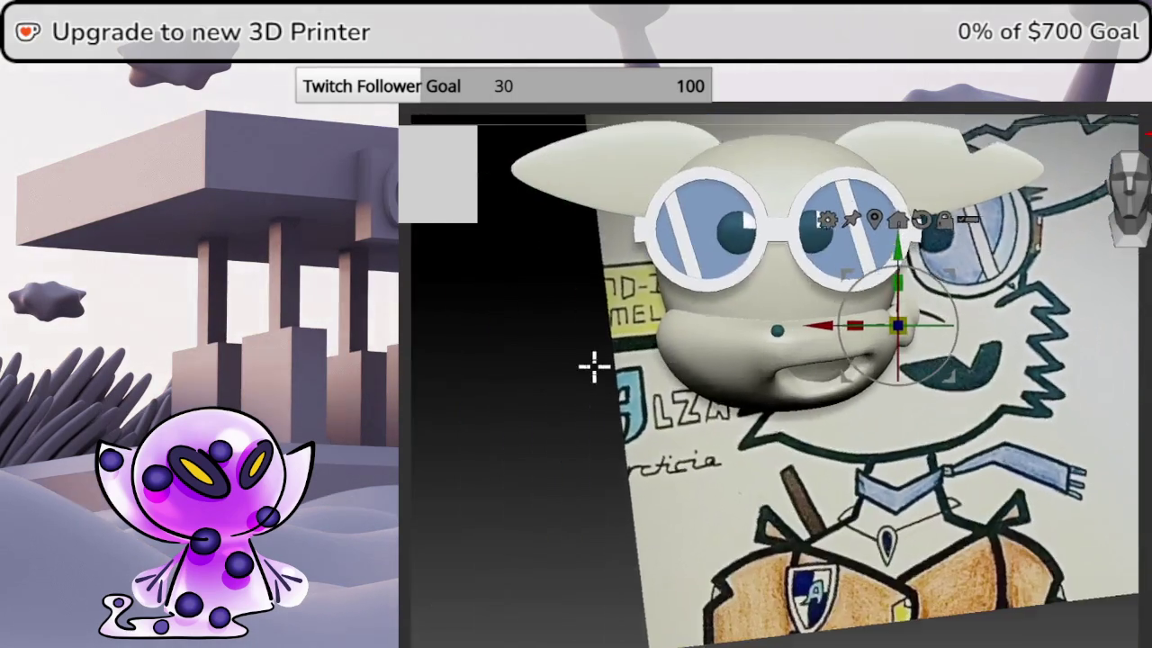
- Shift the upper tuft down the cheek and tilt it around its Z axis
mouse_move(898, 342)
left_mouse_down()
mouse_move(824, 366)
mouse_move(827, 356)
left_mouse_up()
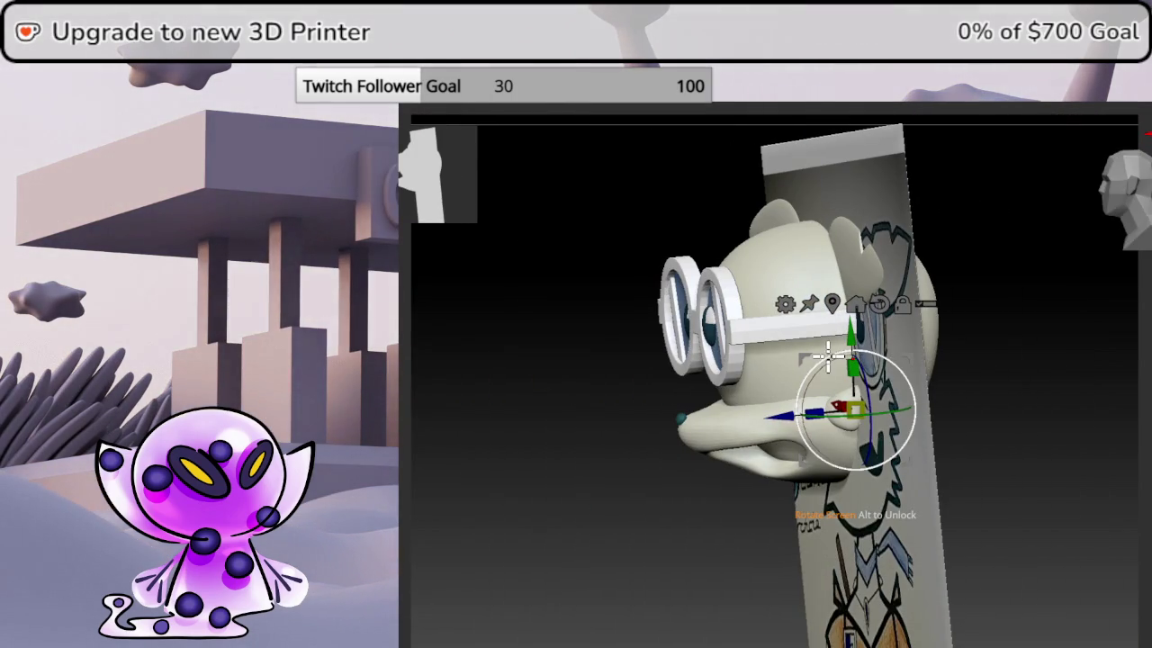
left_click_drag(776, 415, 905, 373)
mouse_move(1132, 391)
left_mouse_down()
mouse_move(951, 283)
mouse_move(1010, 337)
mouse_move(997, 344)
mouse_move(1014, 340)
mouse_move(940, 315)
left_mouse_up()
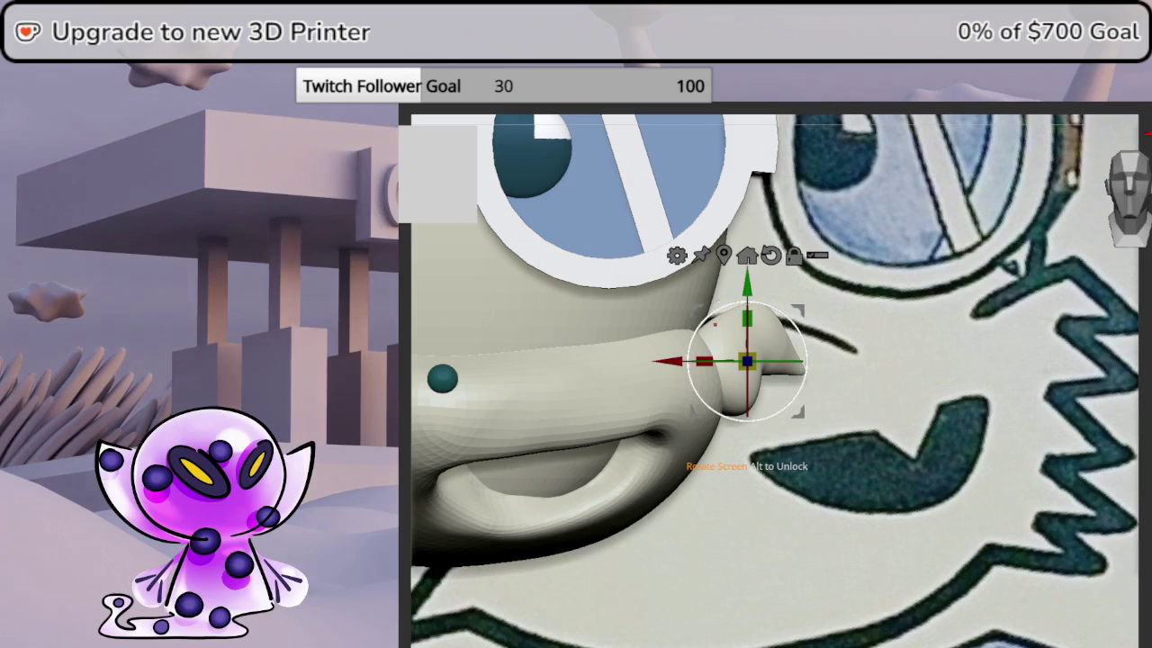
left_click_drag(747, 360, 724, 393)
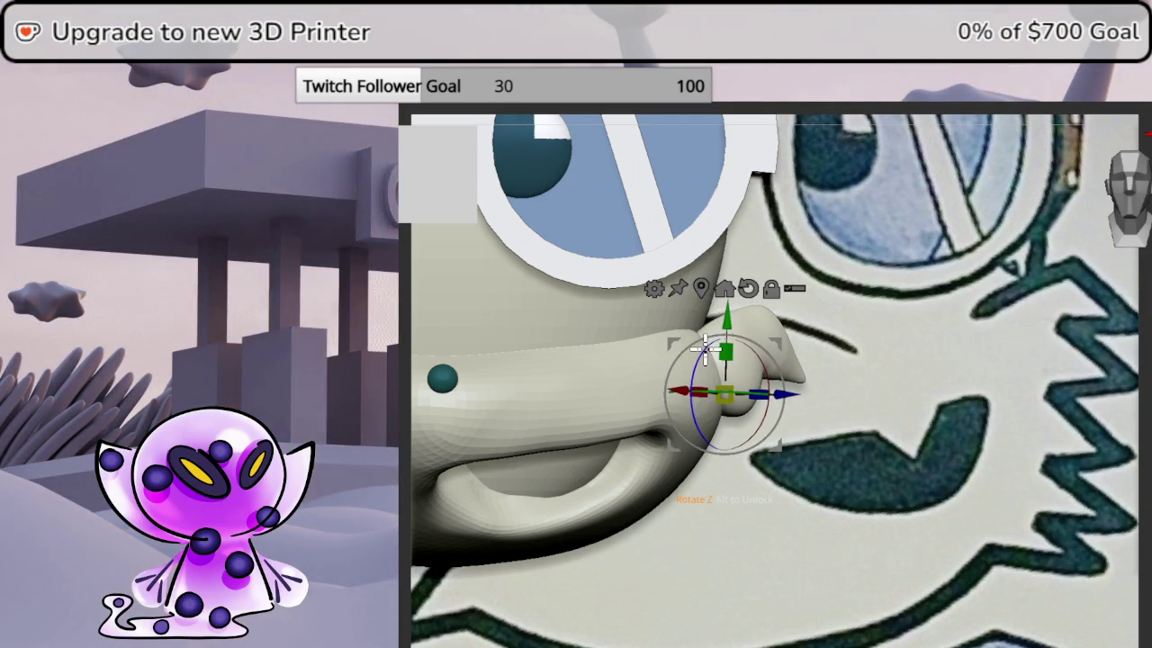
left_click_drag(695, 360, 698, 387)
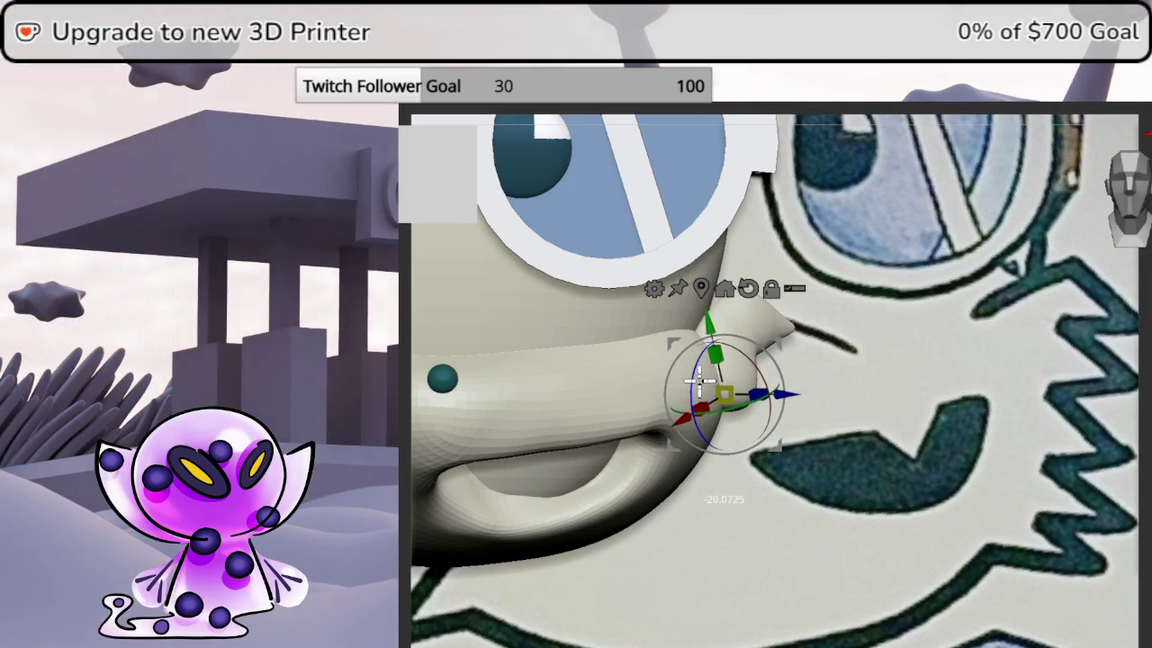
mouse_move(698, 387)
right_mouse_down()
mouse_move(1121, 376)
mouse_move(1129, 207)
right_mouse_up()
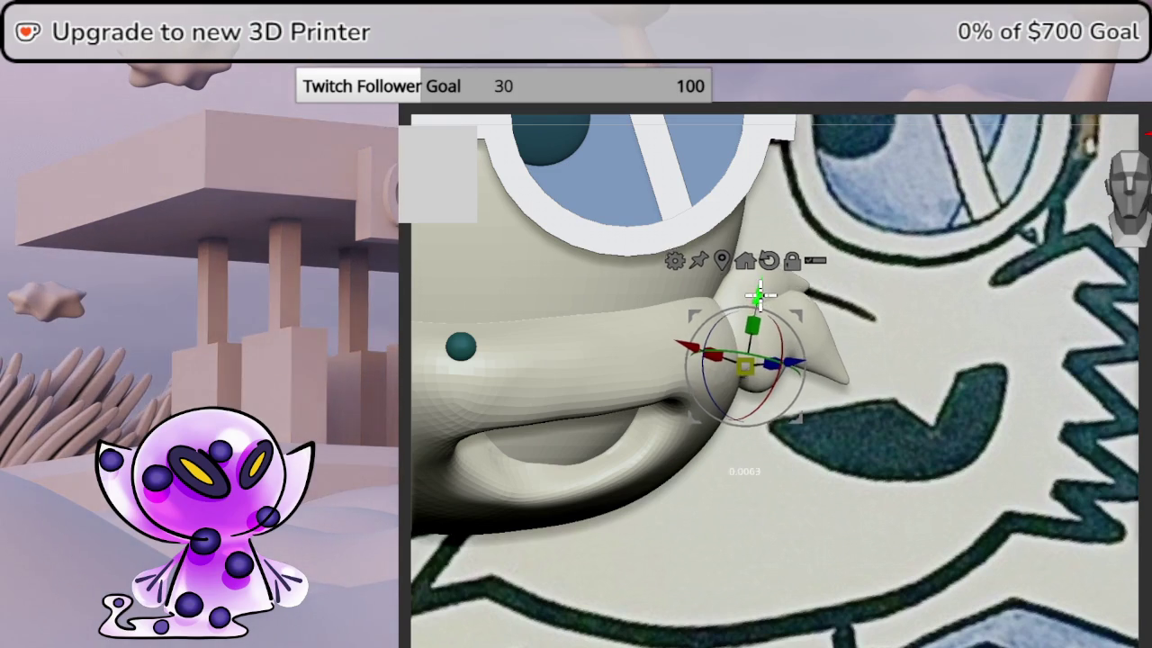
- Lower the tuft, push it back in depth, and rotate it against the head
left_click_drag(754, 290, 754, 308)
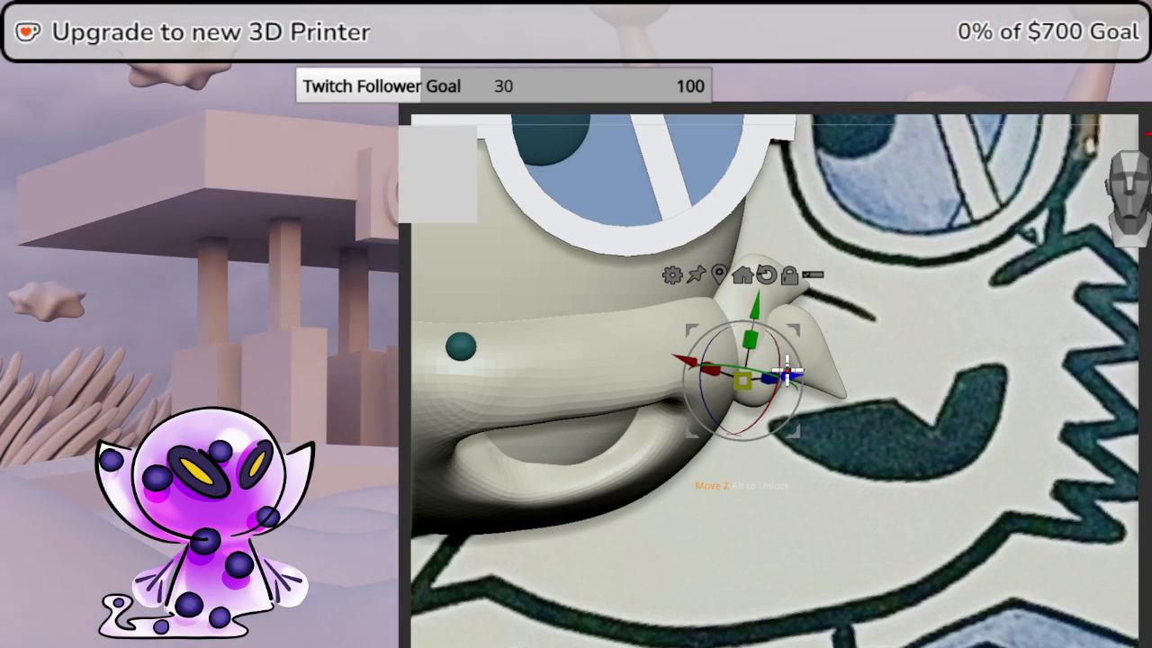
left_click_drag(787, 372, 682, 352)
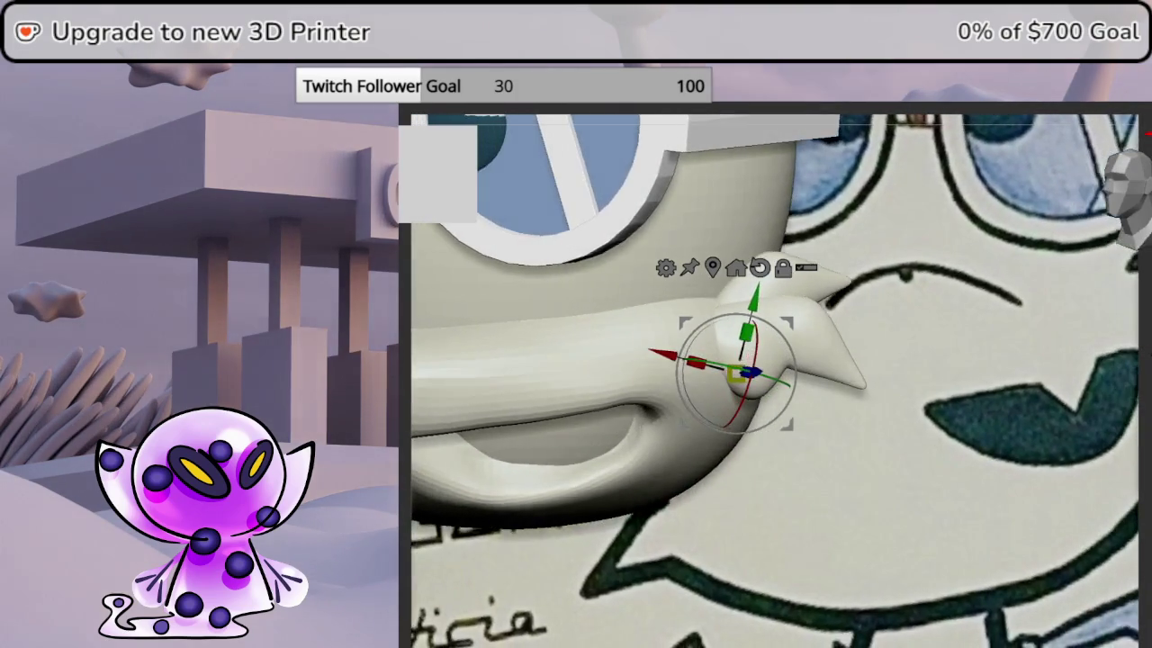
left_click_drag(1130, 333, 1068, 327)
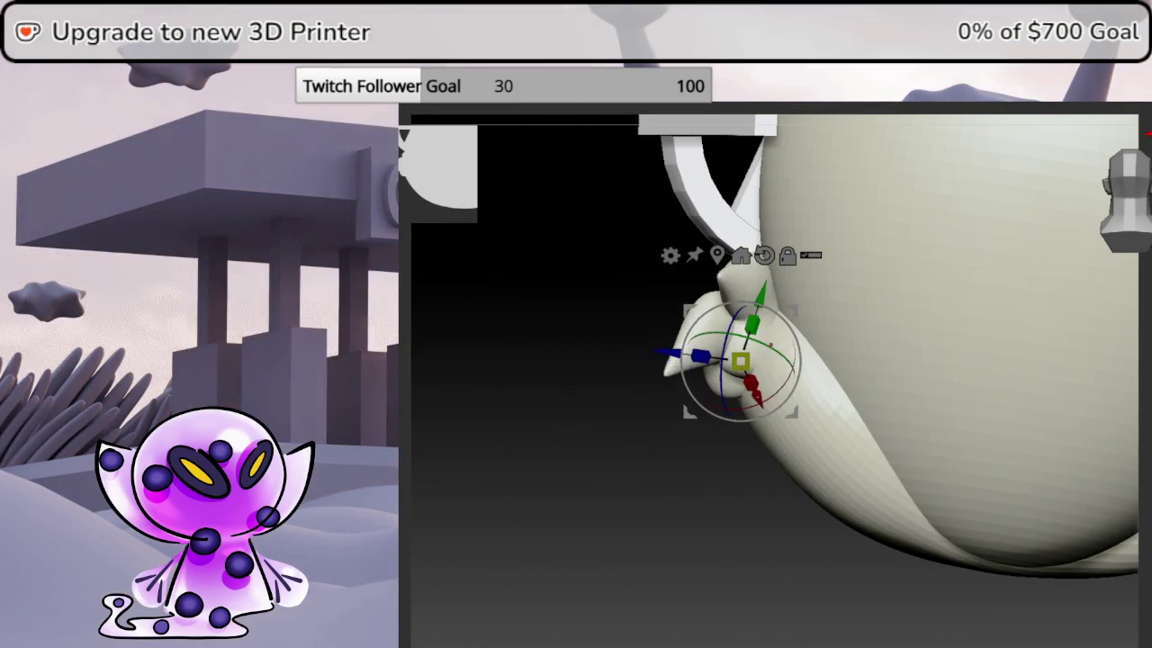
left_click_drag(792, 360, 823, 337)
left_click_drag(654, 406, 694, 420)
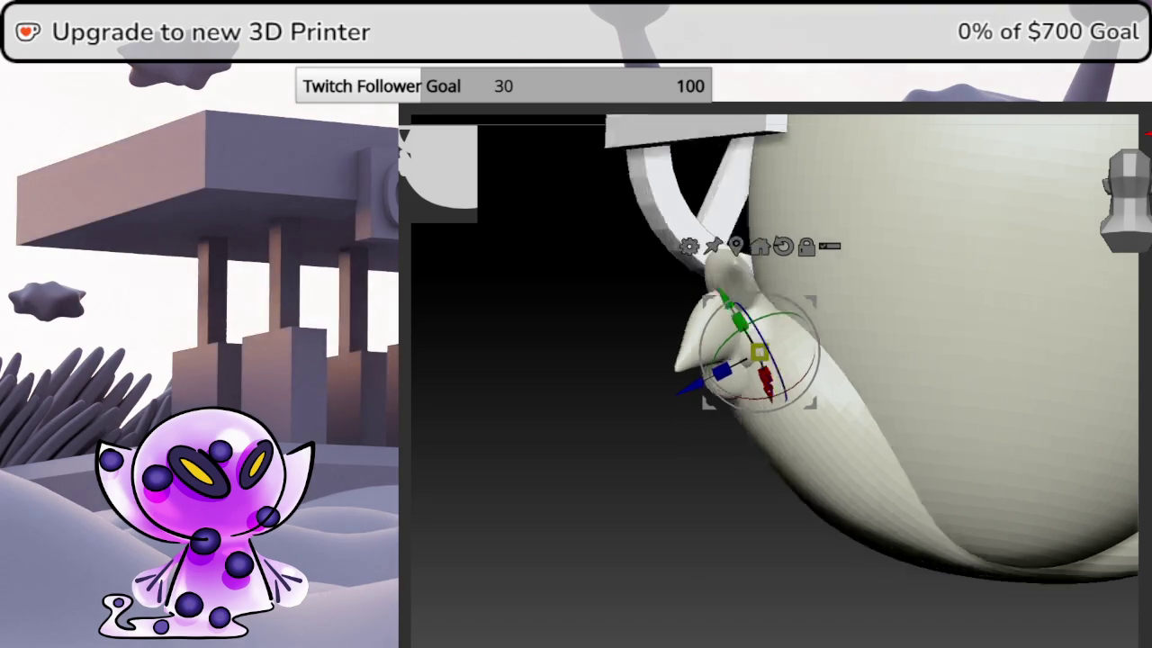
left_click_drag(540, 540, 630, 540)
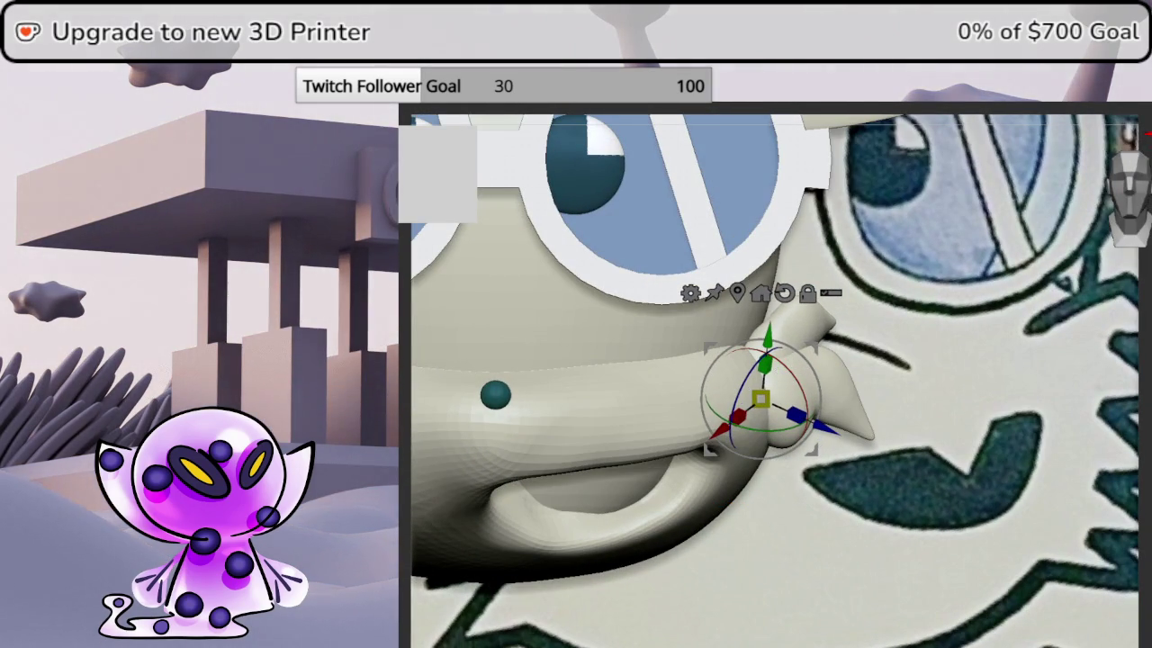
- Move the second tuft down beside the jaw under the muzzle
left_click_drag(1134, 342, 1125, 205)
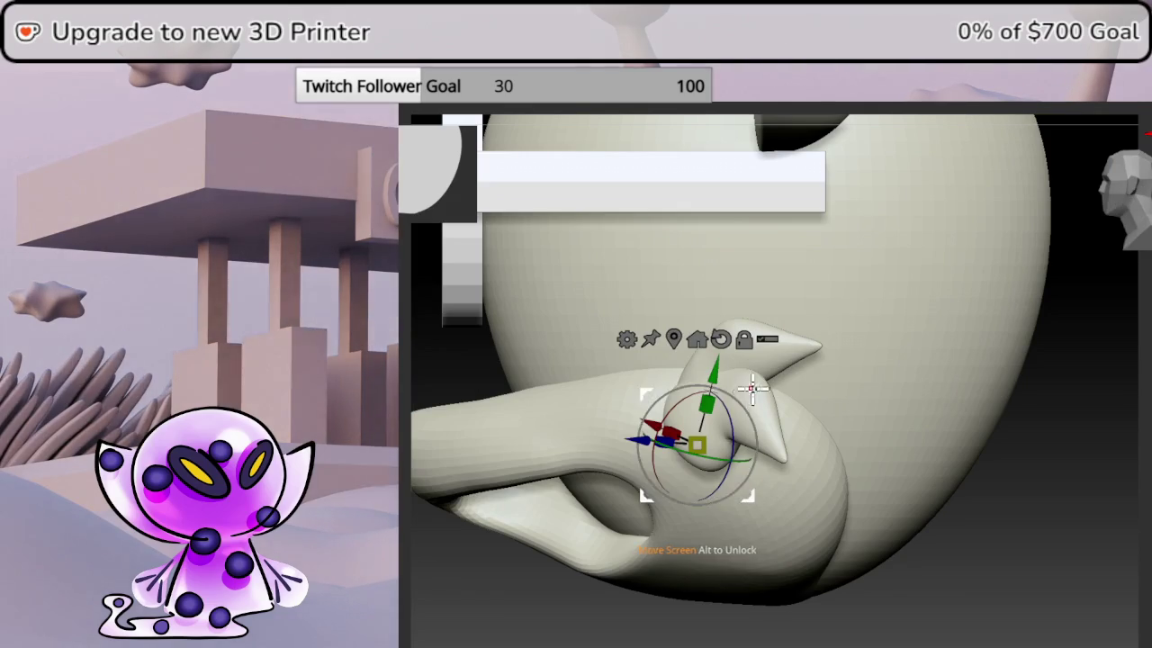
left_click_drag(751, 387, 775, 524)
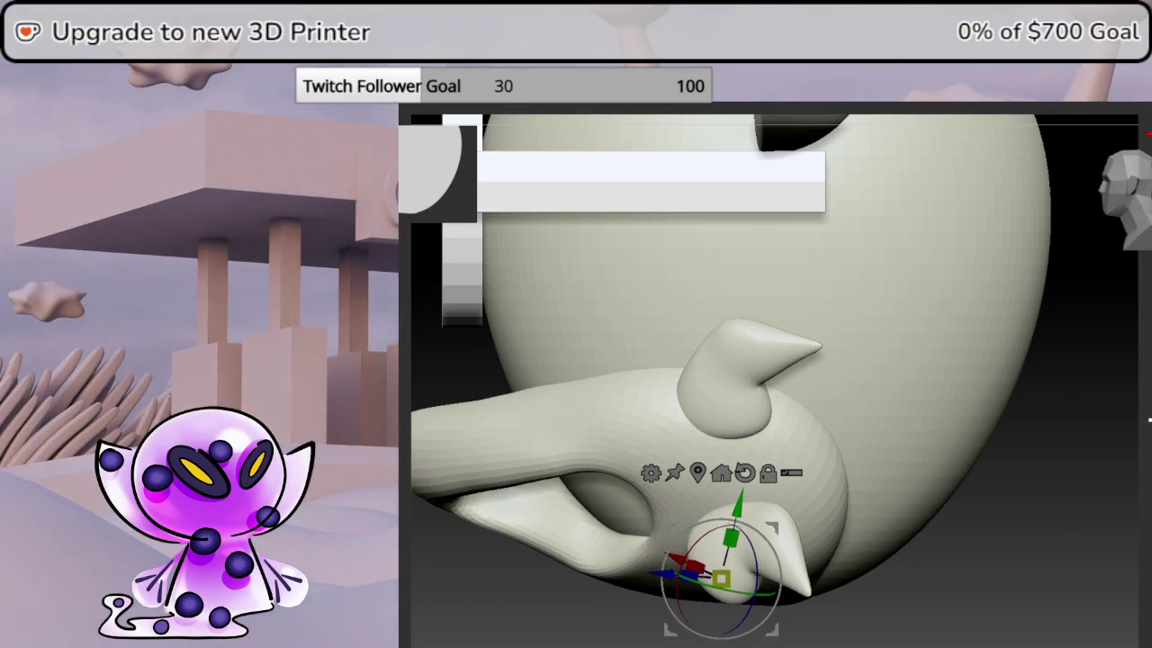
left_click_drag(862, 410, 861, 547)
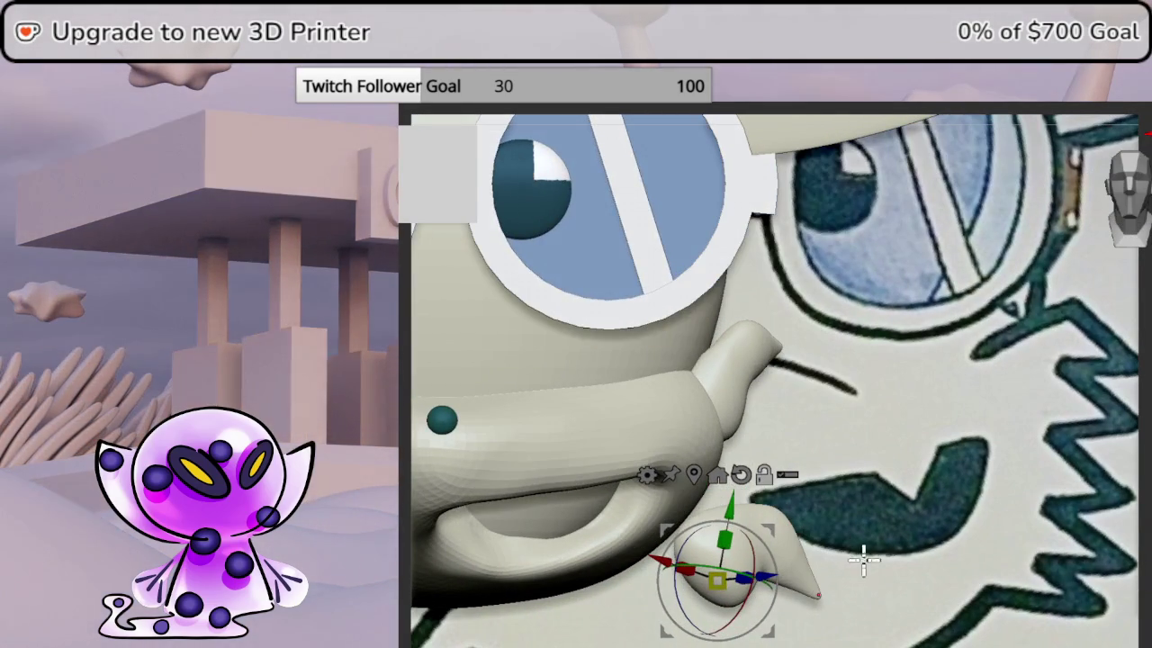
middle_click_drag(861, 546, 859, 477)
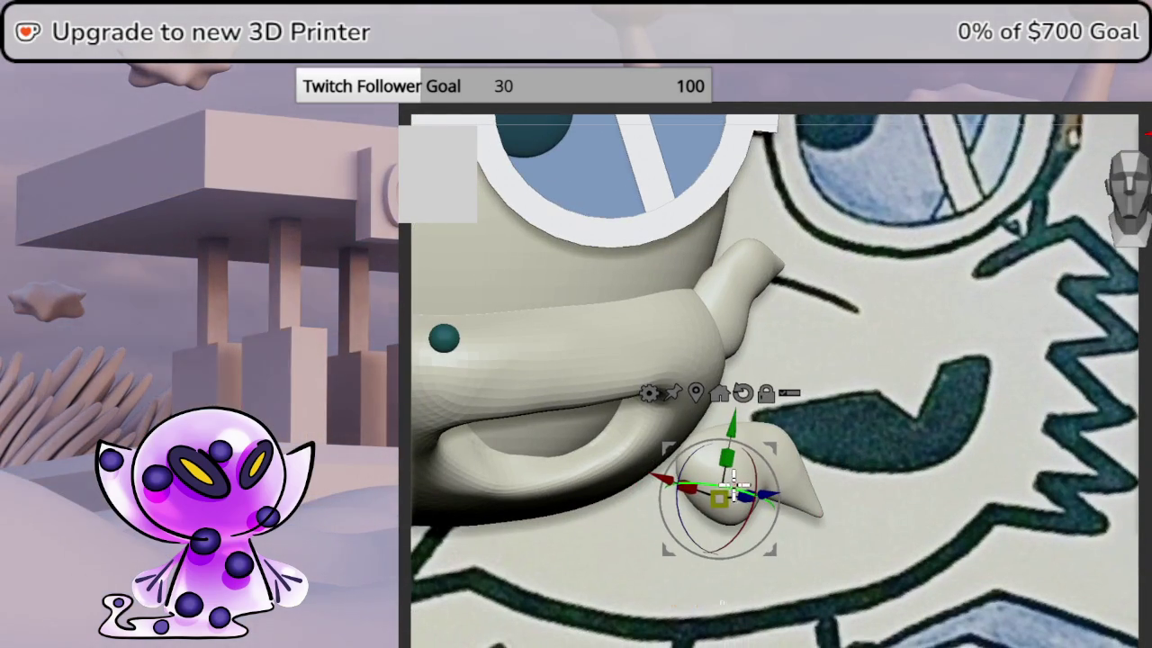